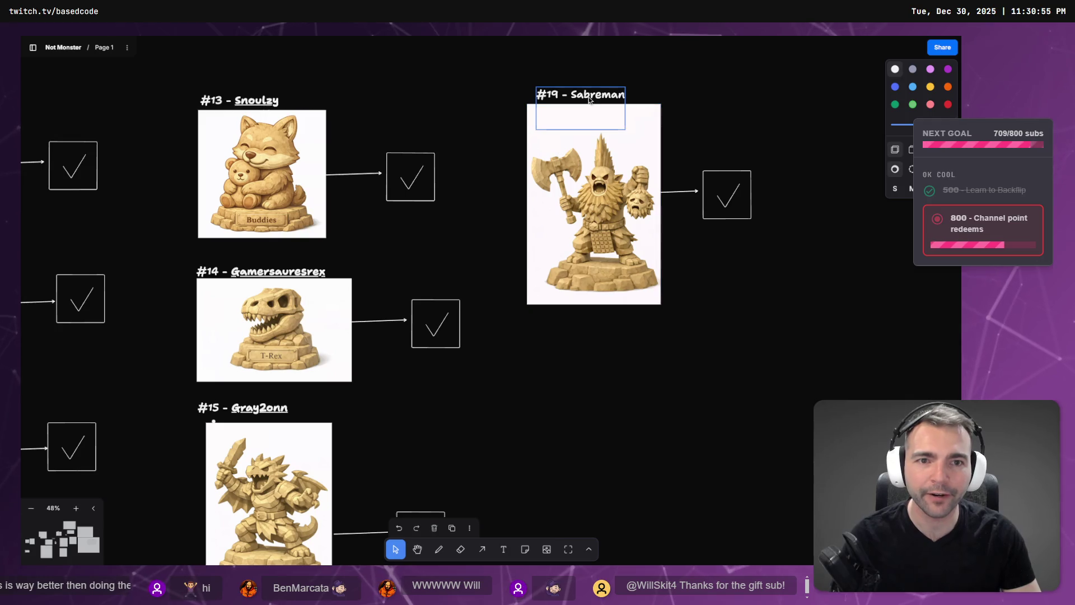
# Step: Copy the #19 name label and change the copy to #20 with the next supporter's name
pyautogui.hotkey('ctrl', 'c')
pyautogui.hotkey('ctrl', 'v')
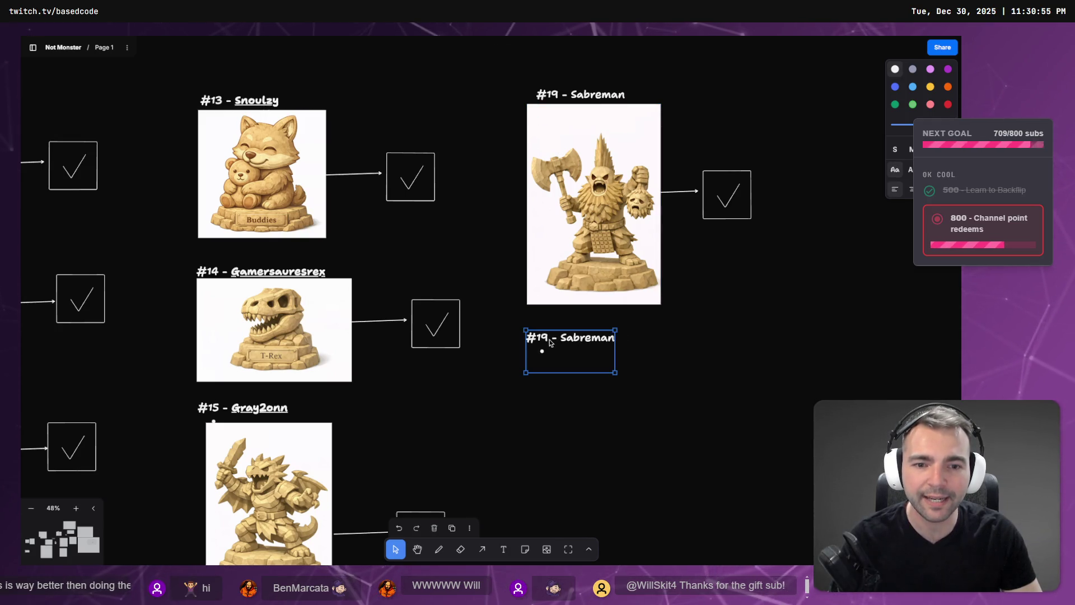
pyautogui.doubleClick(547, 339)
pyautogui.click(550, 340)
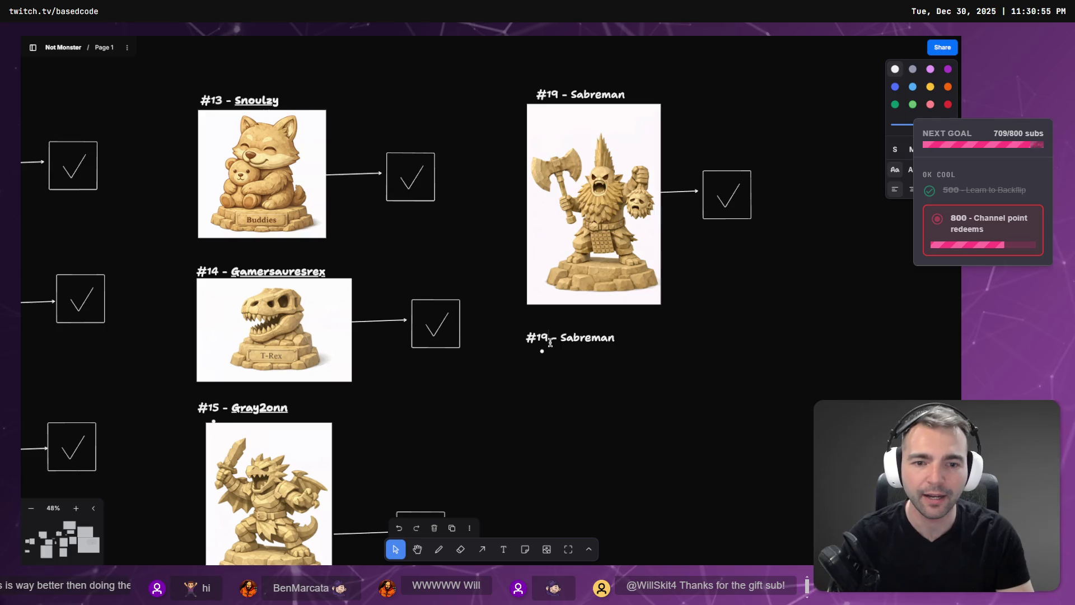
pyautogui.doubleClick(550, 339)
pyautogui.hotkey('ctrl', 'v')
pyautogui.hotkey('ctrl', 'z')
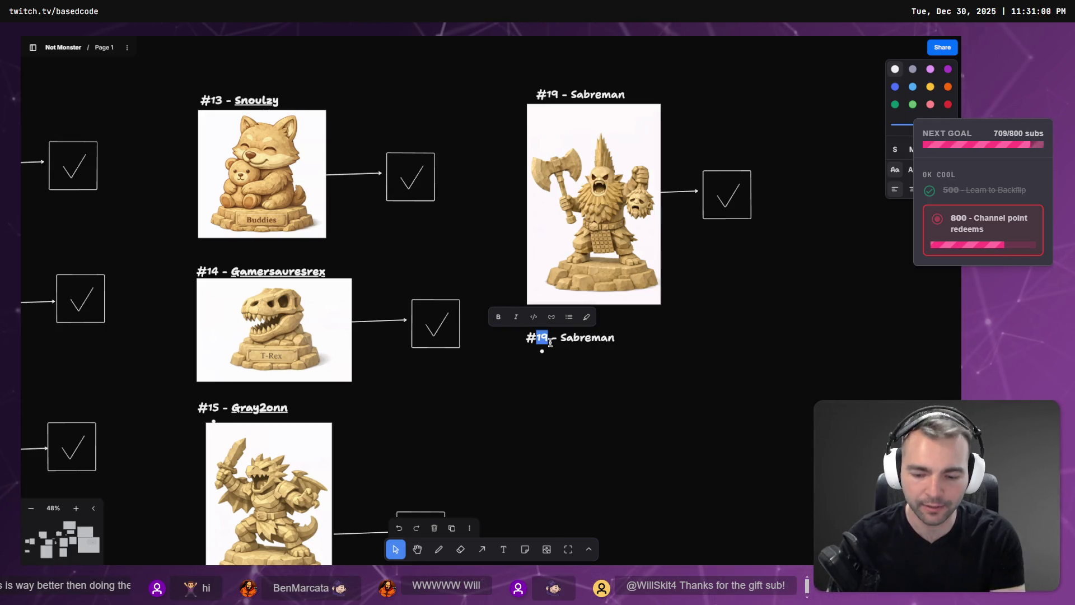
pyautogui.write('20')
pyautogui.hotkey('shift', 'End')
pyautogui.hotkey('ctrl', 'v')
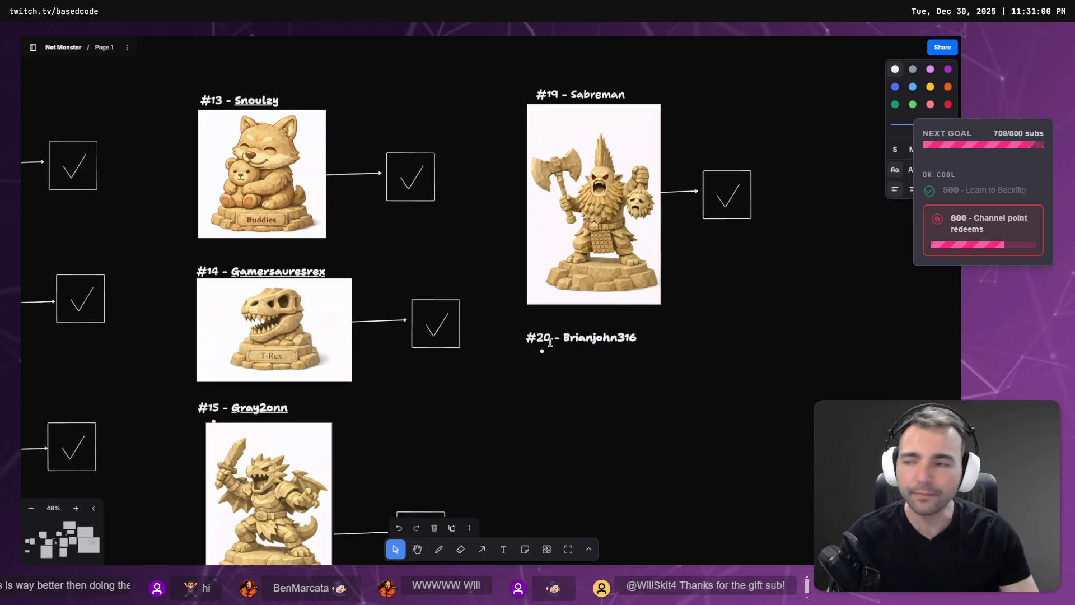
# Step: Duplicate the #20 label further down and change it to #21 with another supporter's name
pyautogui.press('Escape')
pyautogui.moveTo(599, 347); pyautogui.dragTo(603, 512)
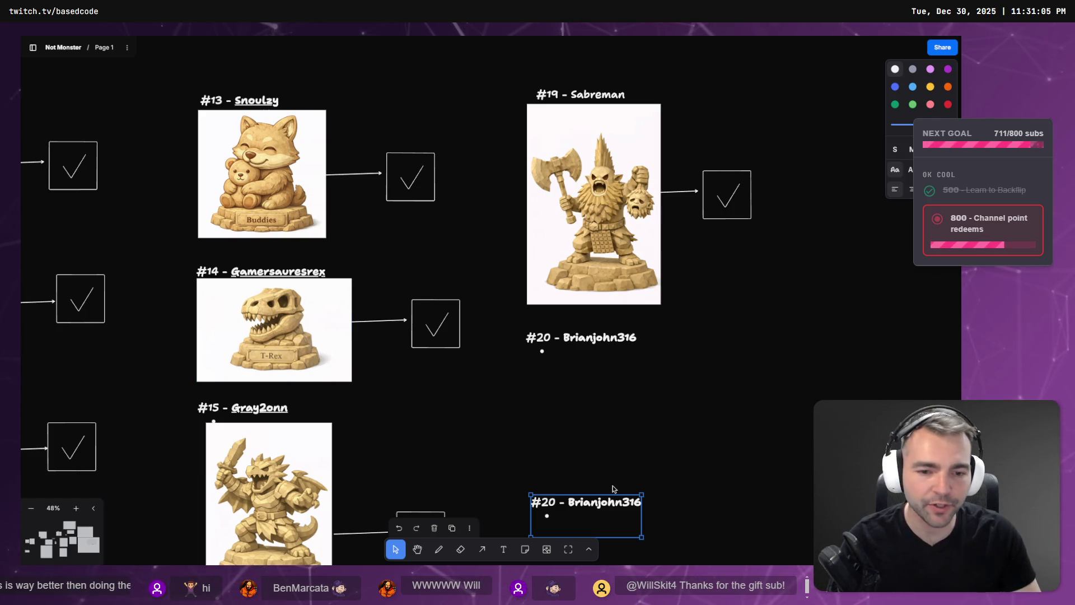
pyautogui.doubleClick(600, 502)
pyautogui.write('WillSkit4')
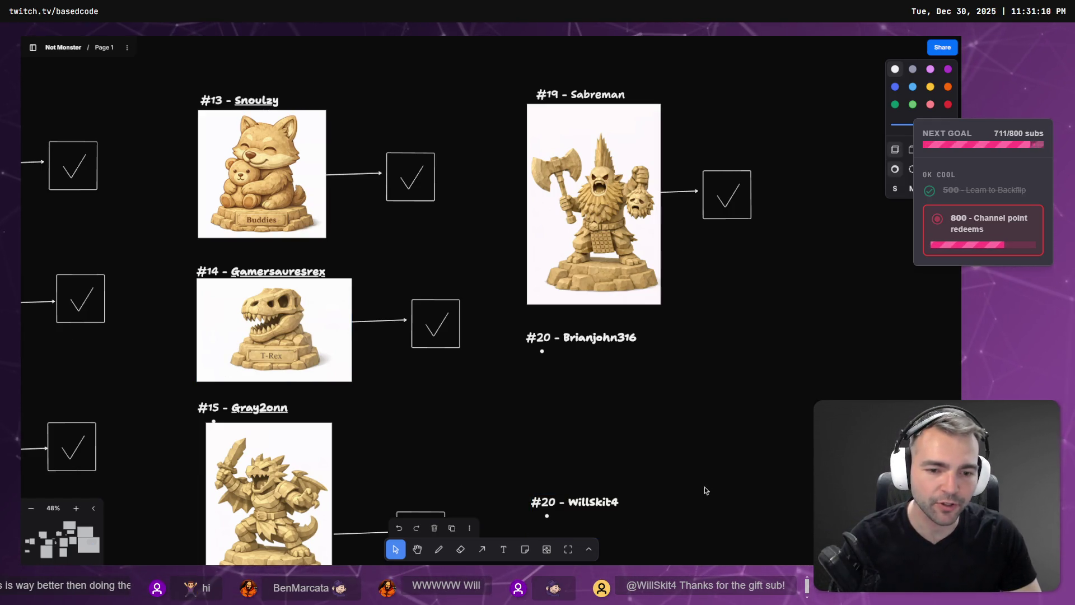
pyautogui.click(552, 502)
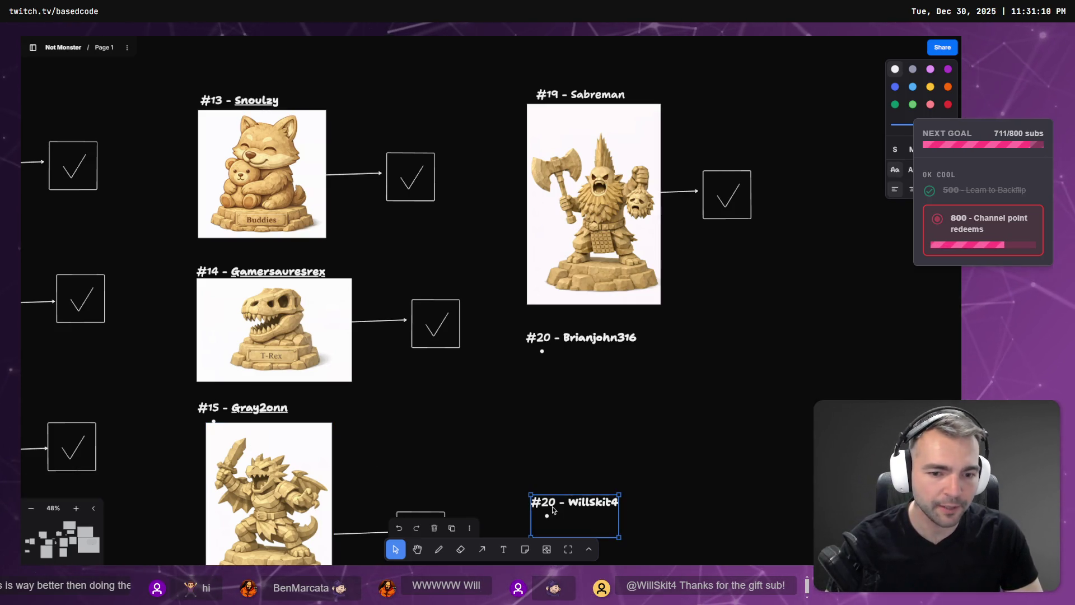
pyautogui.click(551, 503)
pyautogui.press('BackSpace')
pyautogui.write('1')
pyautogui.press('Escape')
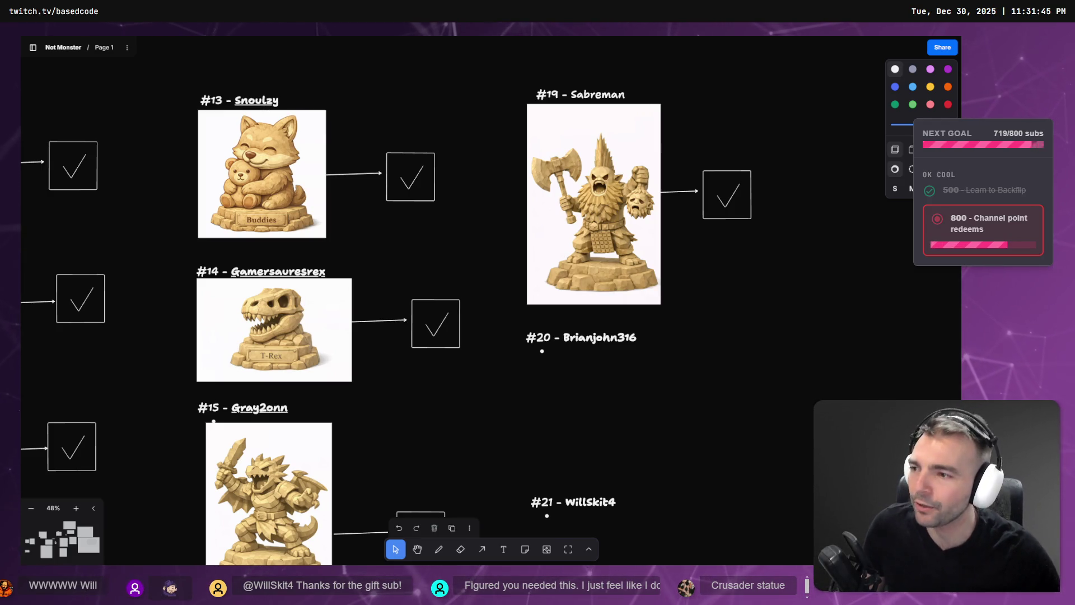
pyautogui.scroll(-4, 586, 250)
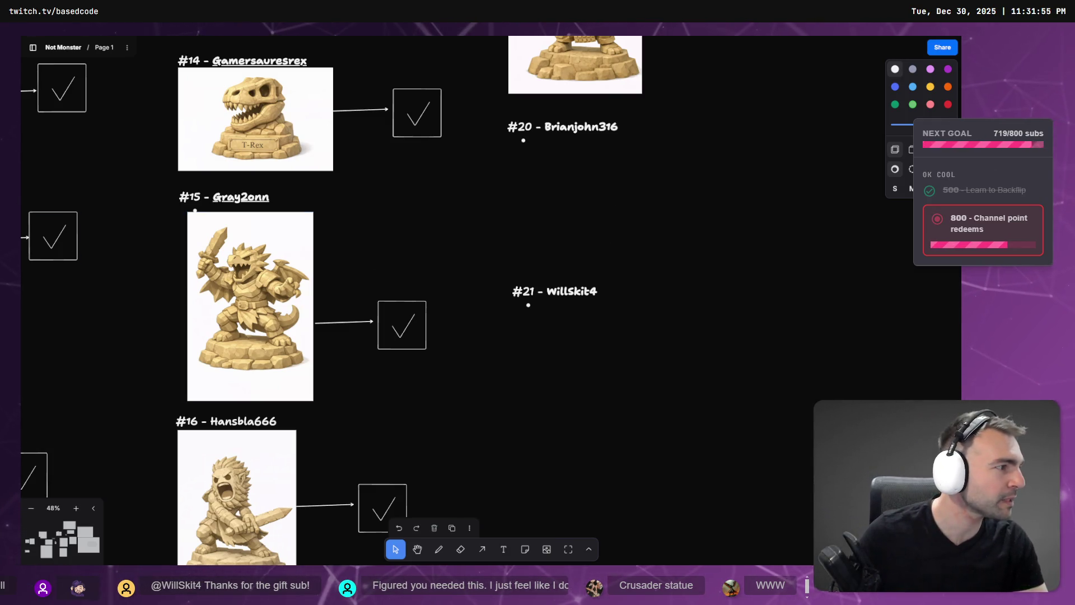
pyautogui.hotkey('alt', 'Tab')
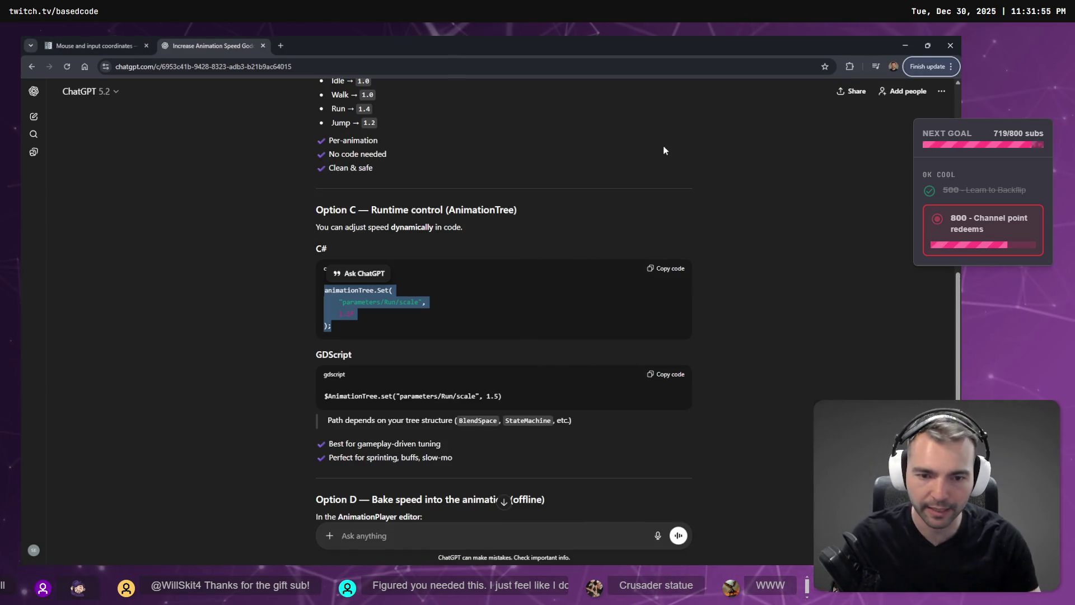
# Step: Load chatgpt.com in a new browser window
pyautogui.hotkey('ctrl', 'n')
pyautogui.write('chatgpt.com')
pyautogui.press('Return')
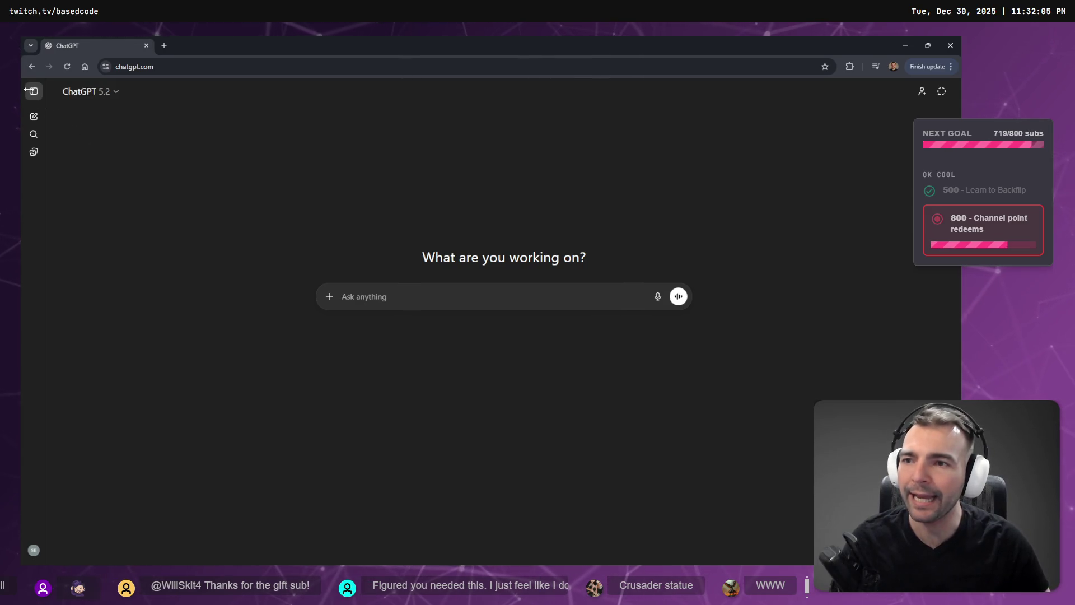
# Step: Go through the sidebar to the Not Monsters project and its Art (Statues 2) chat
pyautogui.click(33, 91)
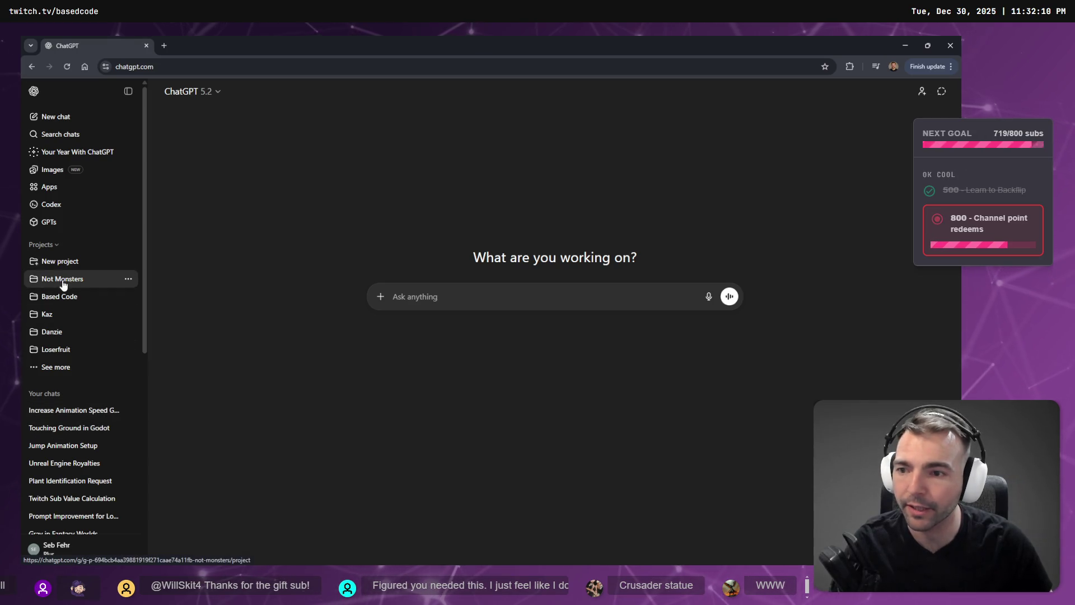
pyautogui.click(74, 301)
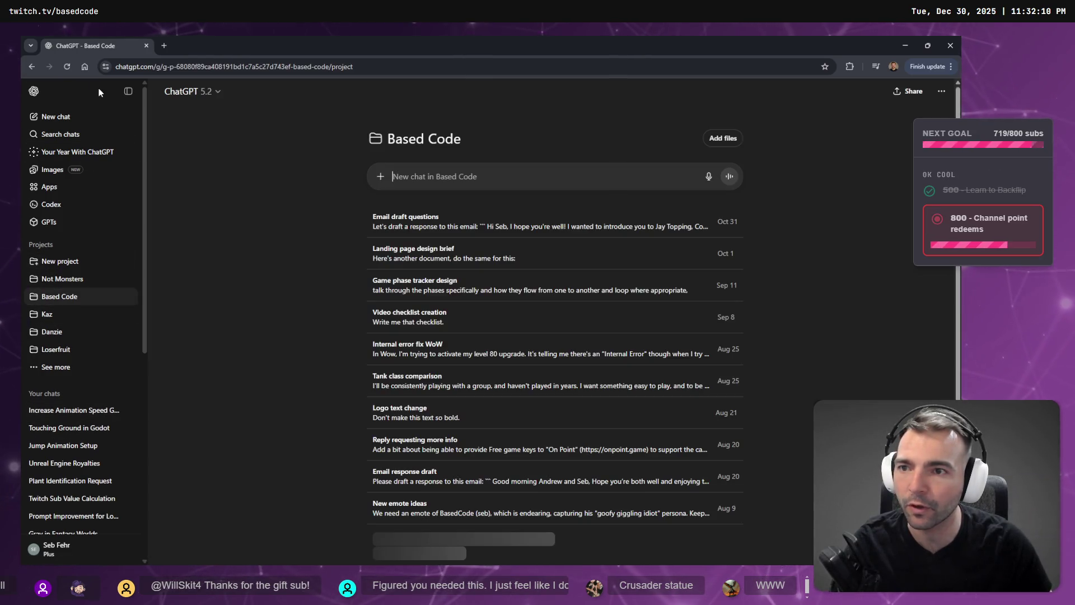
pyautogui.click(120, 89)
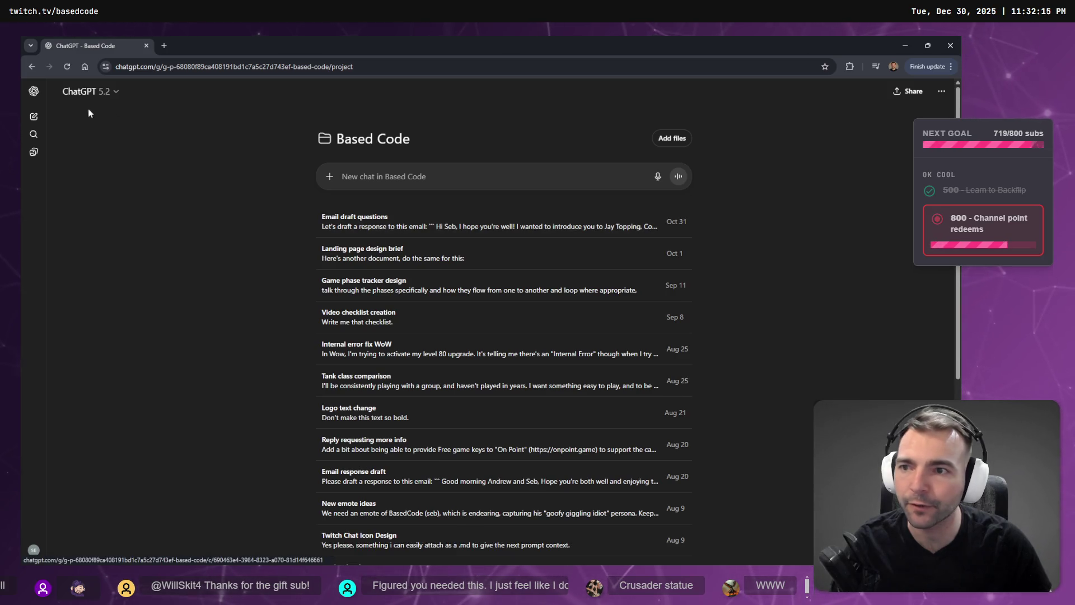
pyautogui.click(35, 179)
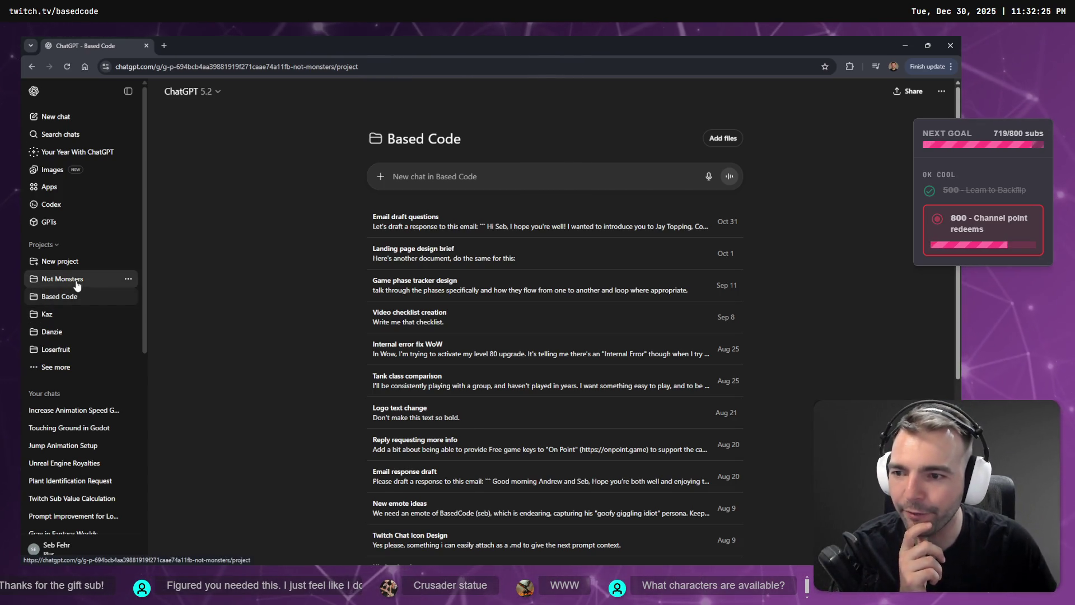
pyautogui.click(78, 285)
pyautogui.click(395, 230)
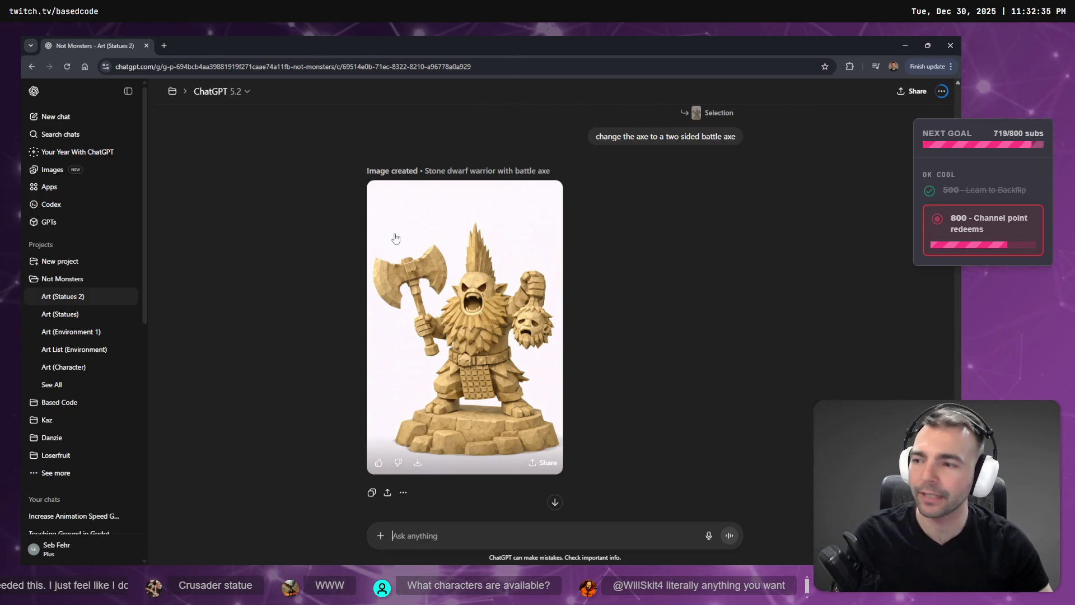
pyautogui.hotkey('alt', 'Tab')
pyautogui.hotkey('alt', 'Tab')
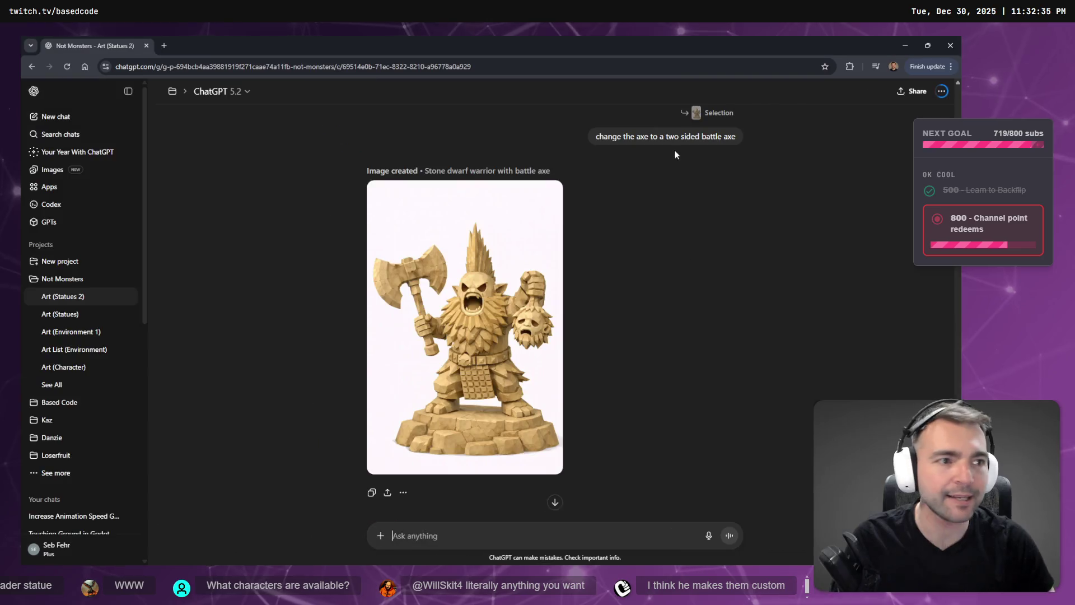
pyautogui.hotkey('alt', 'Tab')
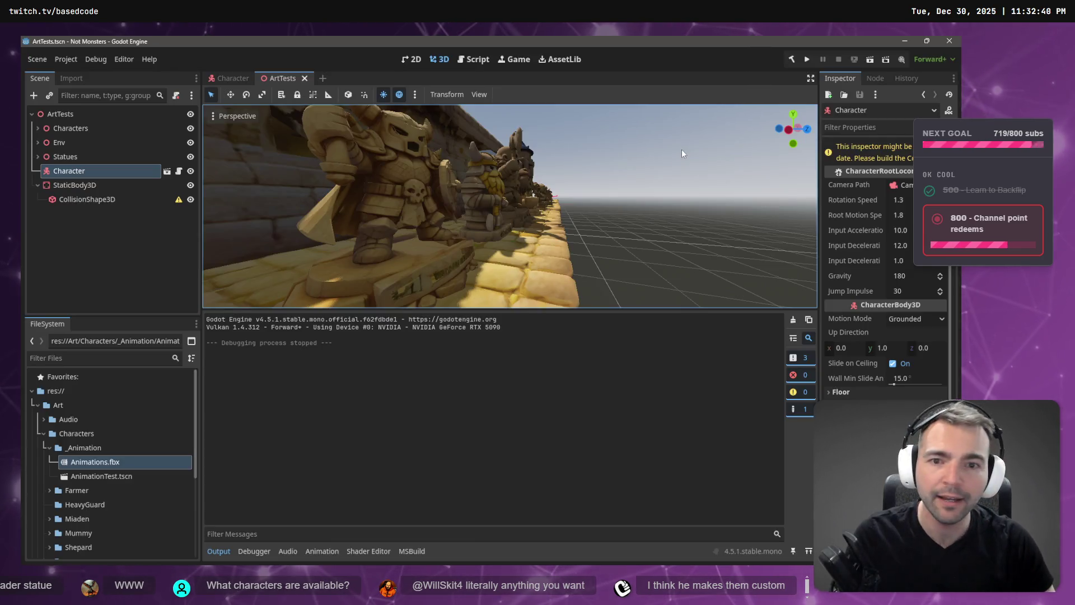
# Step: Fly the camera along the statue row past the cup, frog, bird and knight statues
pyautogui.moveTo(680, 149); pyautogui.dragTo(639, 153)
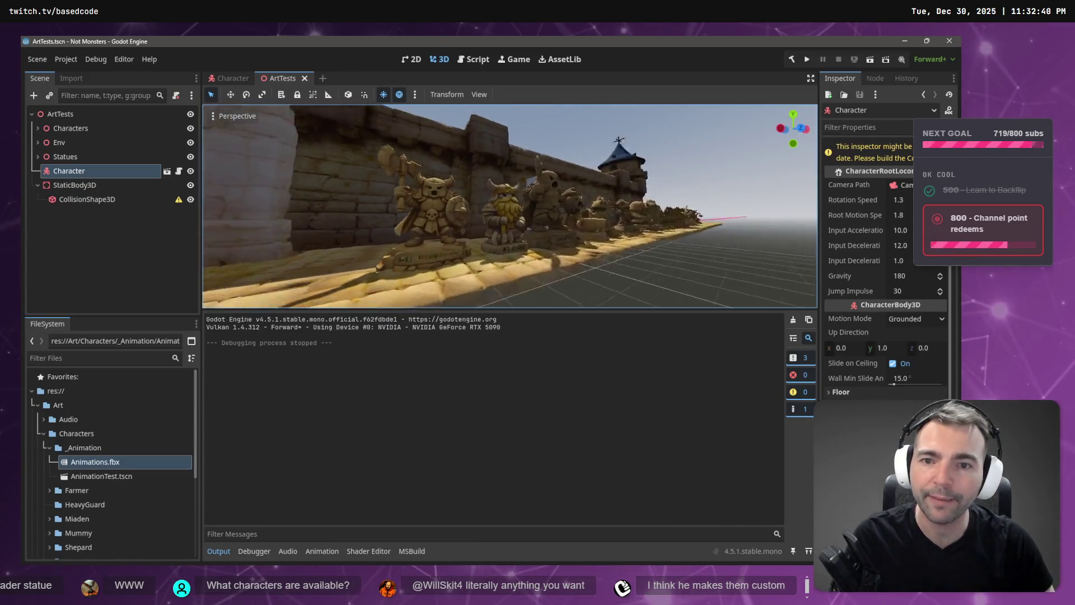
pyautogui.press('w')
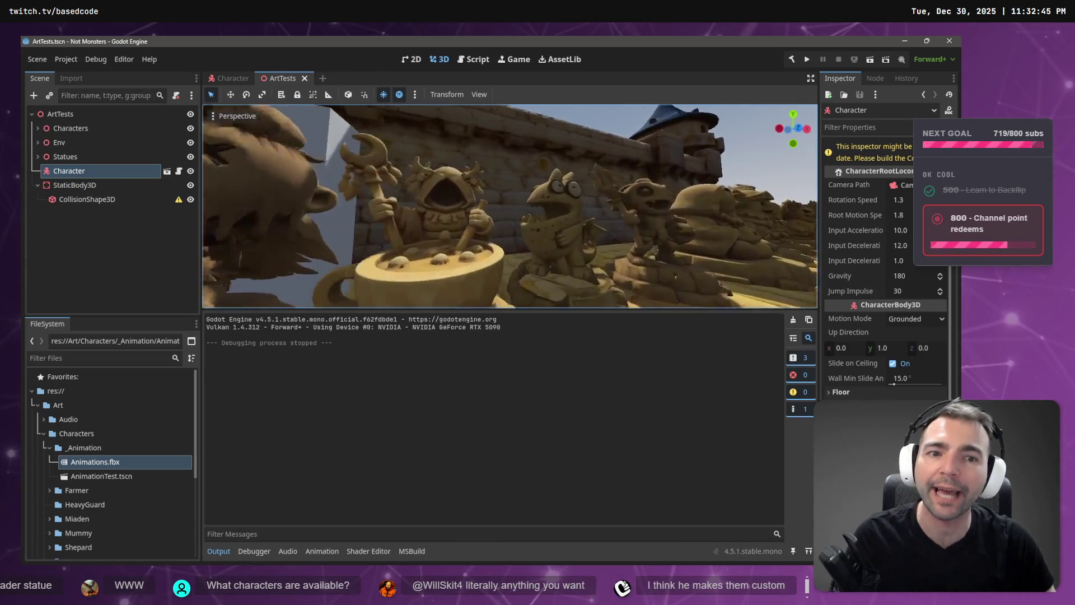
pyautogui.press('w')
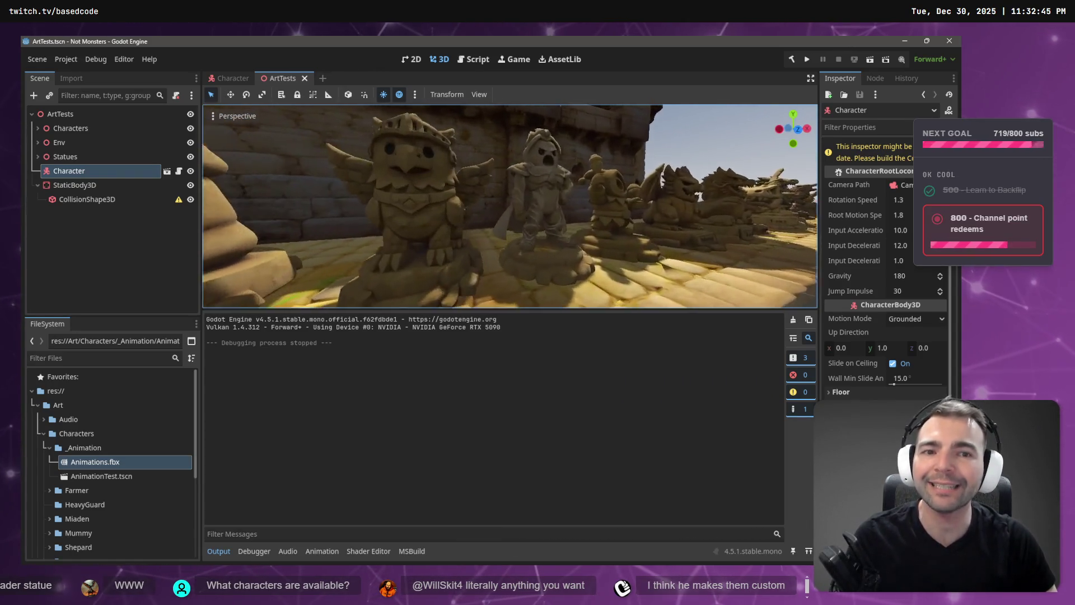
pyautogui.press('w')
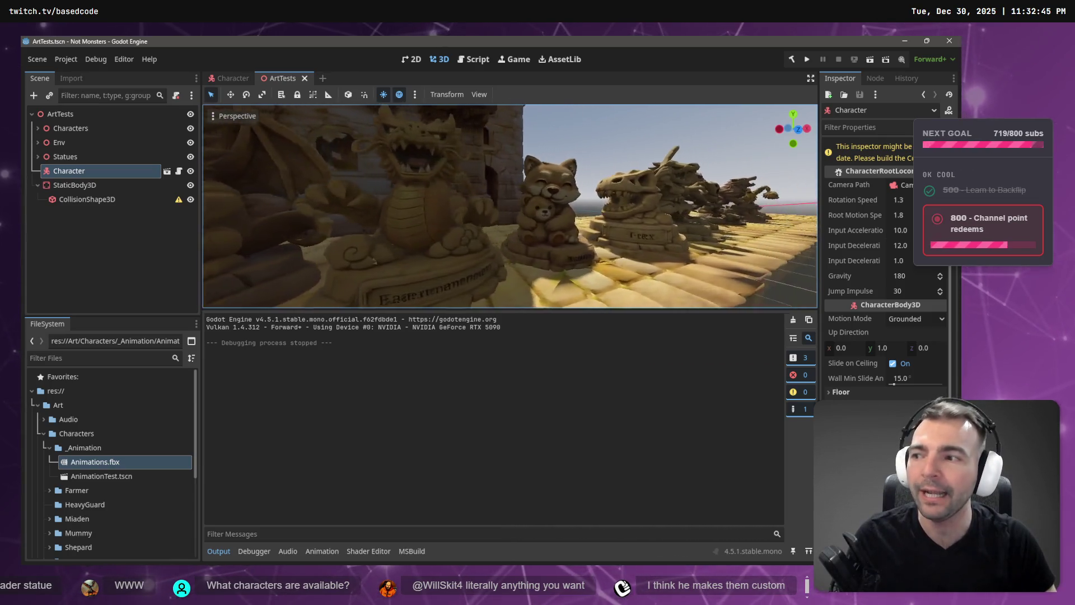
pyautogui.press('w')
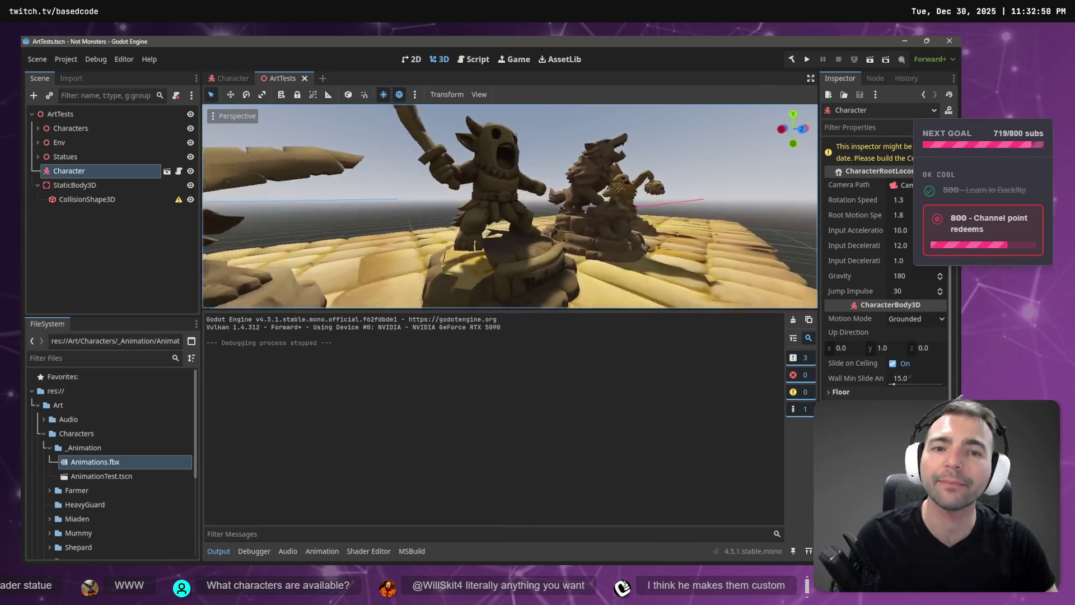
pyautogui.press('w')
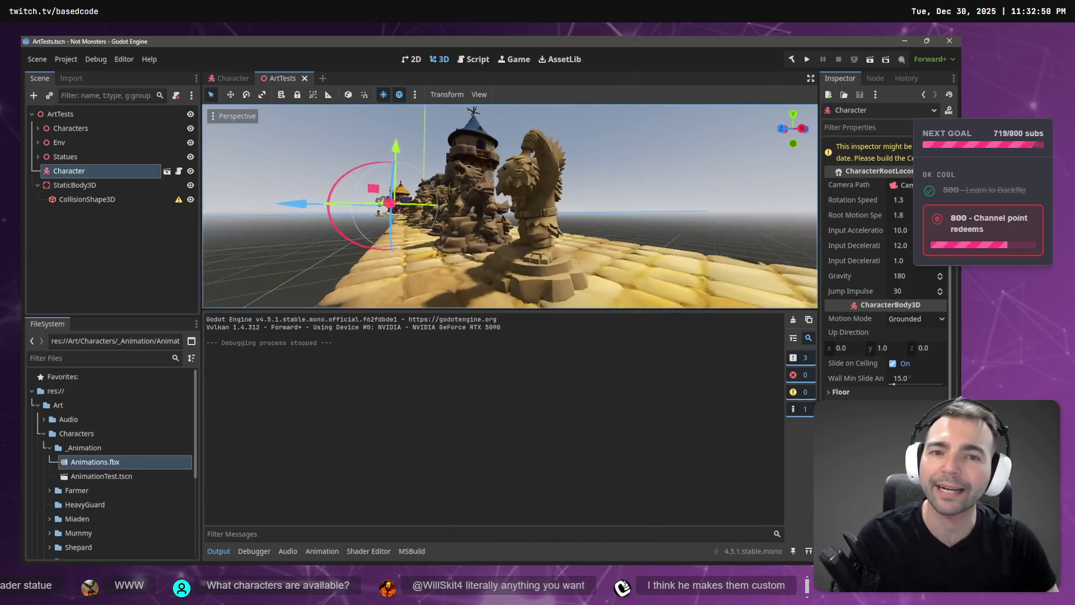
pyautogui.press('w')
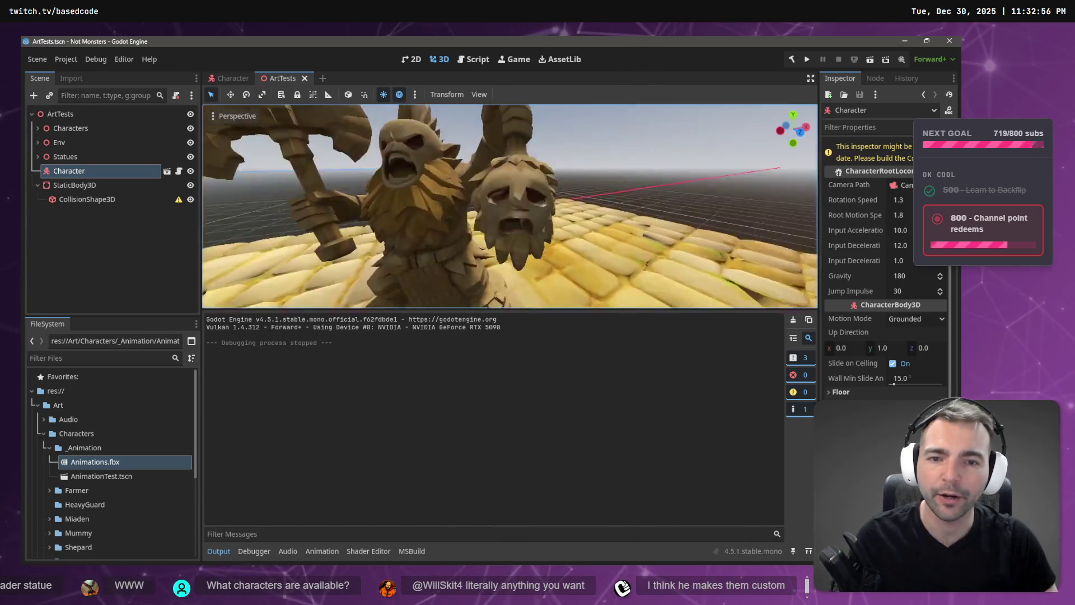
# Step: Pull back to frame the goblin and nearby statues, then fly on toward the tower
pyautogui.press('s')
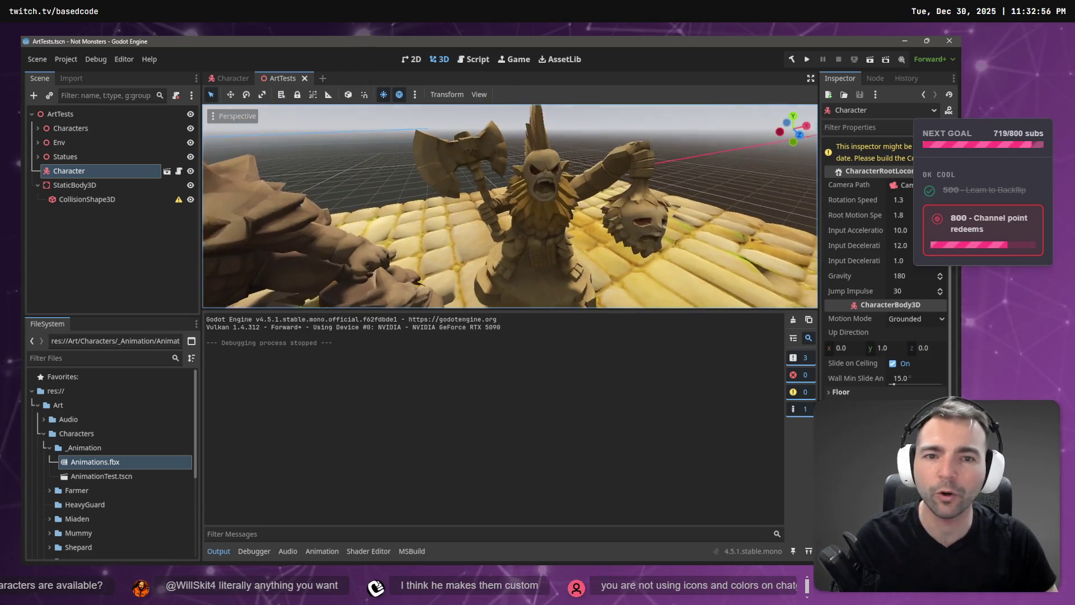
pyautogui.press('s')
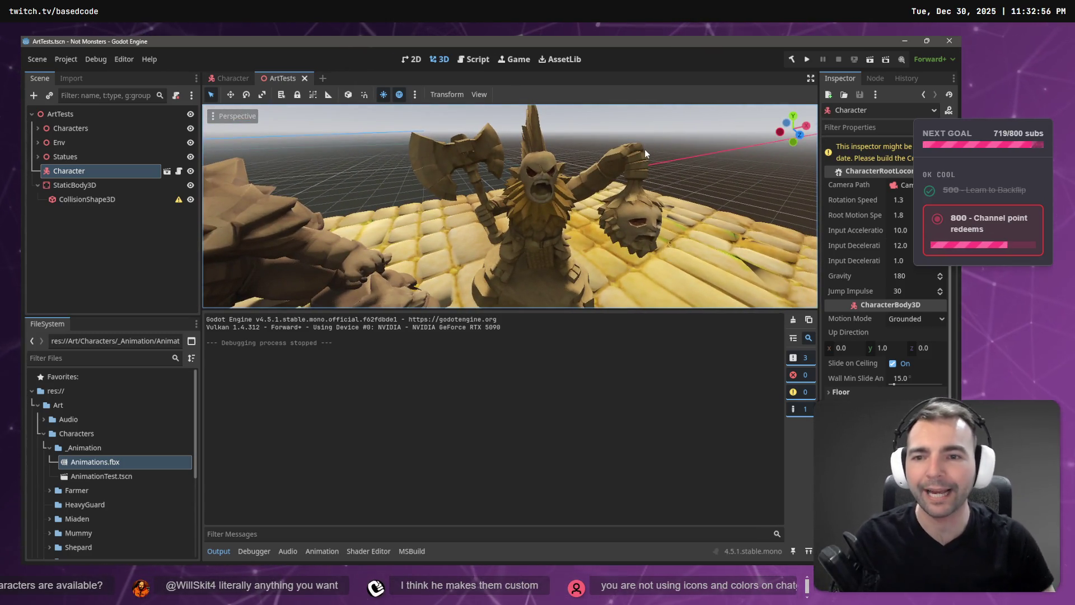
pyautogui.press('s')
pyautogui.press('w')
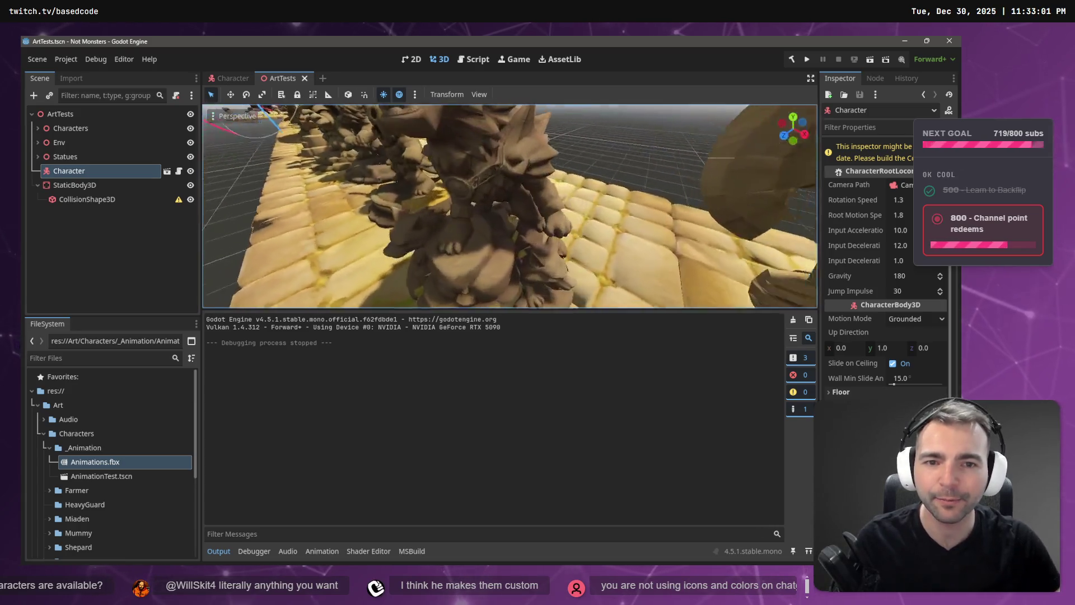
pyautogui.press('a')
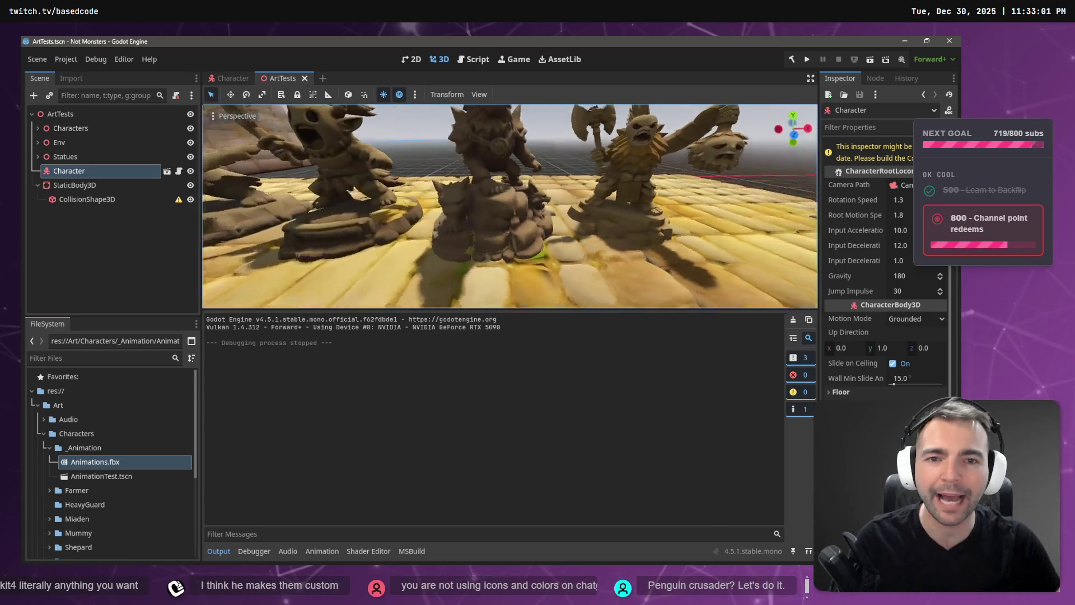
pyautogui.press('s')
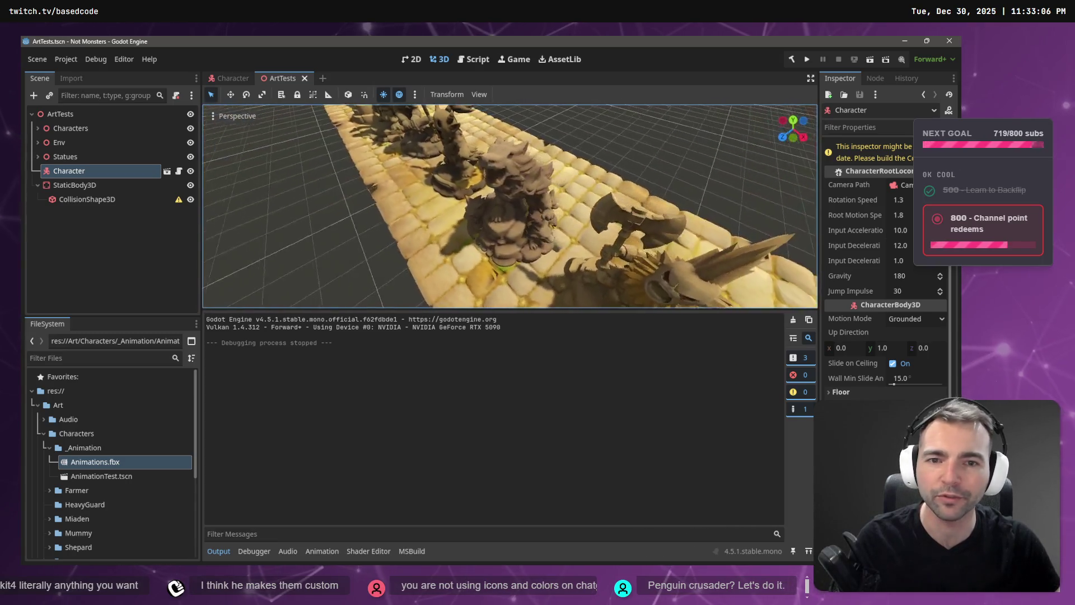
pyautogui.press('q')
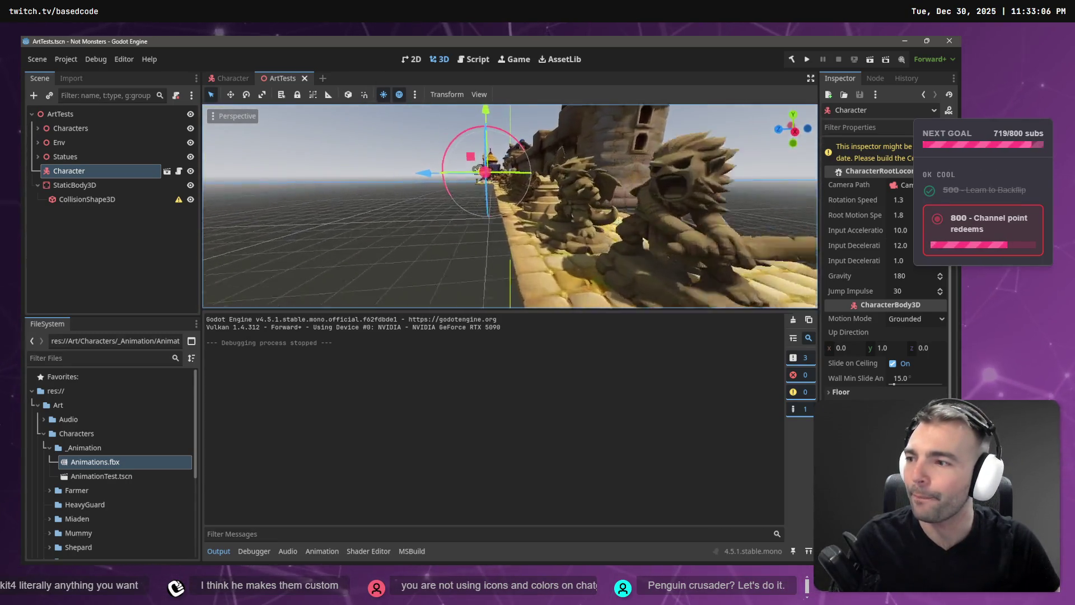
pyautogui.press('w')
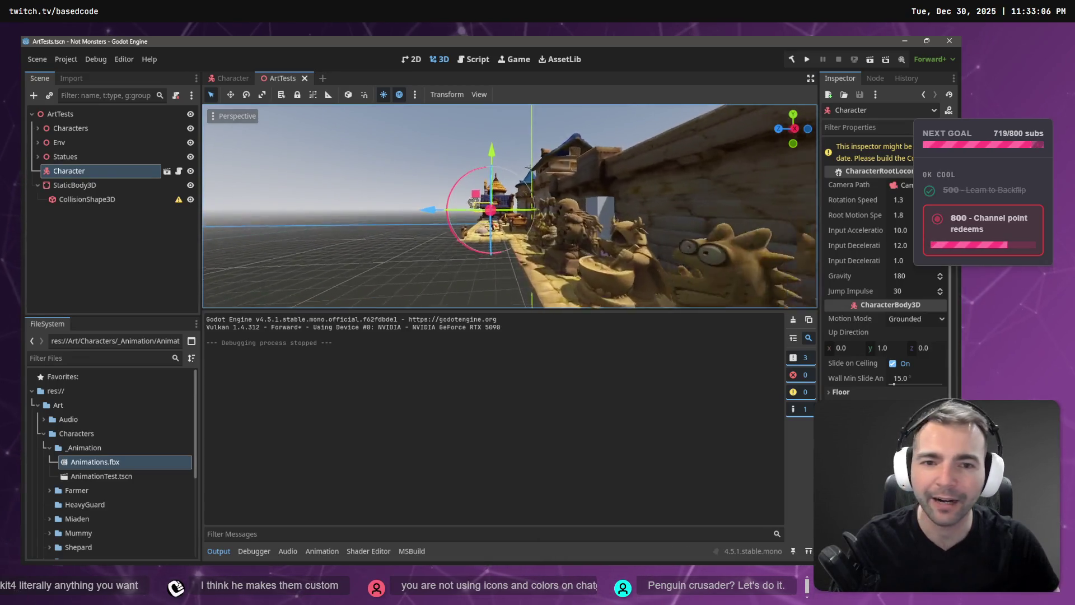
pyautogui.hotkey('alt', 'Tab')
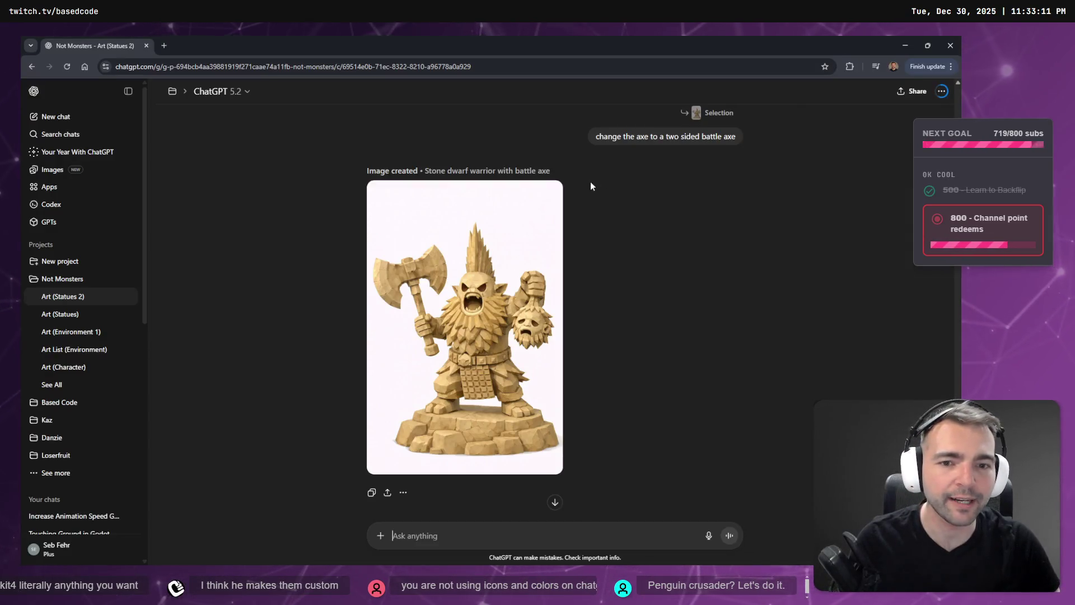
# Step: Scroll to the alpha wolf statue prompt and start editing it
pyautogui.scroll(-2, 615, 374)
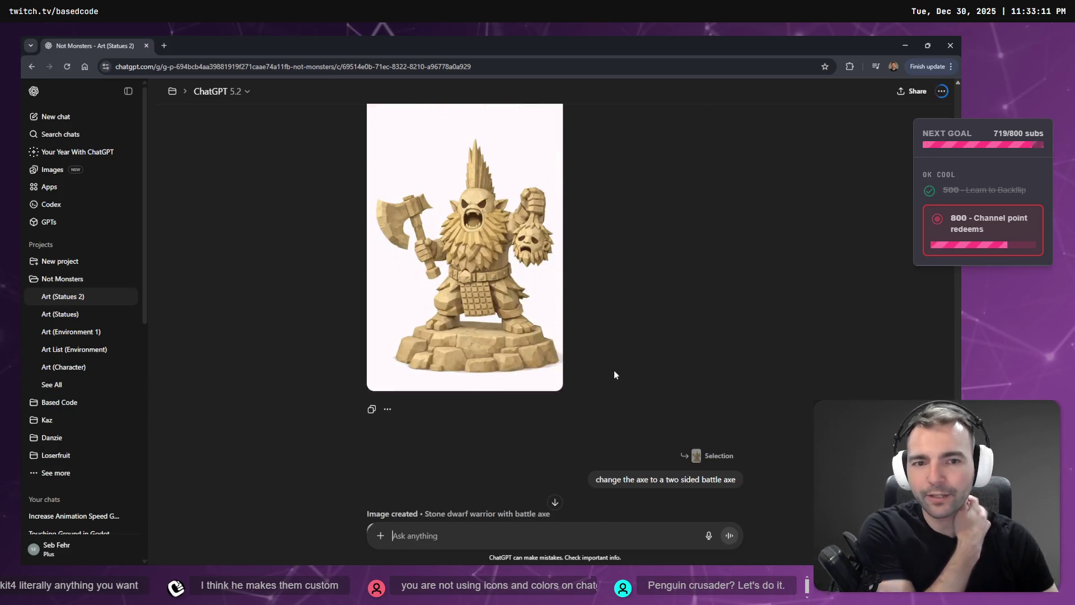
pyautogui.scroll(15, 672, 377)
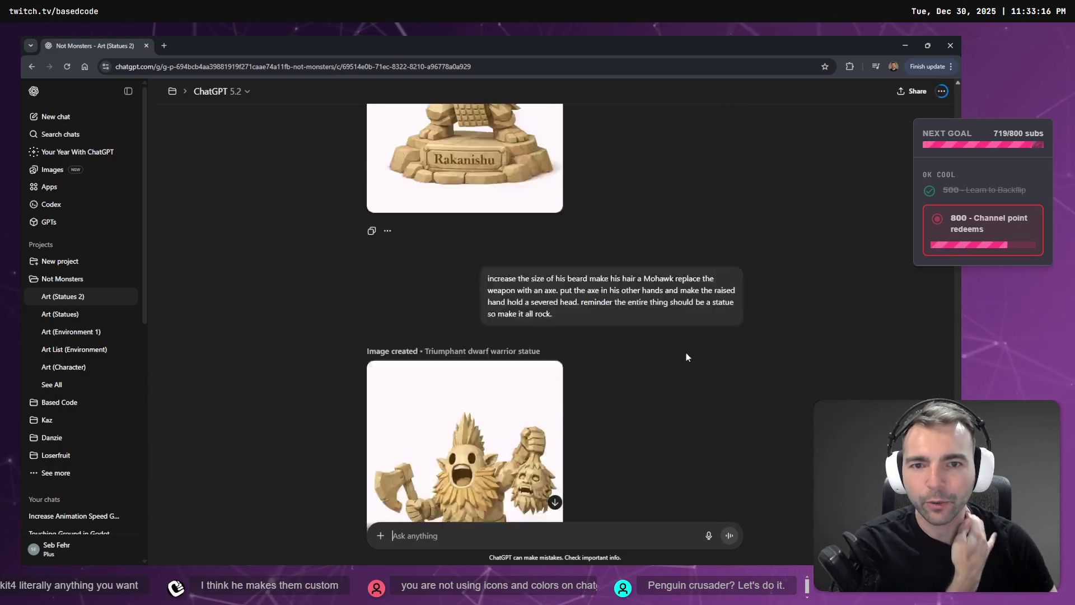
pyautogui.scroll(-10, 683, 351)
pyautogui.scroll(2, 683, 351)
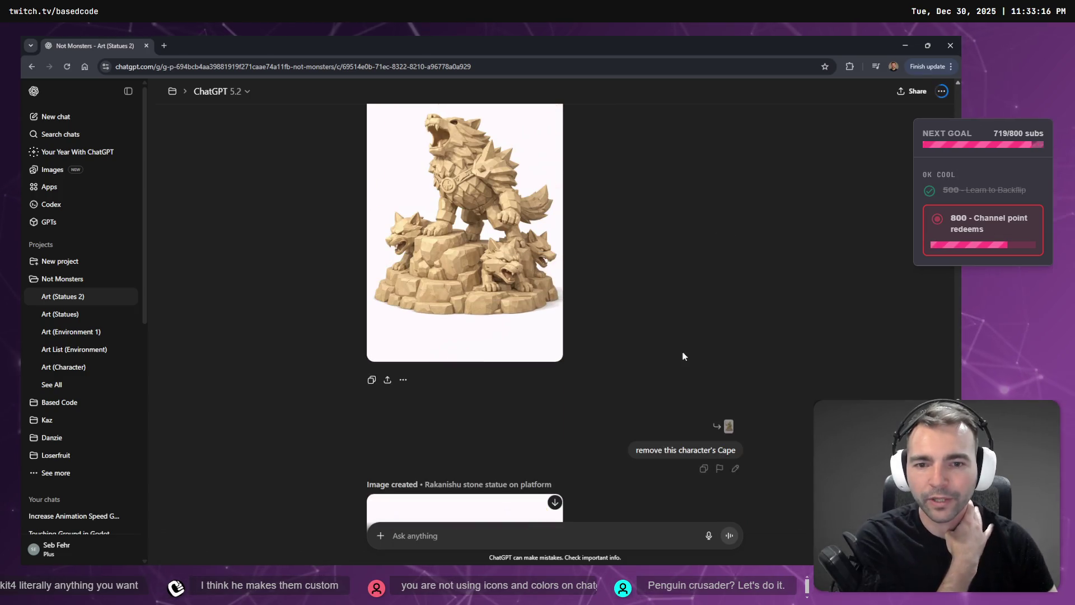
pyautogui.scroll(-2, 684, 356)
pyautogui.scroll(10, 668, 310)
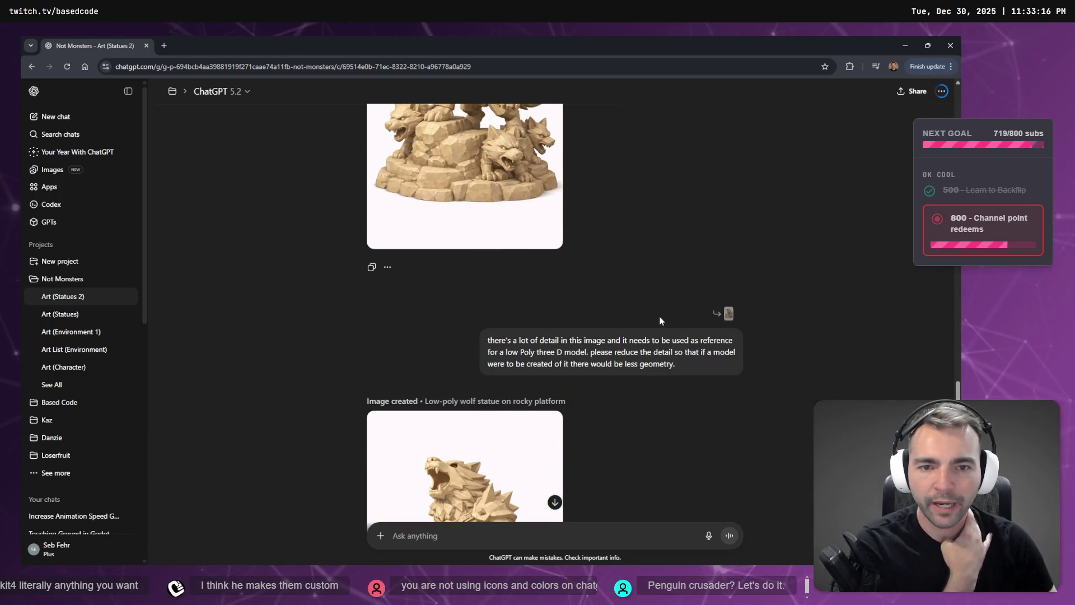
pyautogui.scroll(-3, 664, 339)
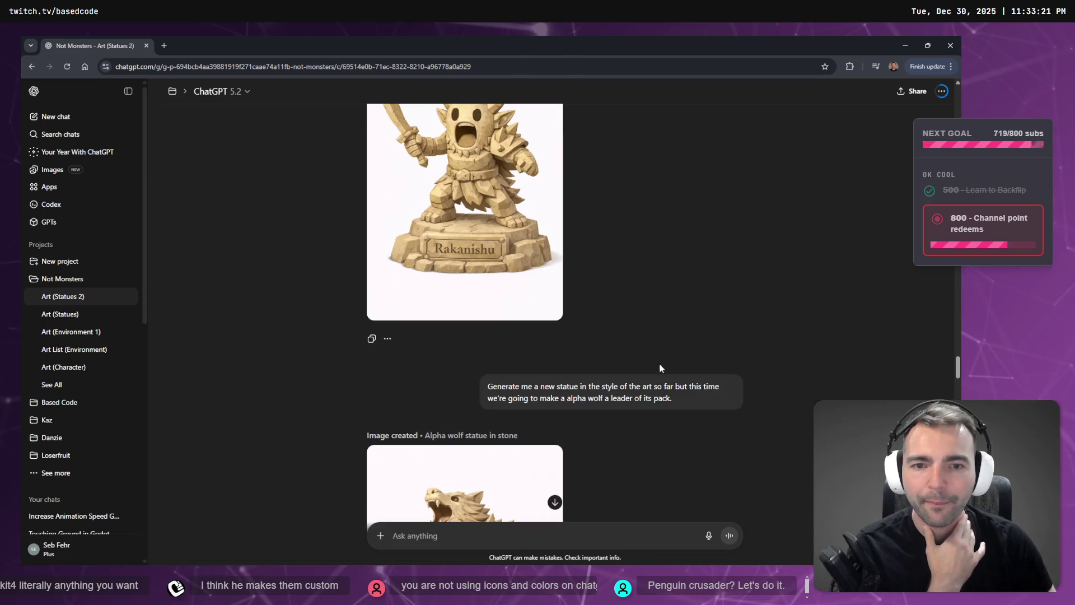
pyautogui.click(735, 419)
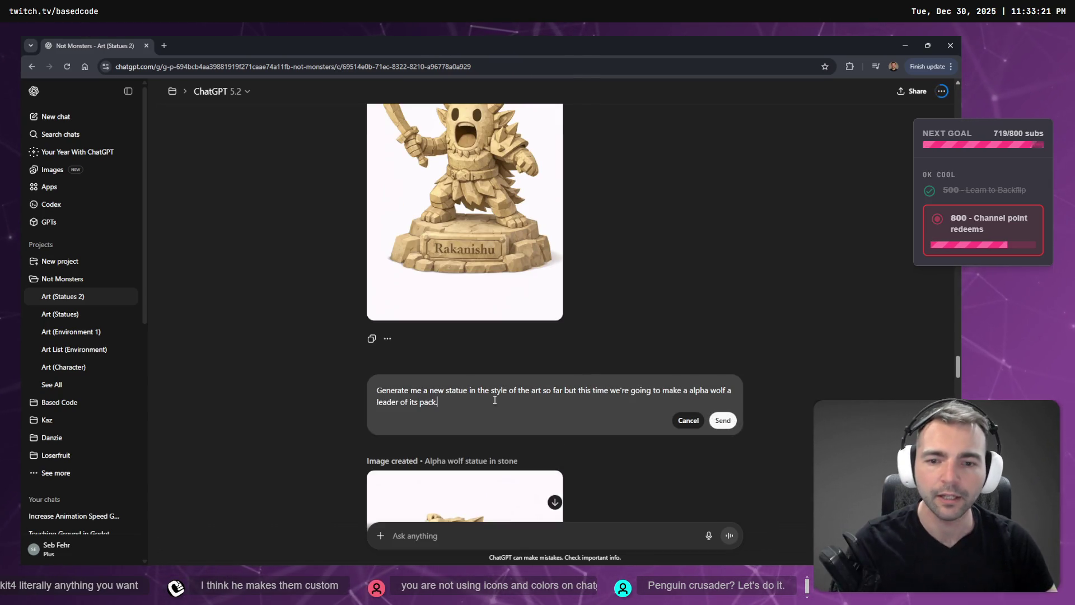
pyautogui.hotkey('ctrl', 'a')
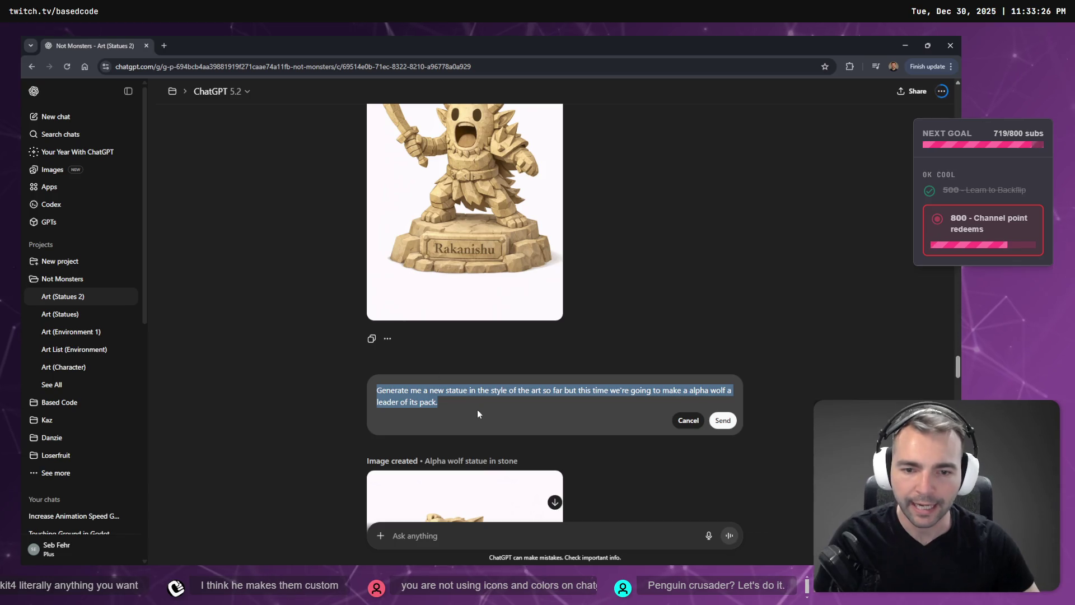
pyautogui.click(500, 394)
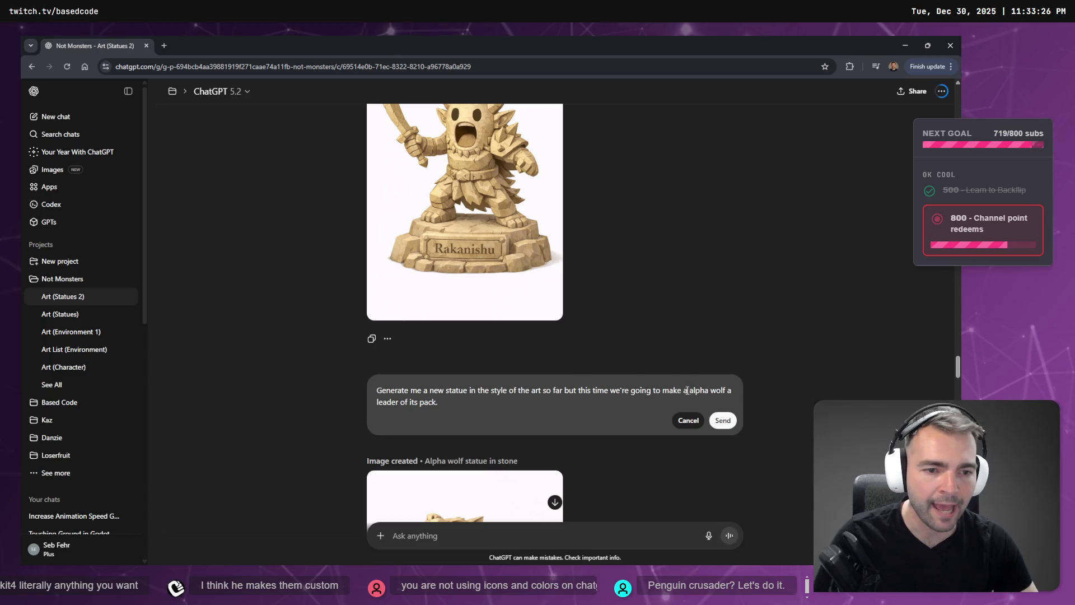
# Step: Replace the wolf description with 'a crusader, wearing a helmet shaped like a penguin' and send it
pyautogui.moveTo(684, 391); pyautogui.dragTo(435, 402)
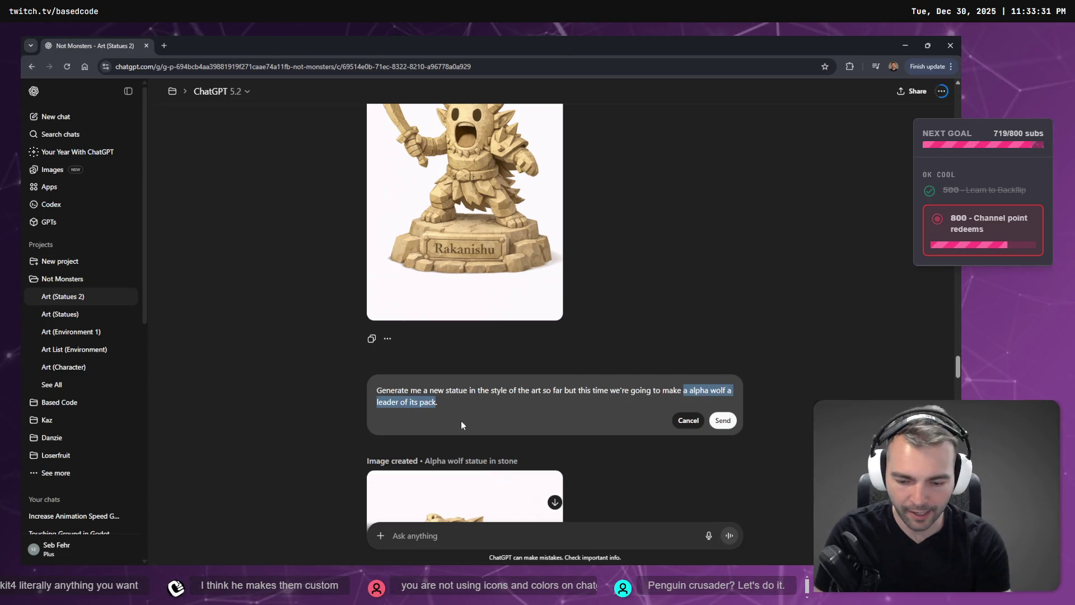
pyautogui.write('a crusader,')
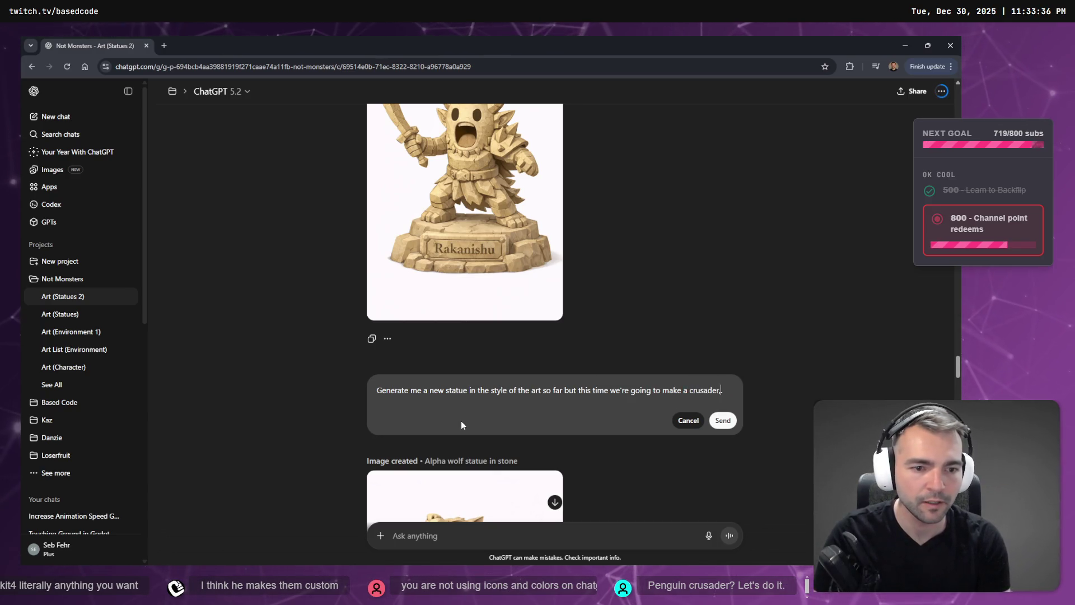
pyautogui.write(' wearing')
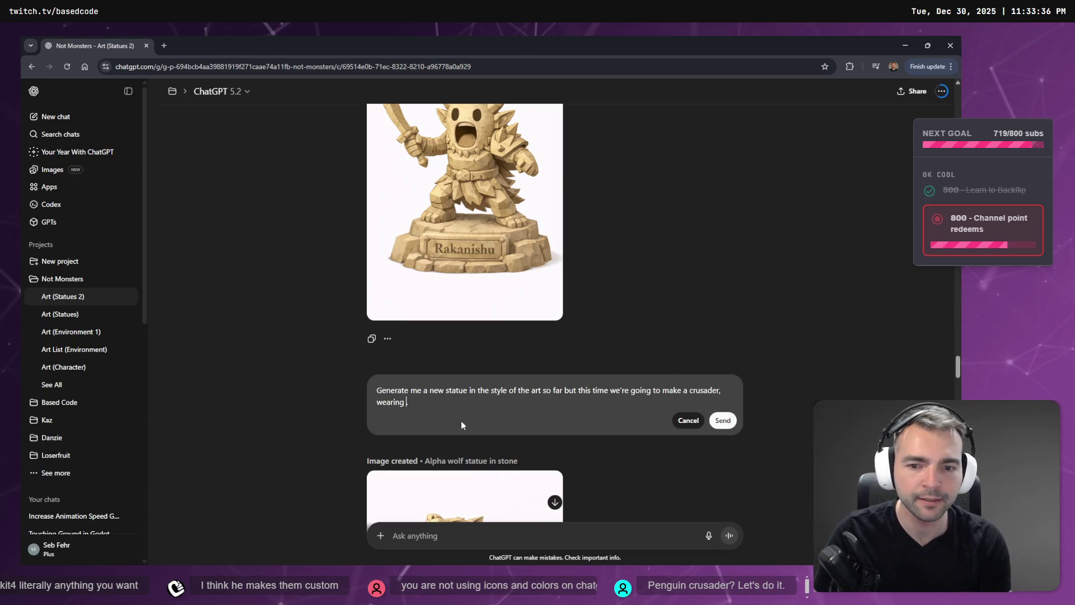
pyautogui.write(' a pengui')
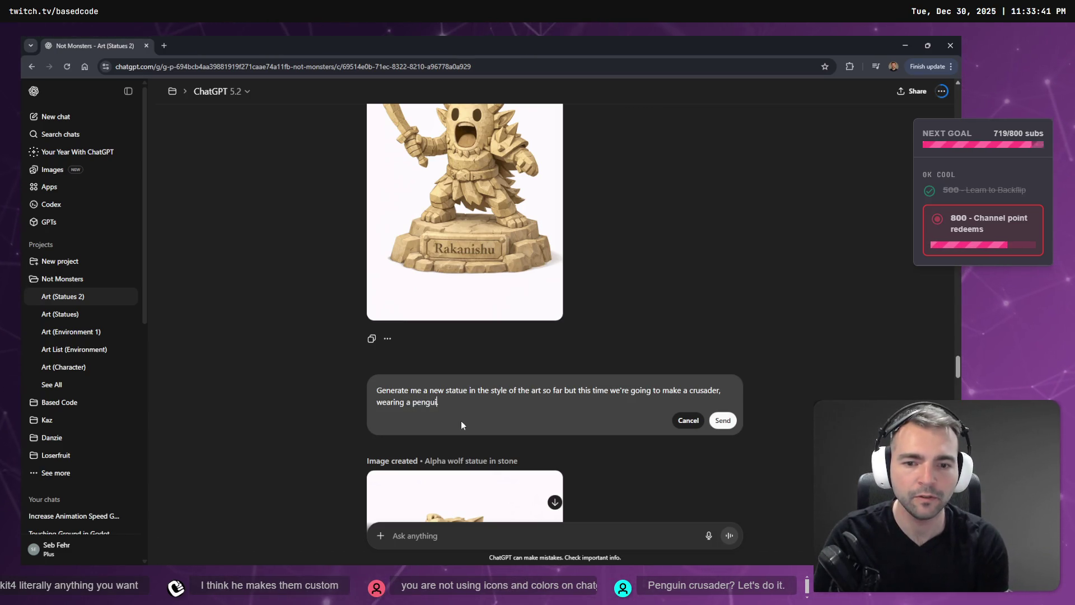
pyautogui.write('n-style')
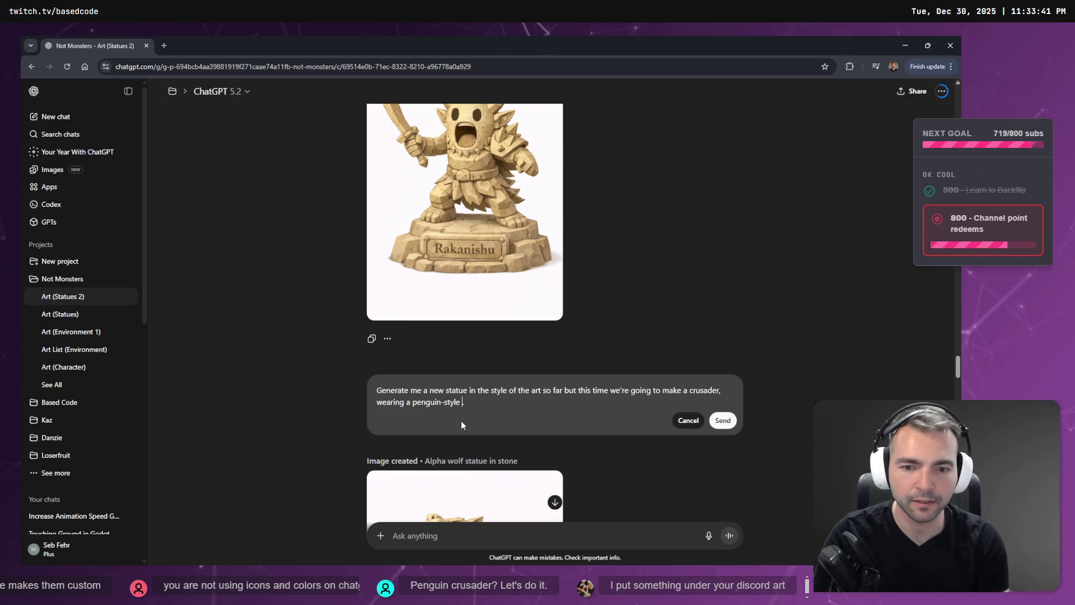
pyautogui.press('BackSpace')
pyautogui.press('BackSpace')
pyautogui.press('BackSpace')
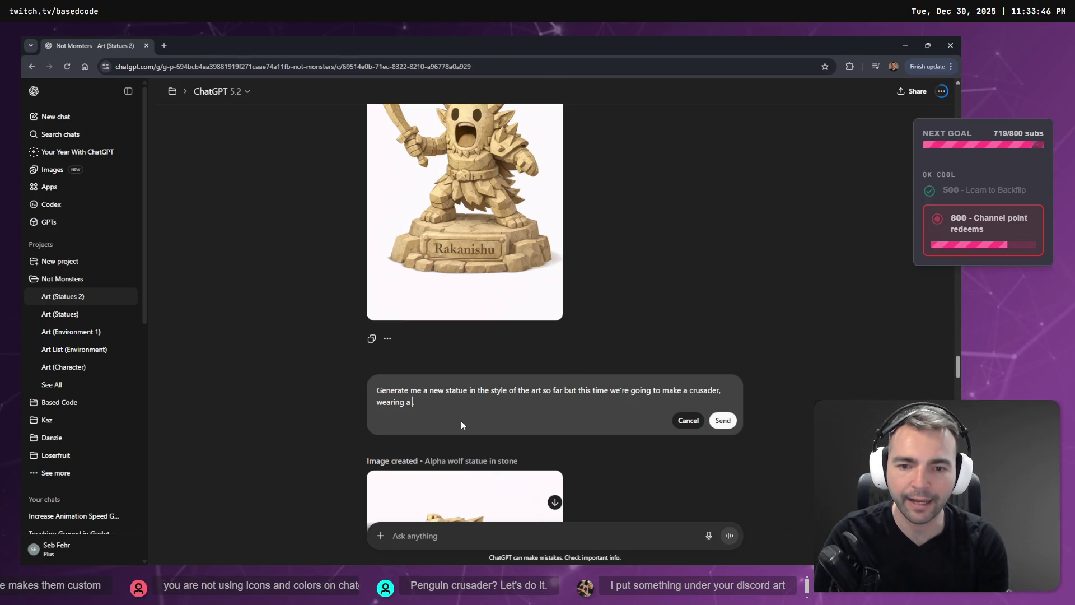
pyautogui.write('helmet sha')
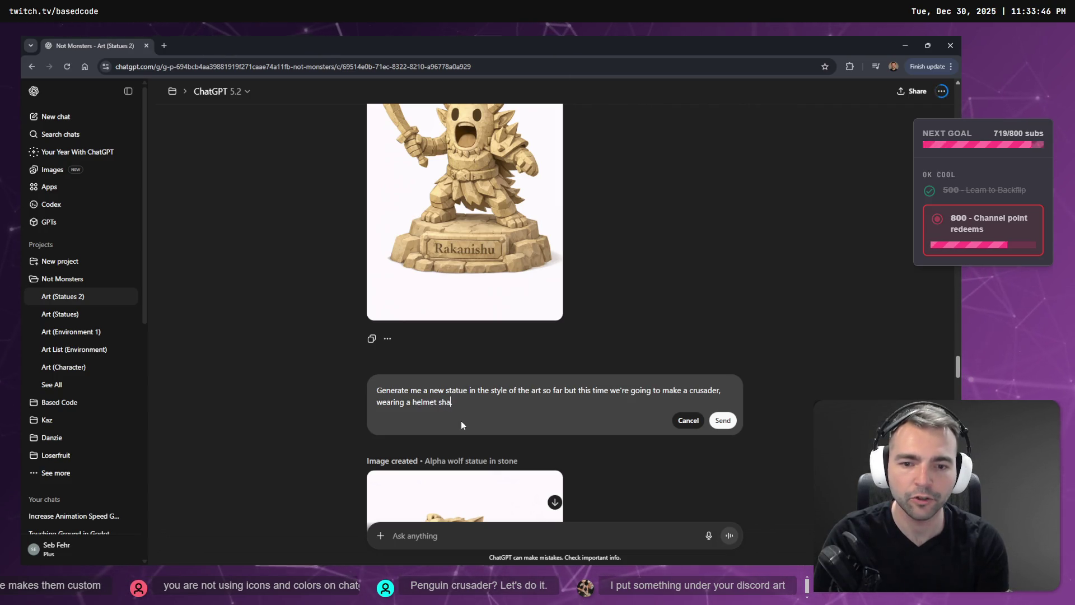
pyautogui.write('ped like a pen')
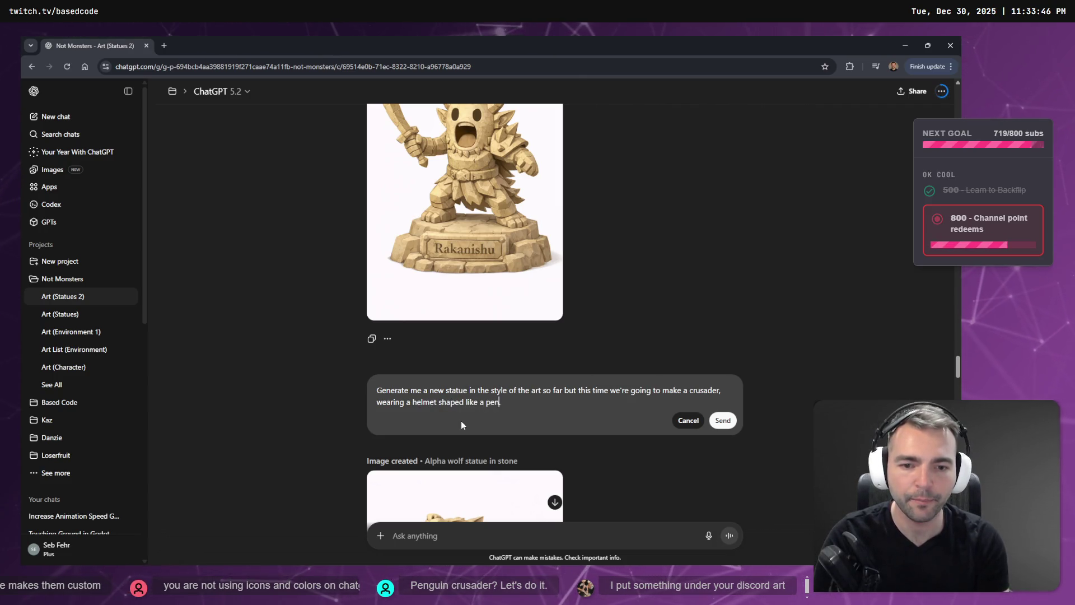
pyautogui.write('guin')
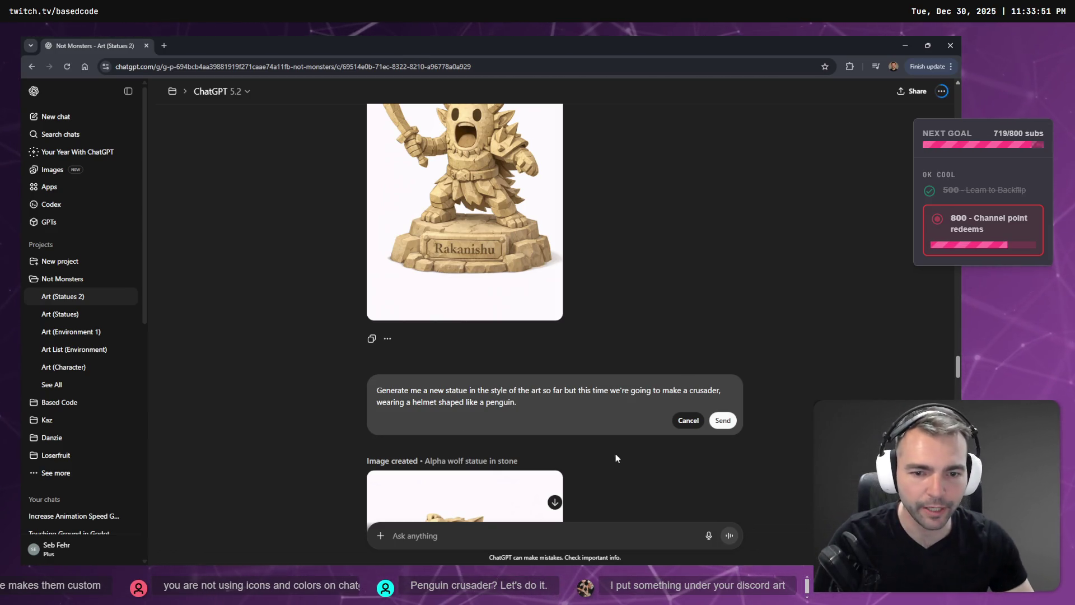
pyautogui.click(722, 420)
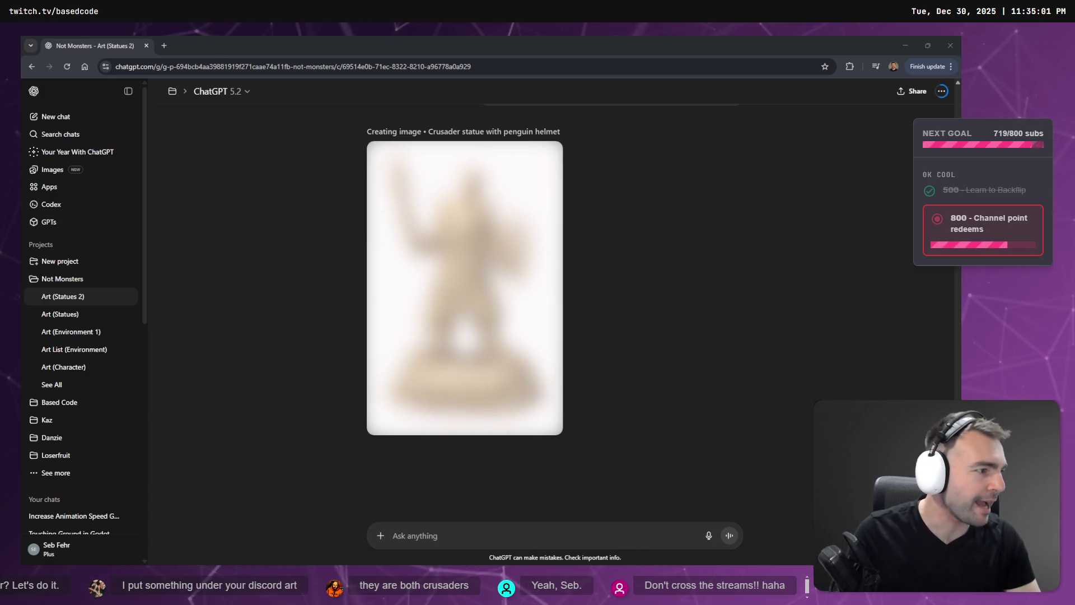
# Step: Bring the browser back into focus while the crusader statue image generates
pyautogui.click(244, 132)
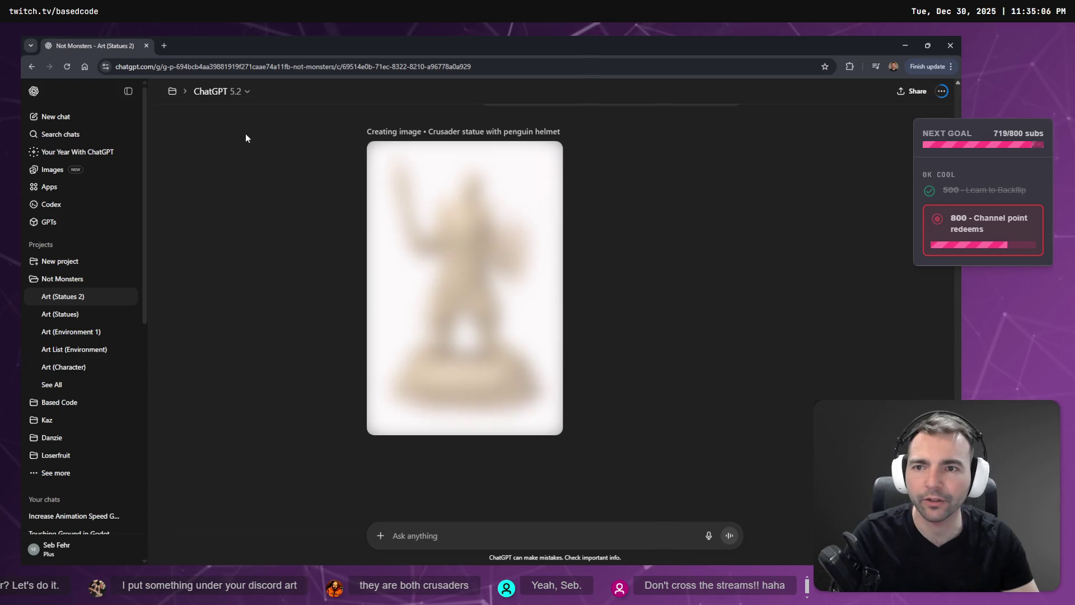
pyautogui.middleClick(60, 314)
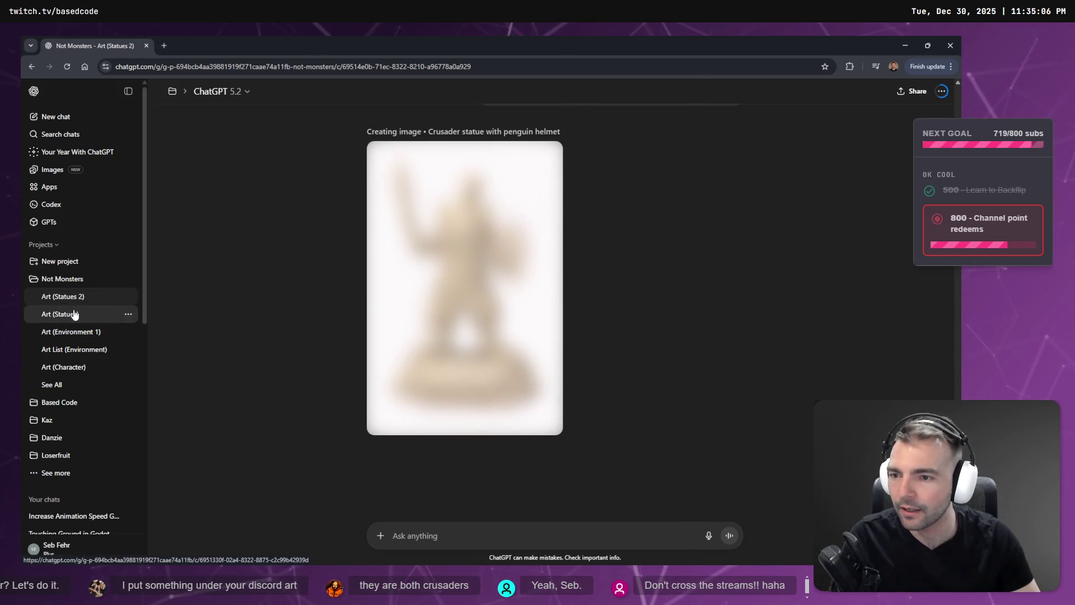
pyautogui.click(221, 46)
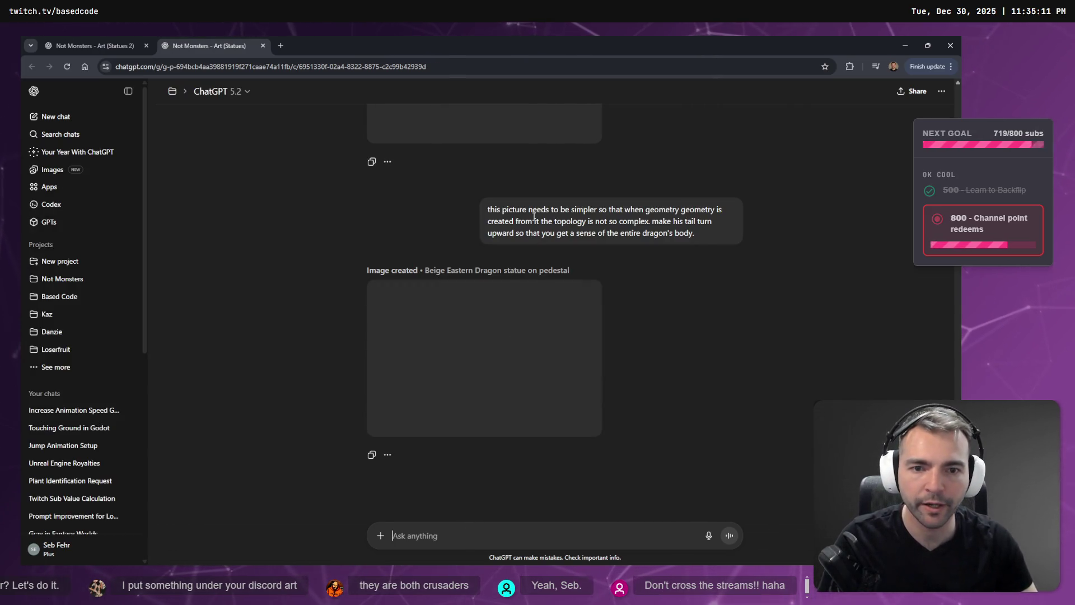
pyautogui.scroll(15, 609, 233)
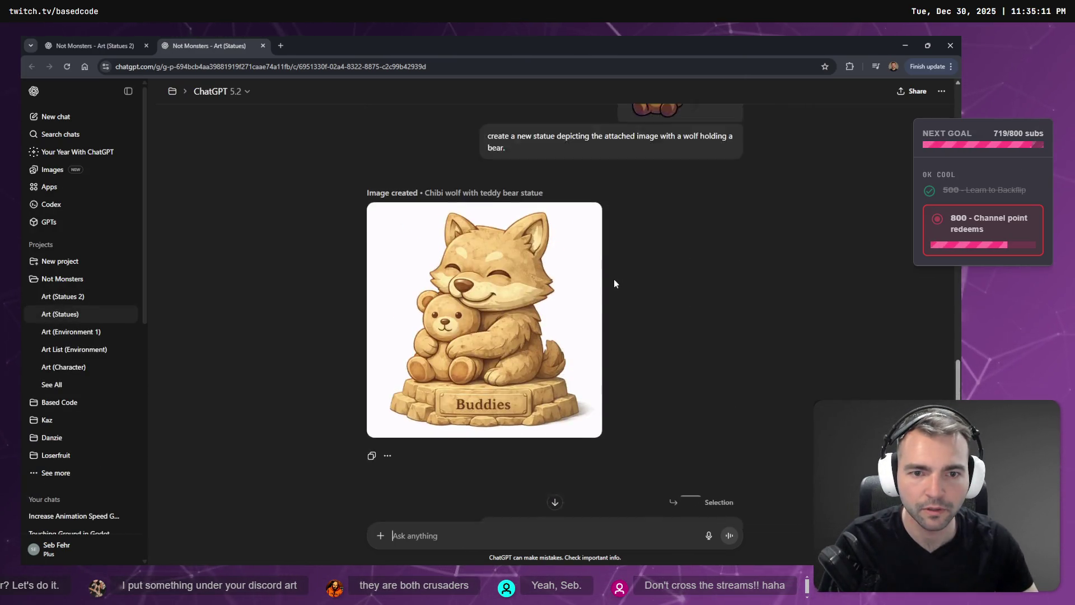
pyautogui.scroll(-20, 619, 277)
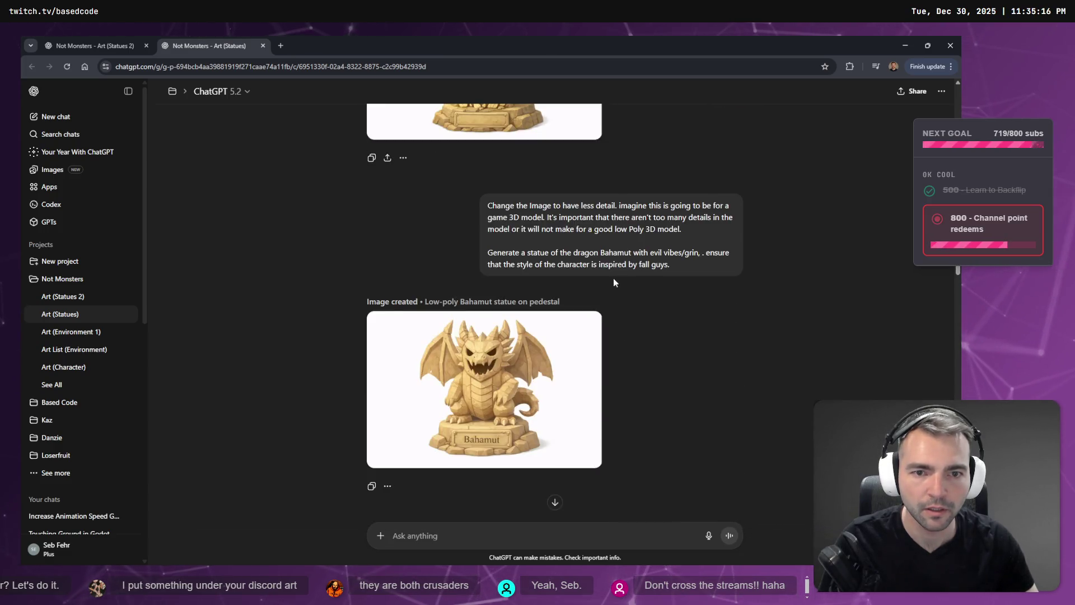
pyautogui.scroll(-10, 610, 283)
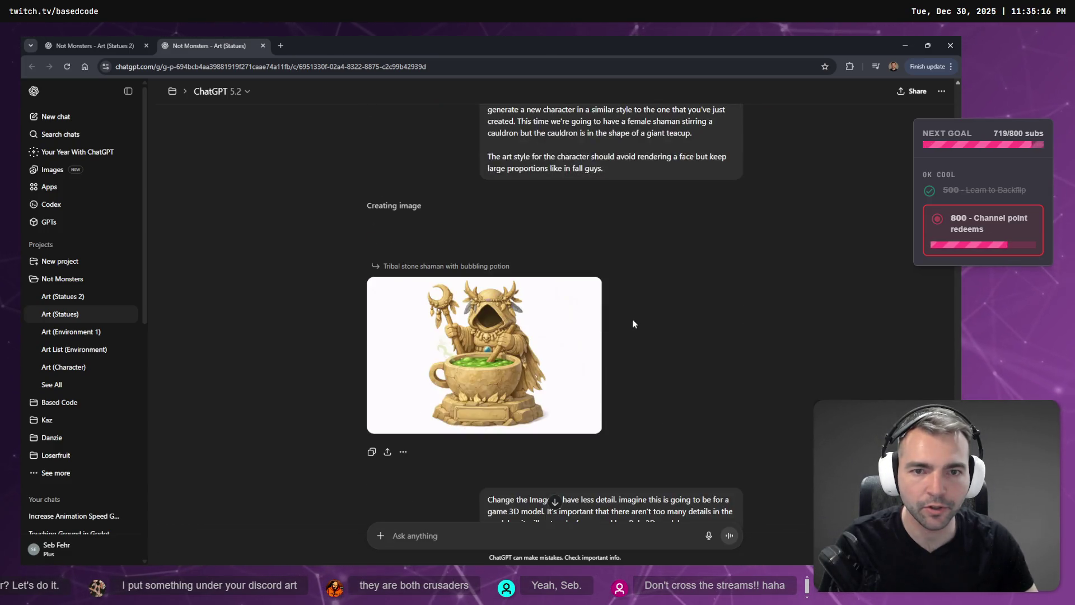
pyautogui.scroll(1, 628, 347)
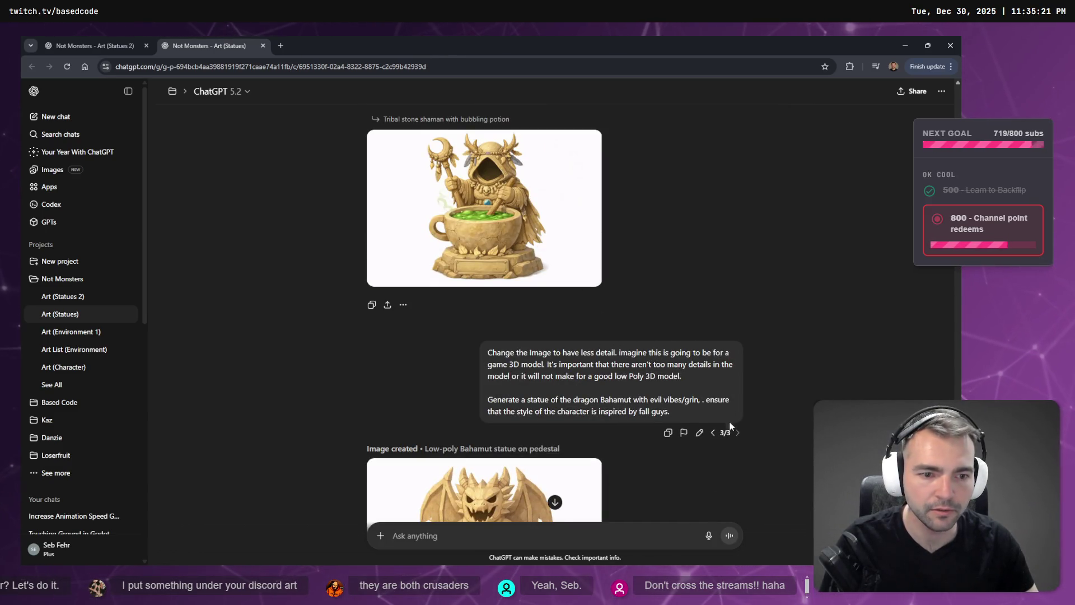
pyautogui.click(713, 432)
pyautogui.scroll(-2, 641, 324)
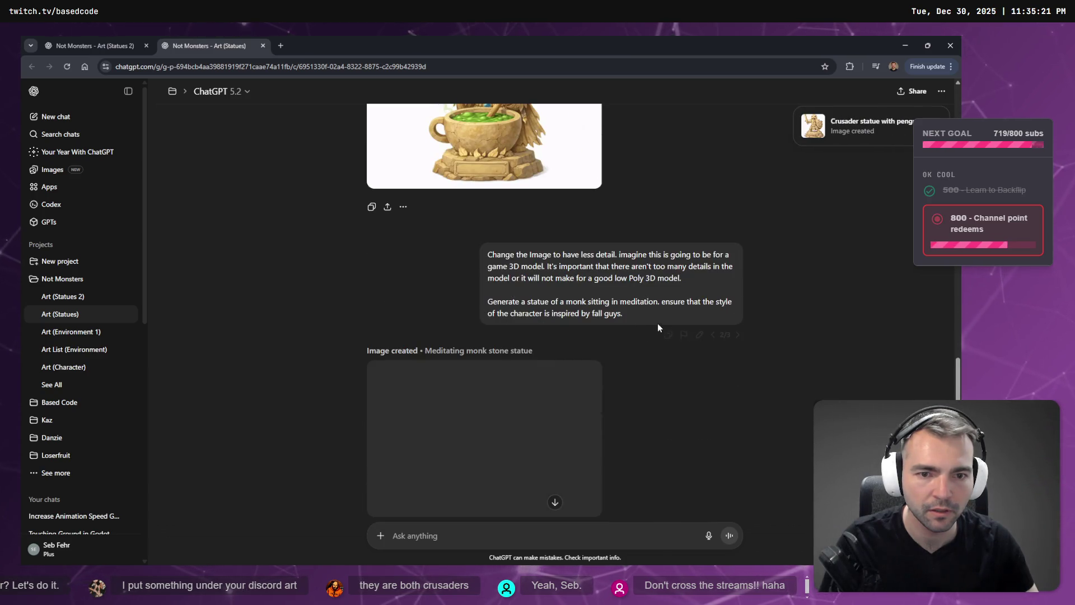
pyautogui.scroll(-2, 694, 386)
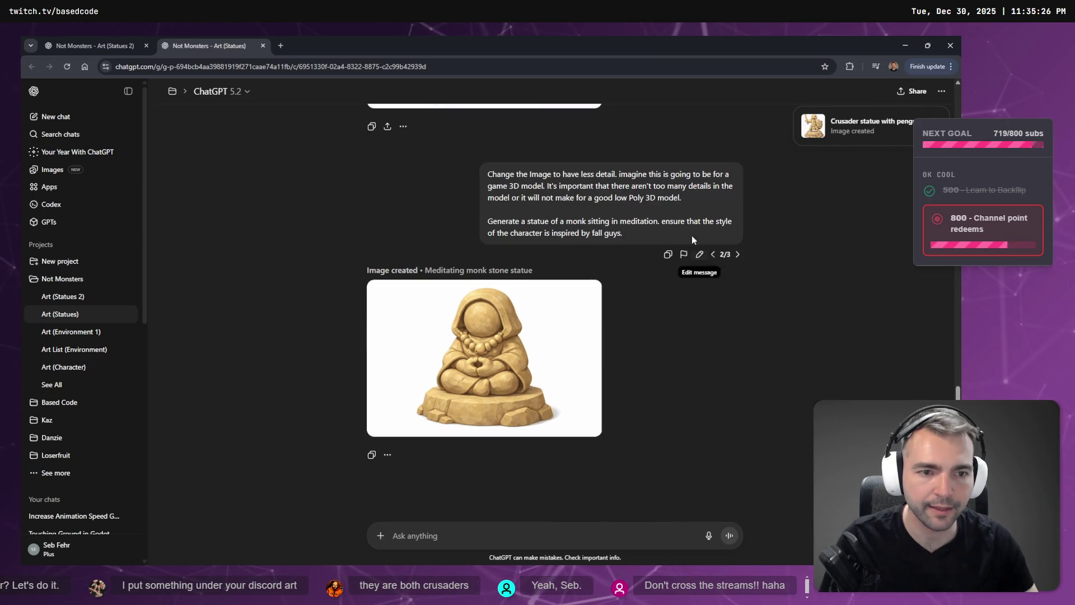
pyautogui.click(700, 255)
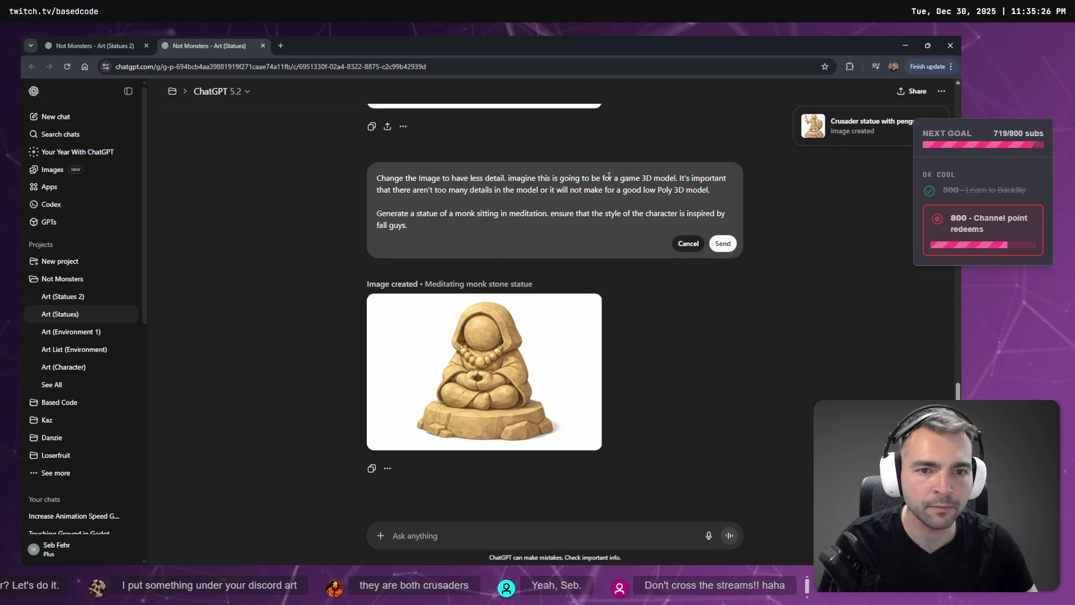
pyautogui.scroll(1, 528, 223)
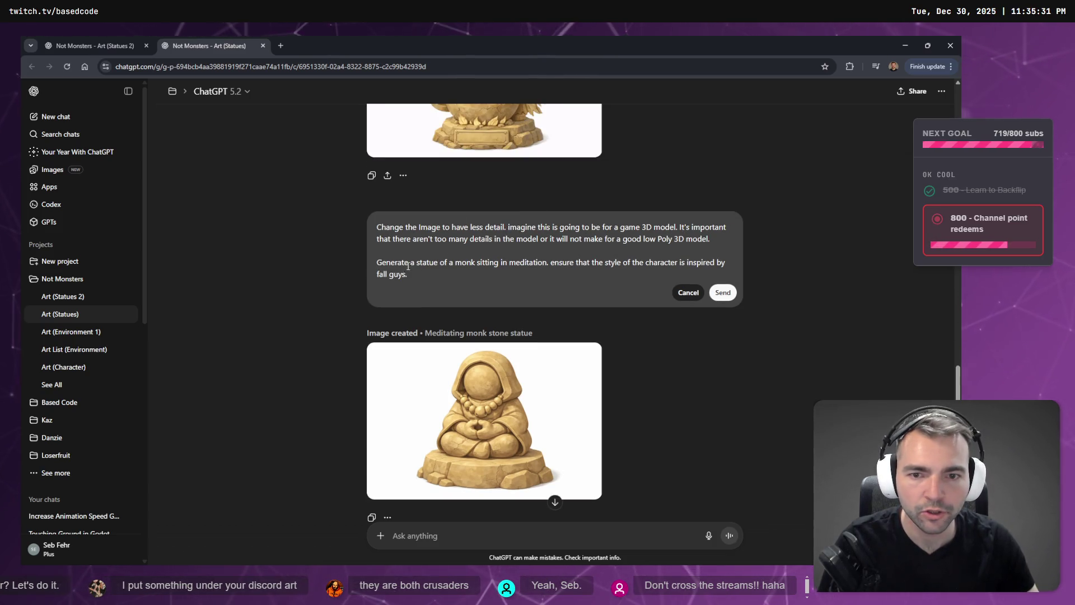
pyautogui.moveTo(406, 263); pyautogui.dragTo(476, 265)
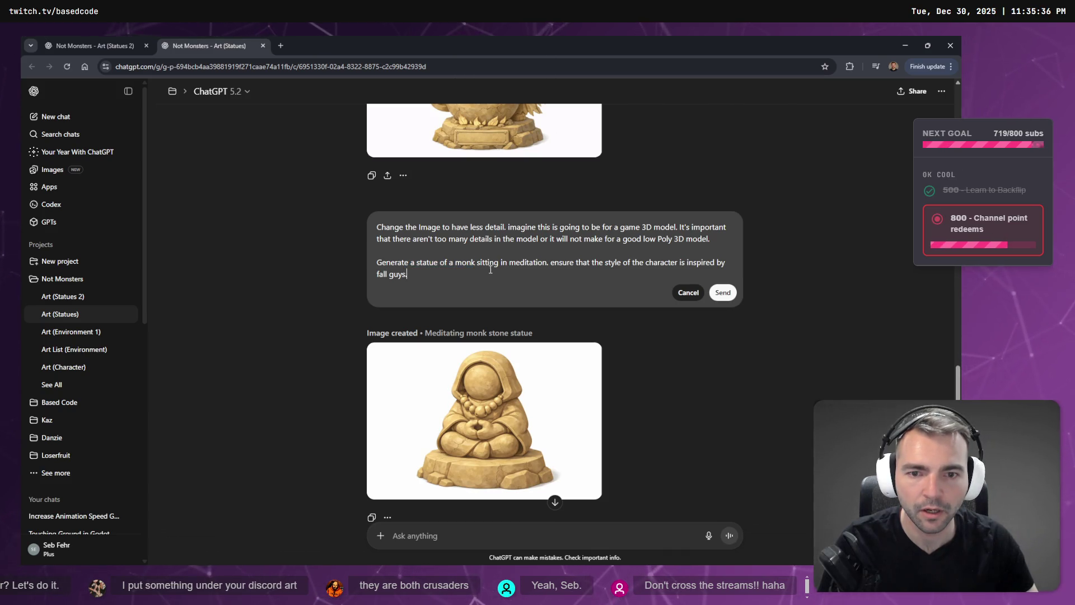
pyautogui.click(687, 292)
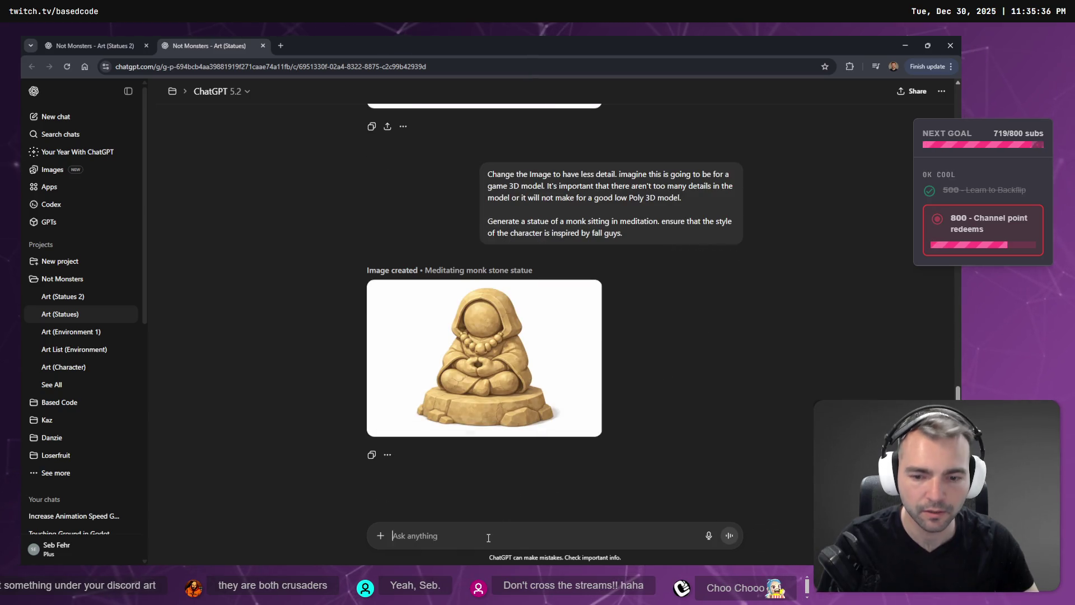
# Step: Dictate a templar knight statue prompt in the monk's style, adding 'new statue' after 'make a'
pyautogui.press('super+h')
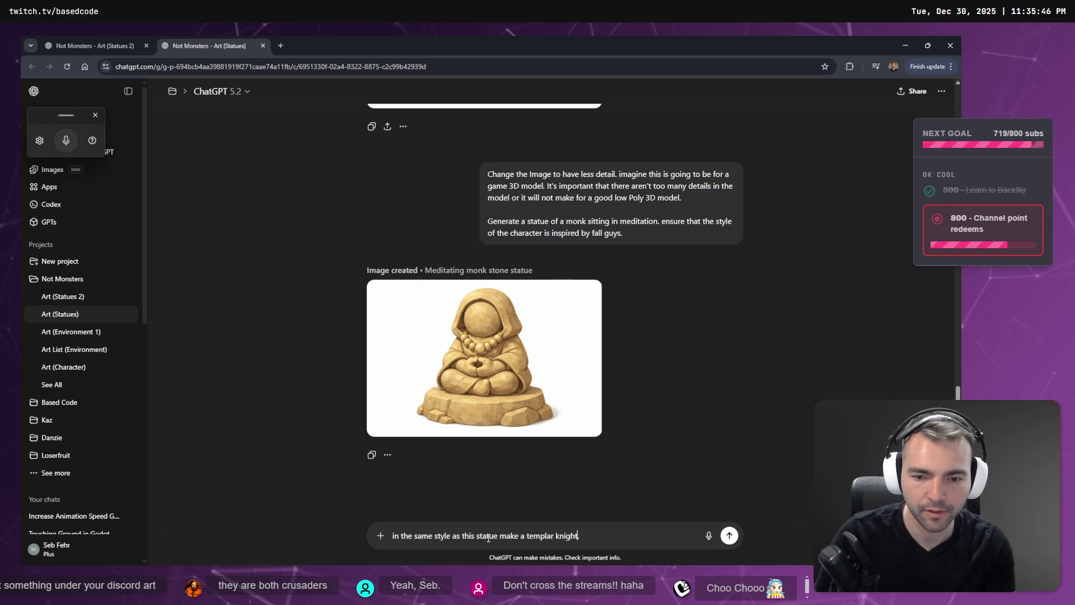
pyautogui.click(488, 536)
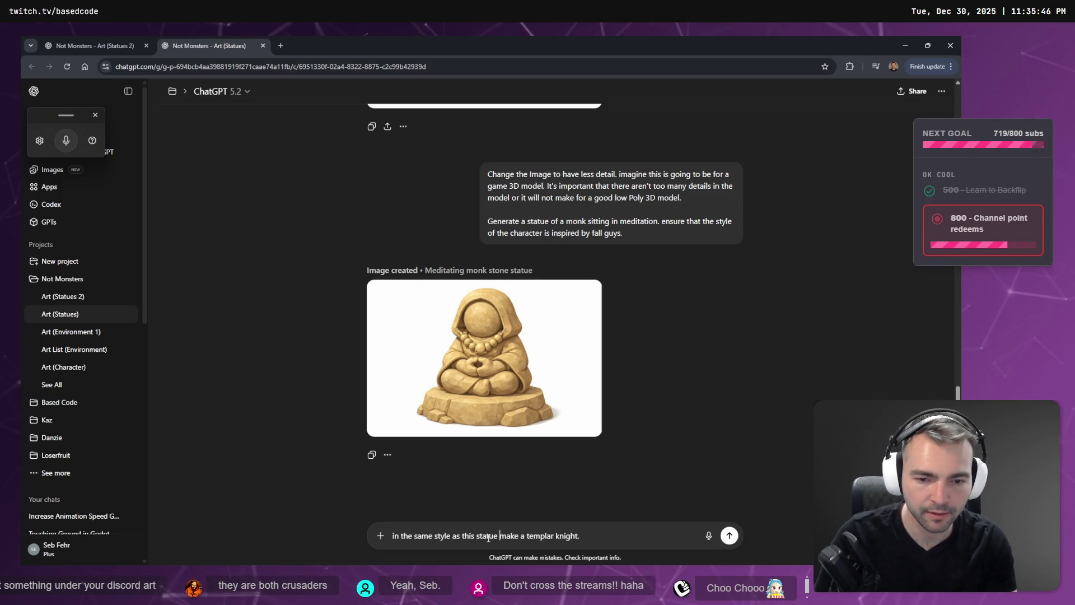
pyautogui.hotkey('ctrl', 'Right')
pyautogui.hotkey('ctrl', 'Right')
pyautogui.write('new statu')
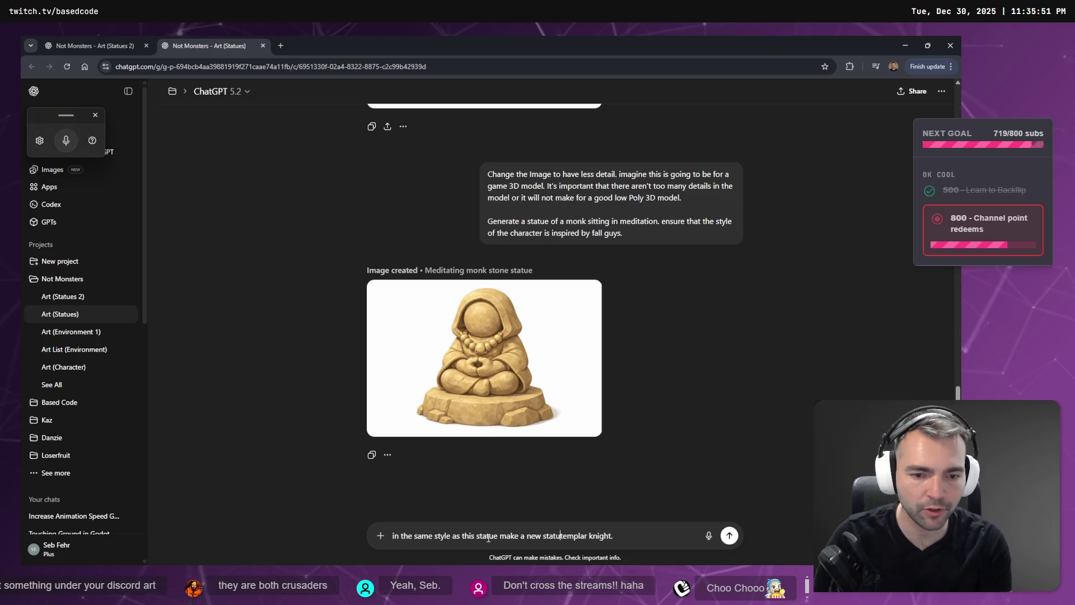
pyautogui.write('e of a')
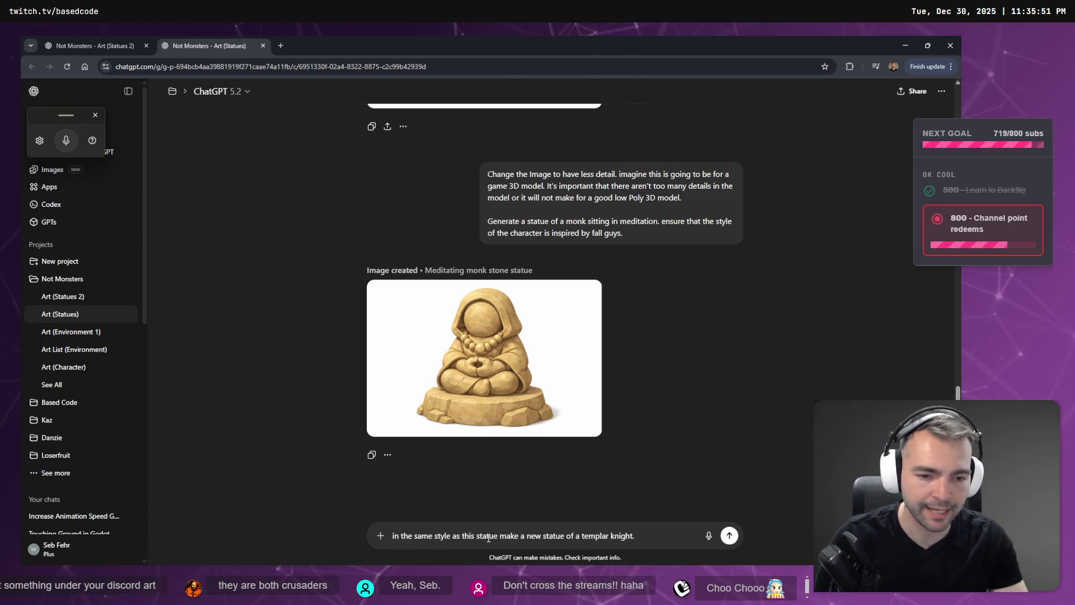
pyautogui.hotkey('ctrl', 'shift', 'Tab')
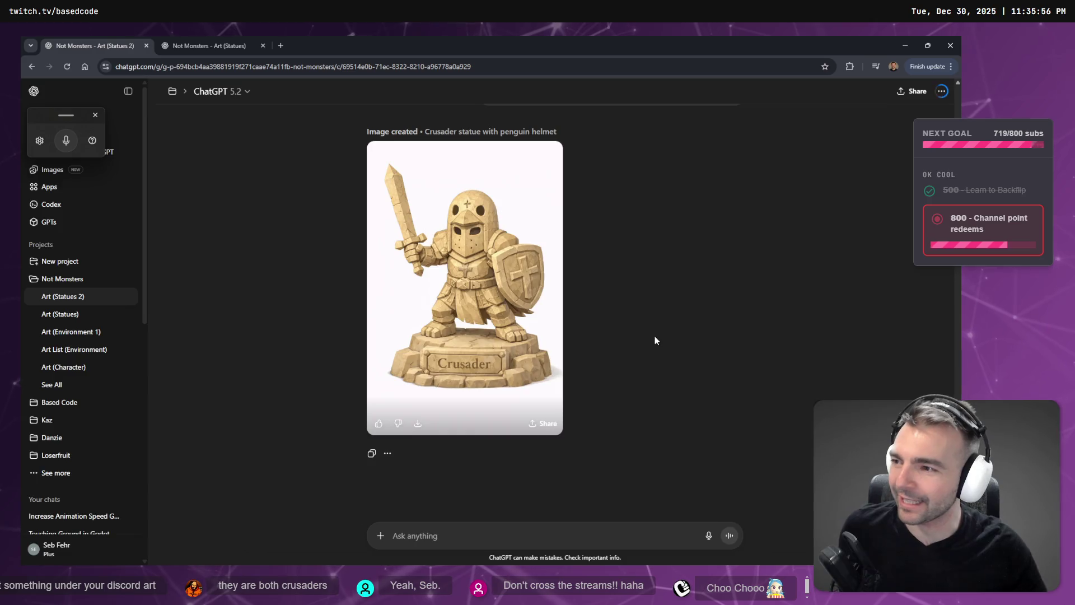
# Step: View the Crusader statue image full size and copy it with Copy image
pyautogui.click(557, 317)
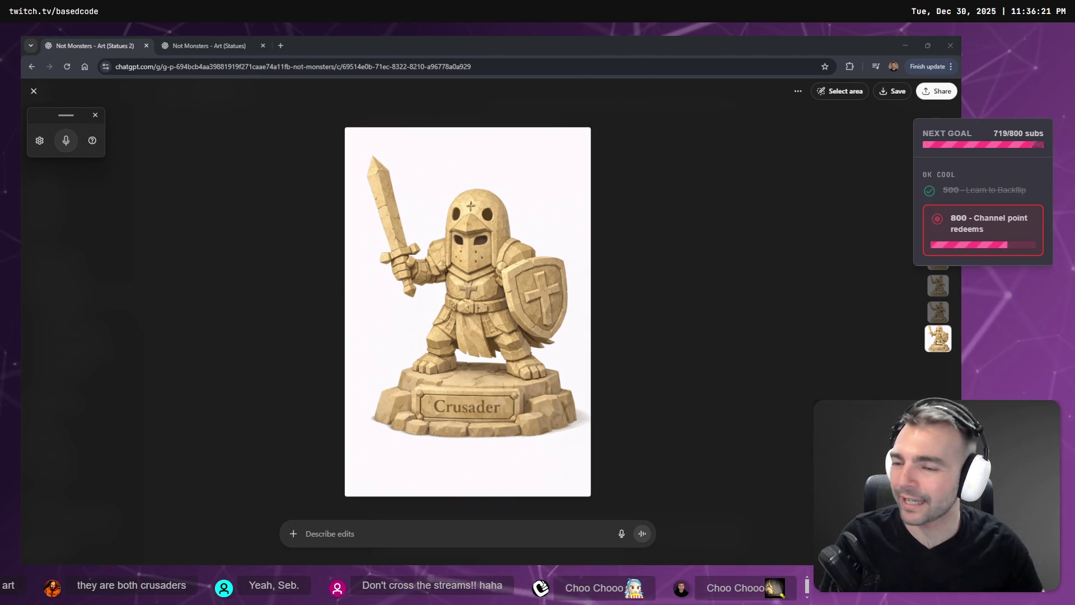
pyautogui.rightClick(479, 261)
pyautogui.click(551, 297)
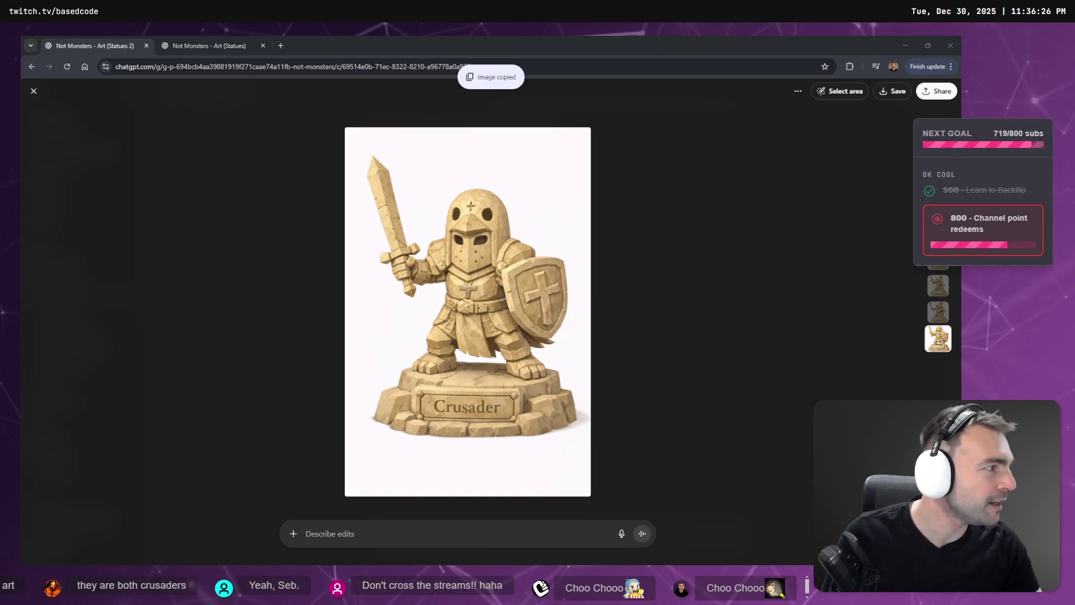
pyautogui.hotkey('alt', 'Tab')
pyautogui.scroll(3, 571, 311)
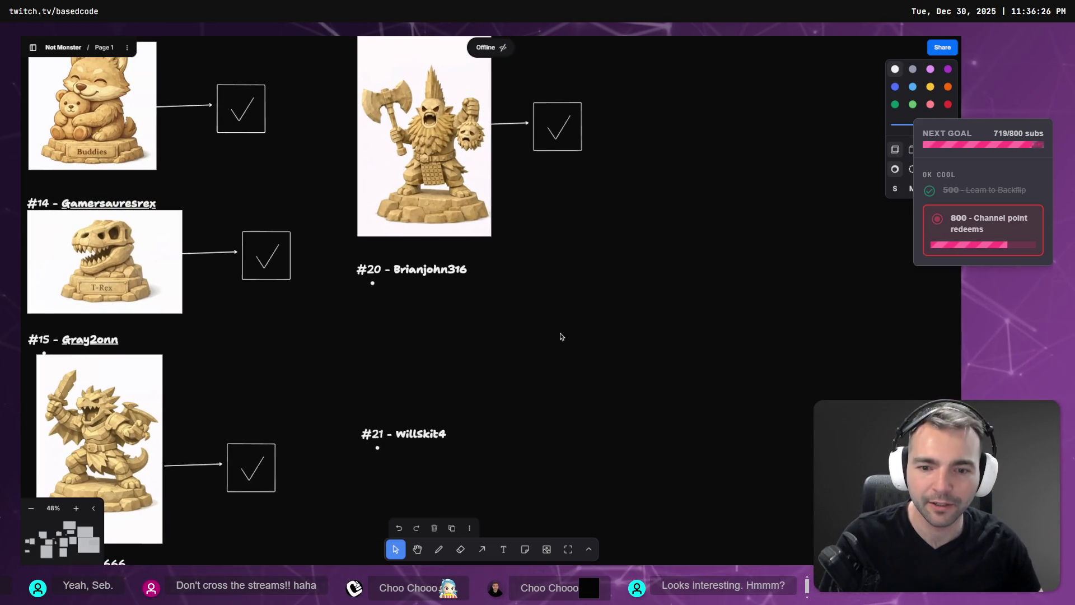
# Step: Paste the Crusader image under entry #21 and shrink it slightly
pyautogui.hotkey('ctrl', 'v')
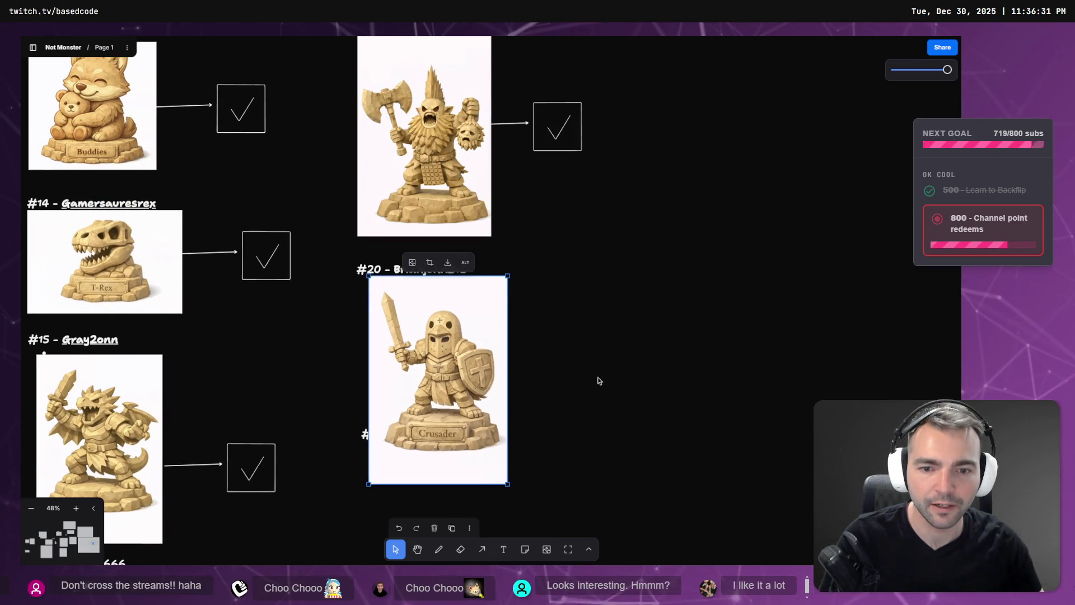
pyautogui.scroll(-5, 599, 381)
pyautogui.moveTo(473, 185)
pyautogui.mouseDown()
pyautogui.moveTo(456, 396)
pyautogui.moveTo(456, 353)
pyautogui.mouseUp()
pyautogui.moveTo(492, 459); pyautogui.dragTo(479, 437)
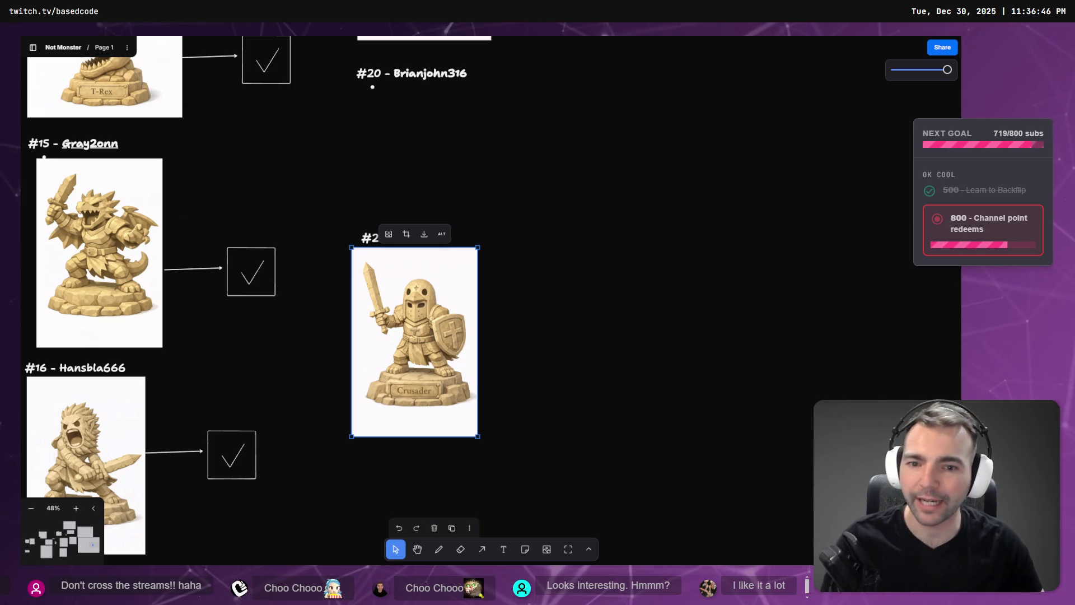
pyautogui.click(586, 166)
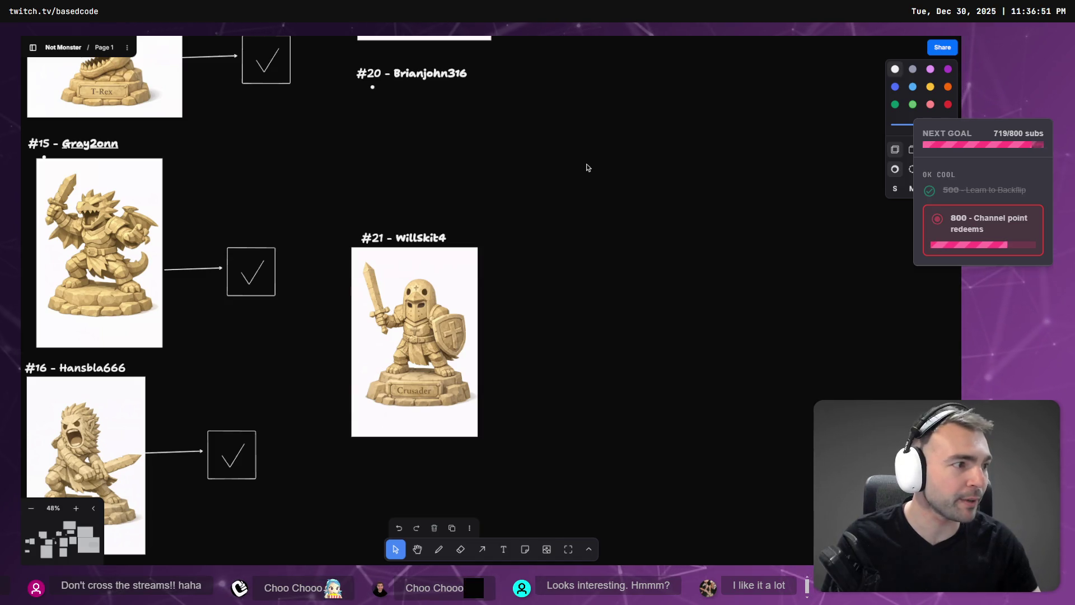
pyautogui.hotkey('alt', 'Tab')
pyautogui.click(246, 46)
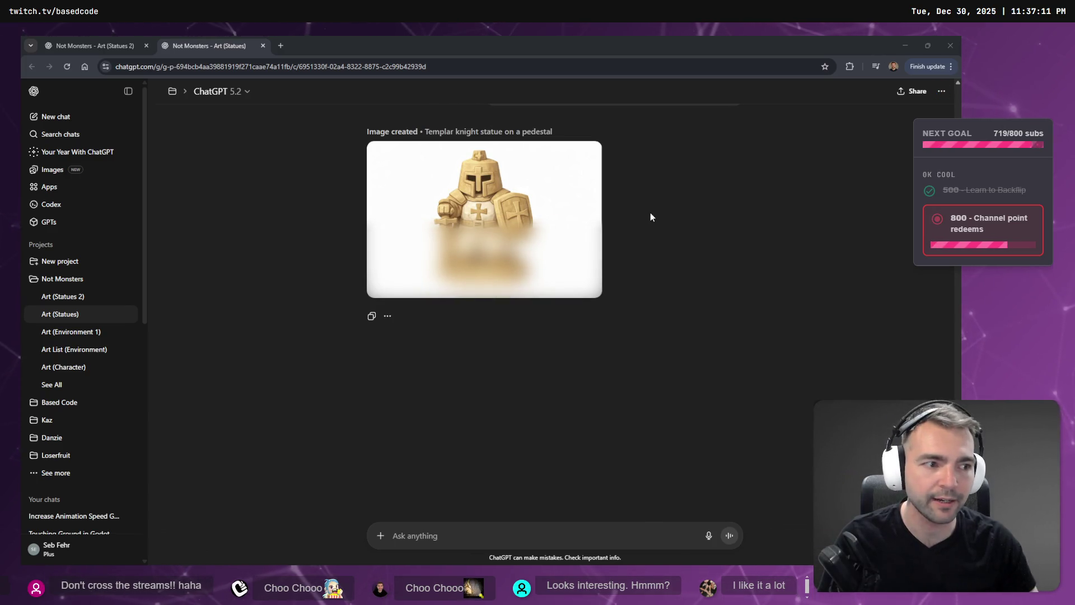
pyautogui.hotkey('ctrl', 'Tab')
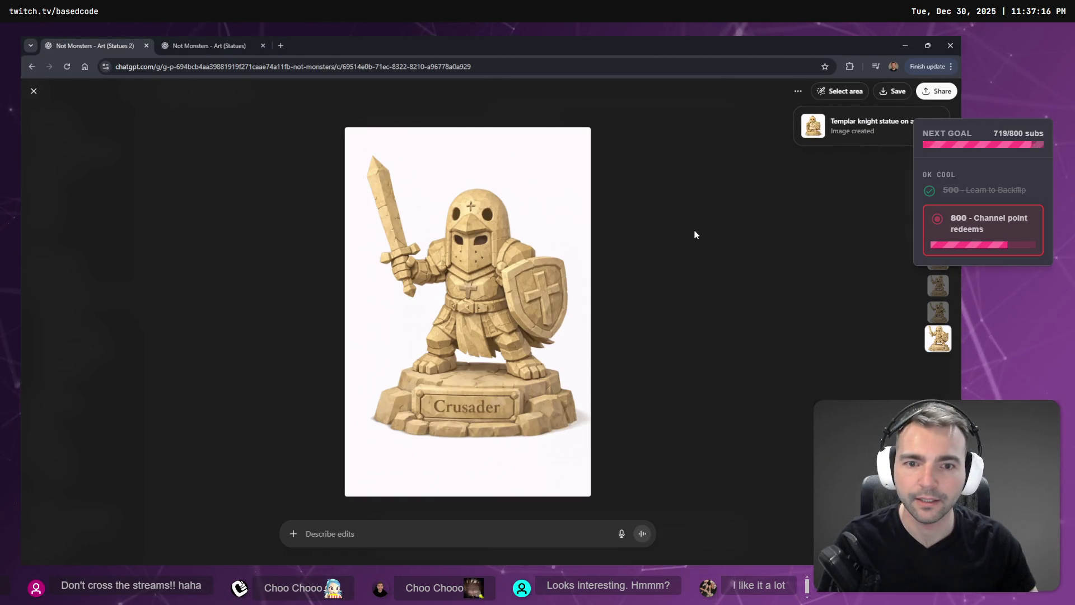
pyautogui.hotkey('ctrl', 'Tab')
pyautogui.hotkey('ctrl', 'Tab')
pyautogui.hotkey('ctrl', 'Tab')
pyautogui.hotkey('ctrl', 'Tab')
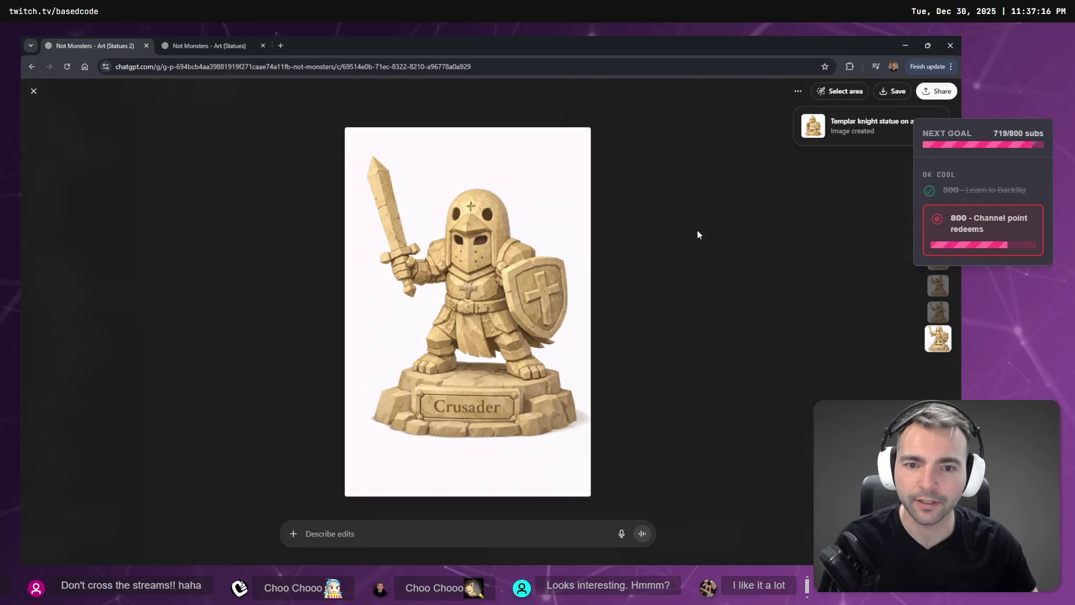
pyautogui.hotkey('ctrl', 'Tab')
pyautogui.hotkey('ctrl', 'Tab')
pyautogui.hotkey('ctrl', 'Tab')
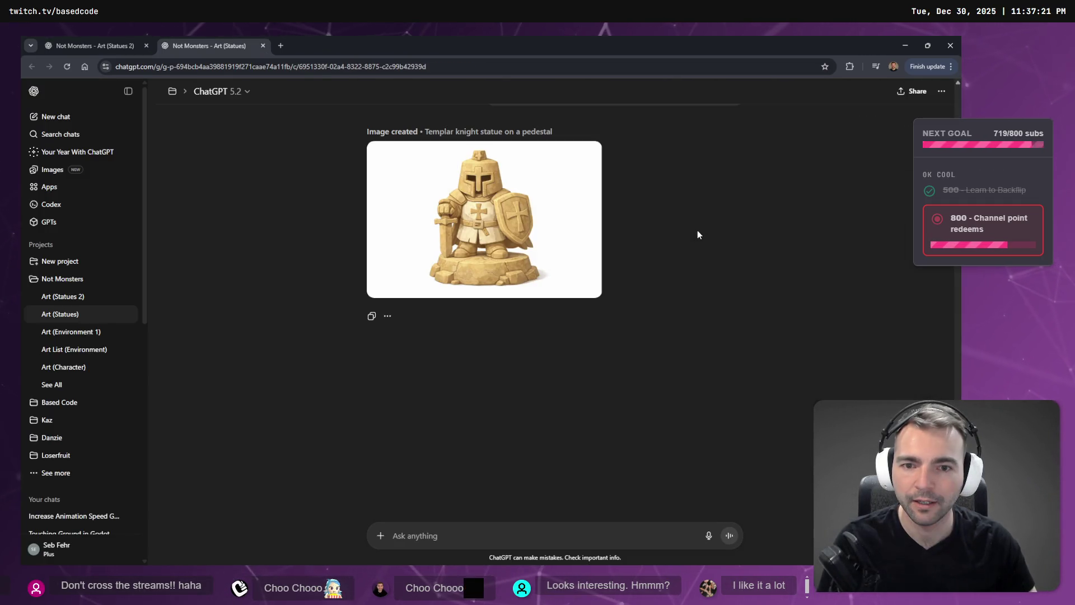
pyautogui.hotkey('ctrl', 'Tab')
pyautogui.hotkey('ctrl', 'Tab')
pyautogui.hotkey('ctrl', 'Tab')
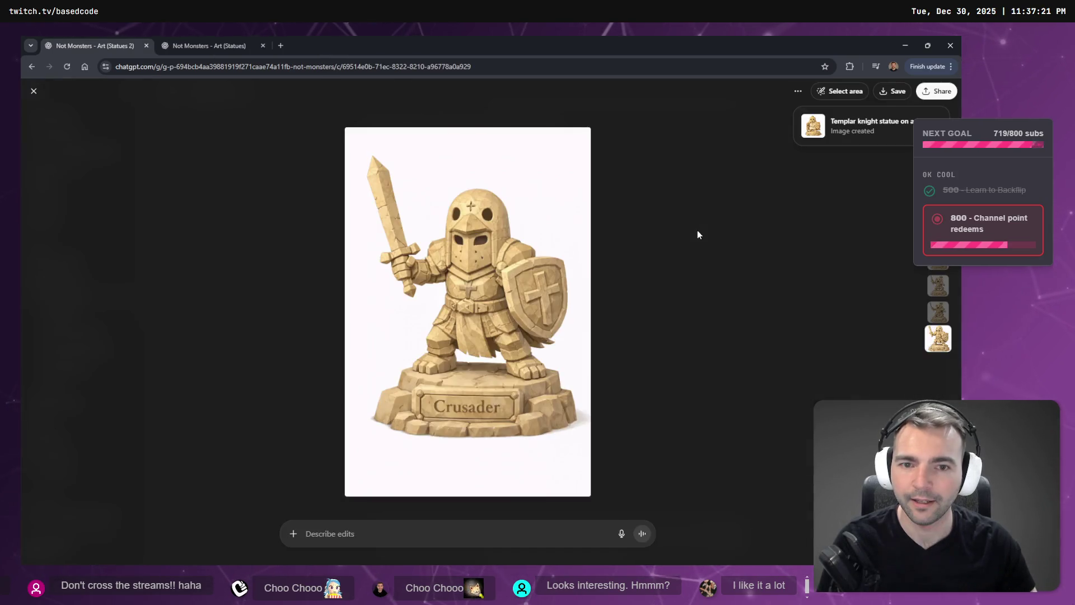
pyautogui.hotkey('ctrl', 'Tab')
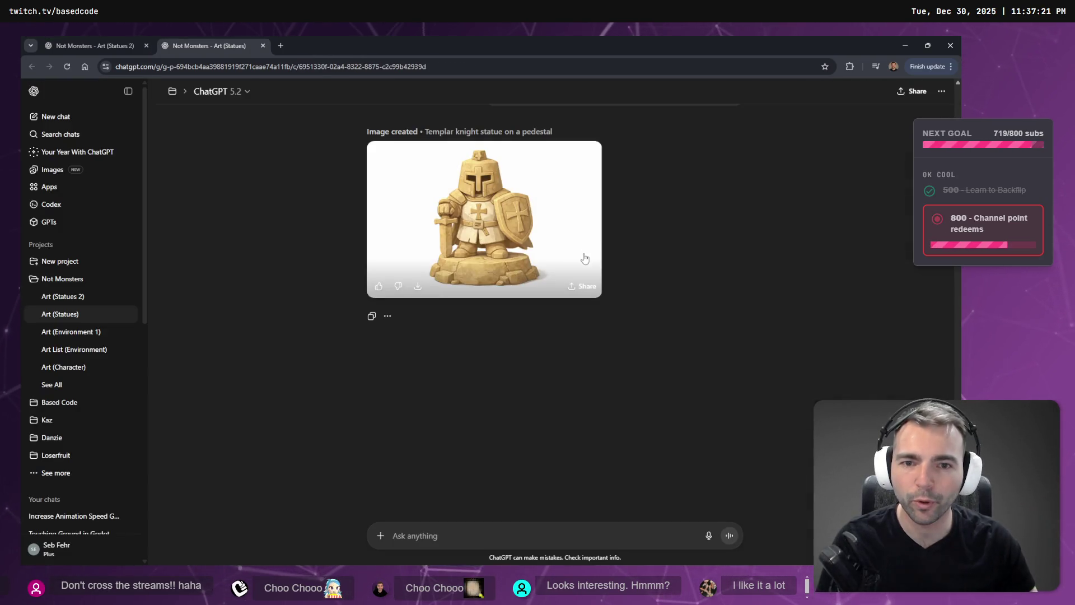
pyautogui.scroll(5, 596, 331)
pyautogui.scroll(-10, 596, 330)
pyautogui.scroll(5, 596, 330)
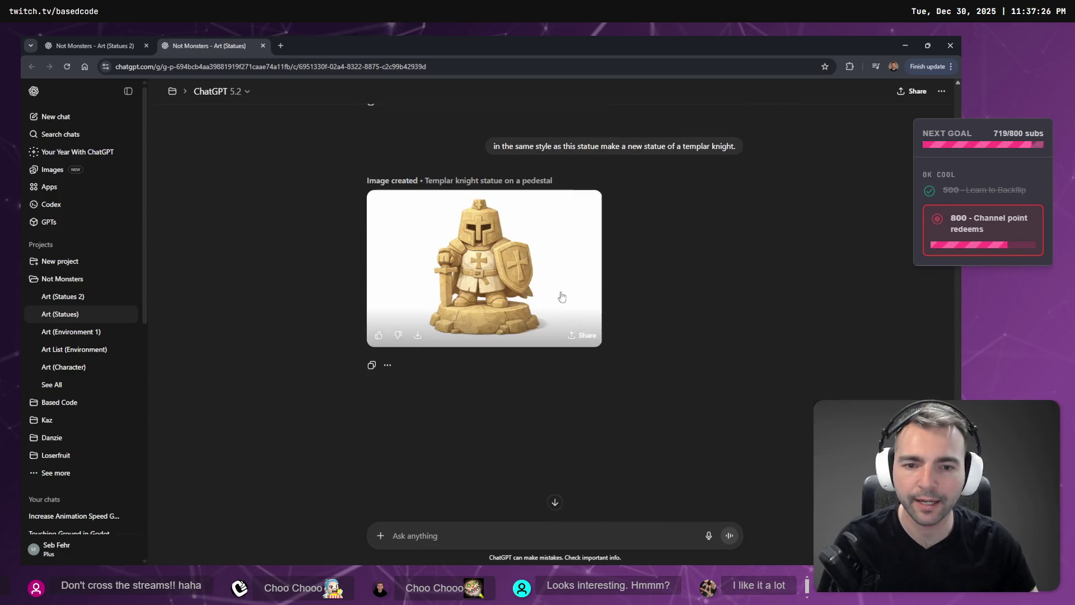
pyautogui.moveTo(493, 148); pyautogui.dragTo(737, 144)
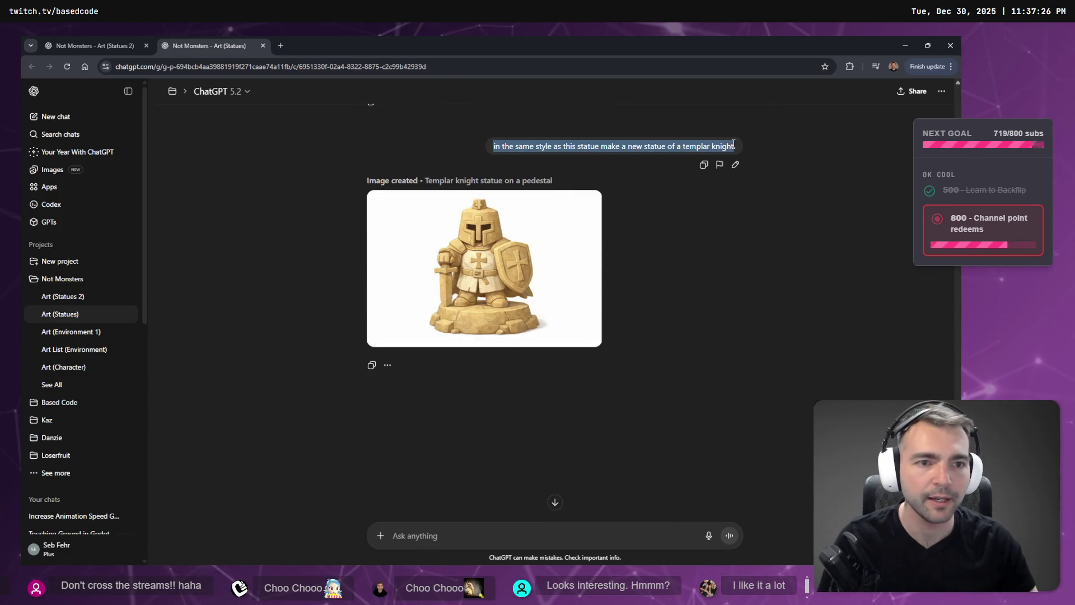
pyautogui.scroll(-5, 660, 253)
pyautogui.scroll(10, 650, 264)
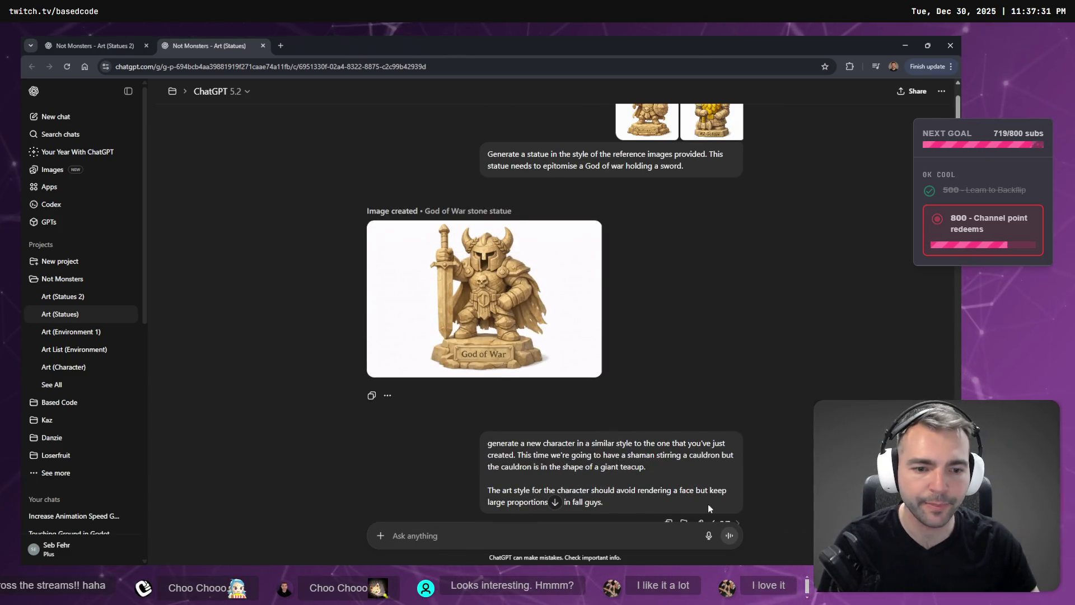
# Step: Replace the shaman and giant teacup description with a templar knight and resubmit the prompt
pyautogui.scroll(-3, 707, 504)
pyautogui.click(694, 379)
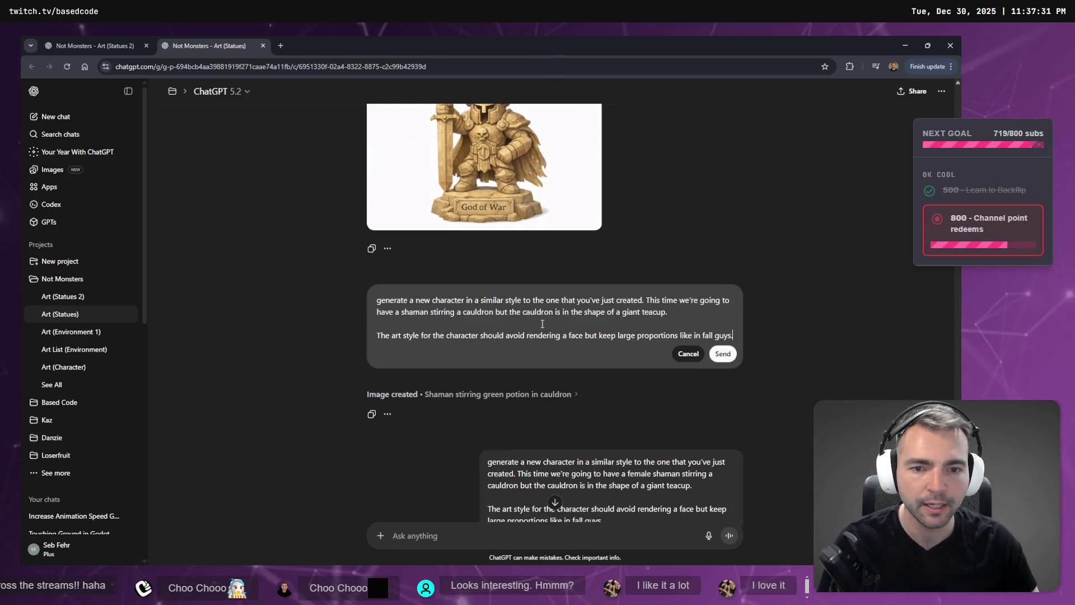
pyautogui.click(677, 320)
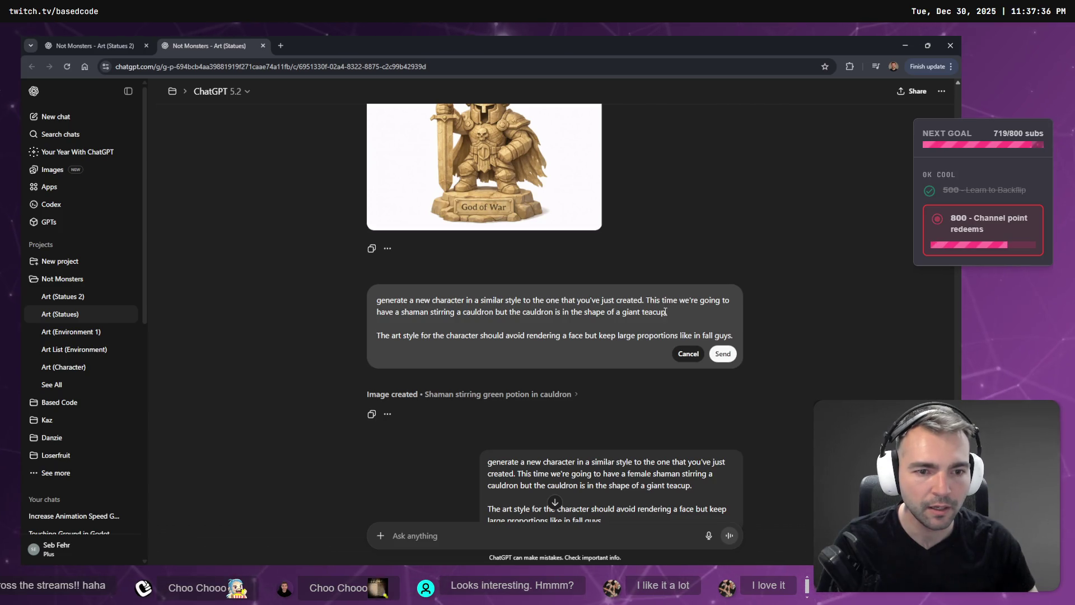
pyautogui.moveTo(550, 318); pyautogui.dragTo(401, 312)
pyautogui.press('BackSpace')
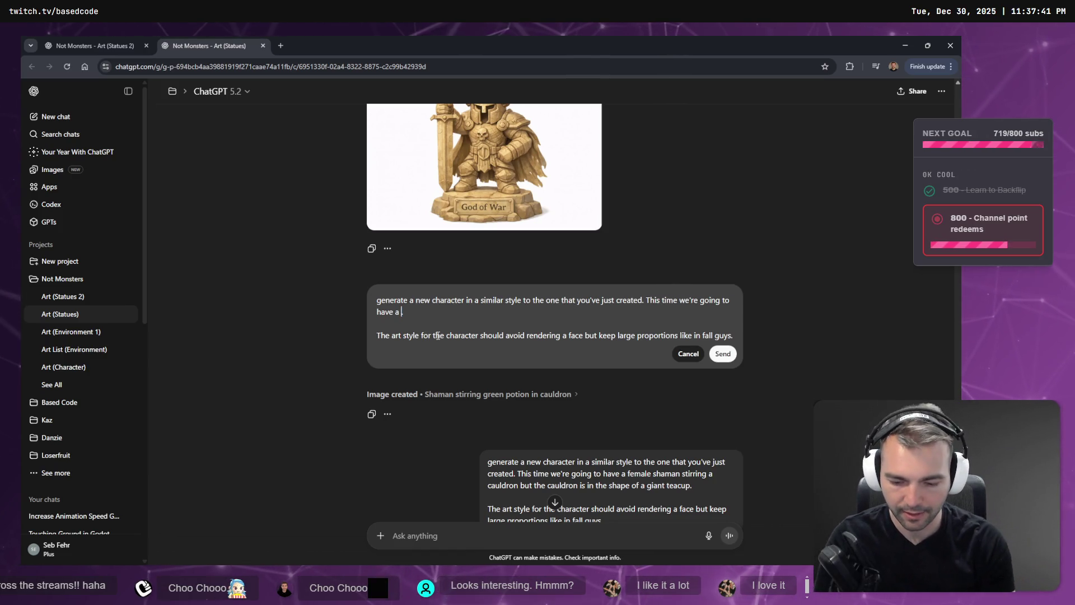
pyautogui.write('templar night')
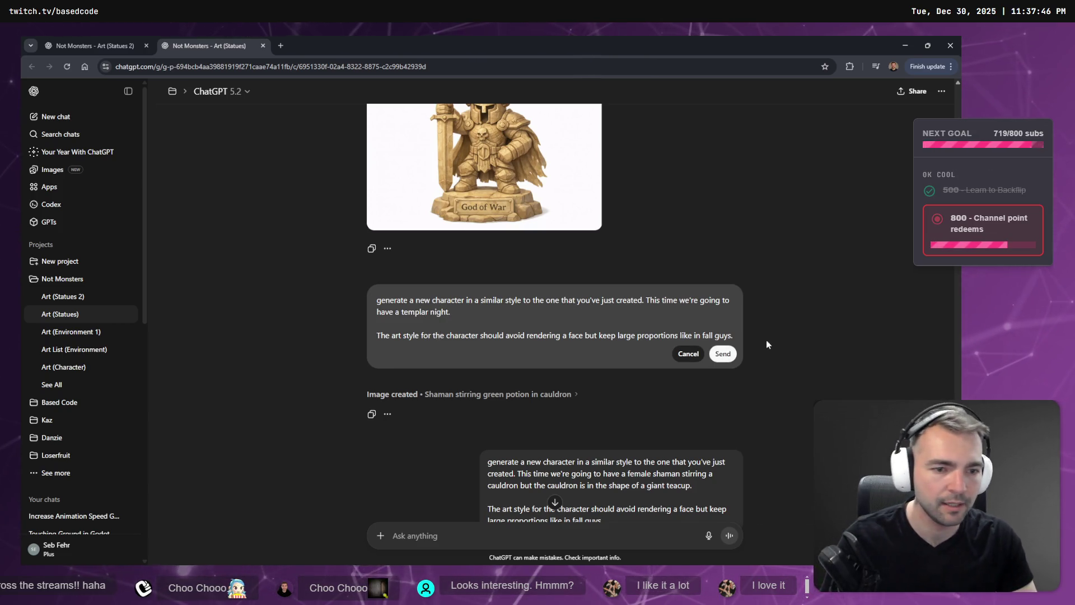
pyautogui.click(725, 353)
pyautogui.click(106, 45)
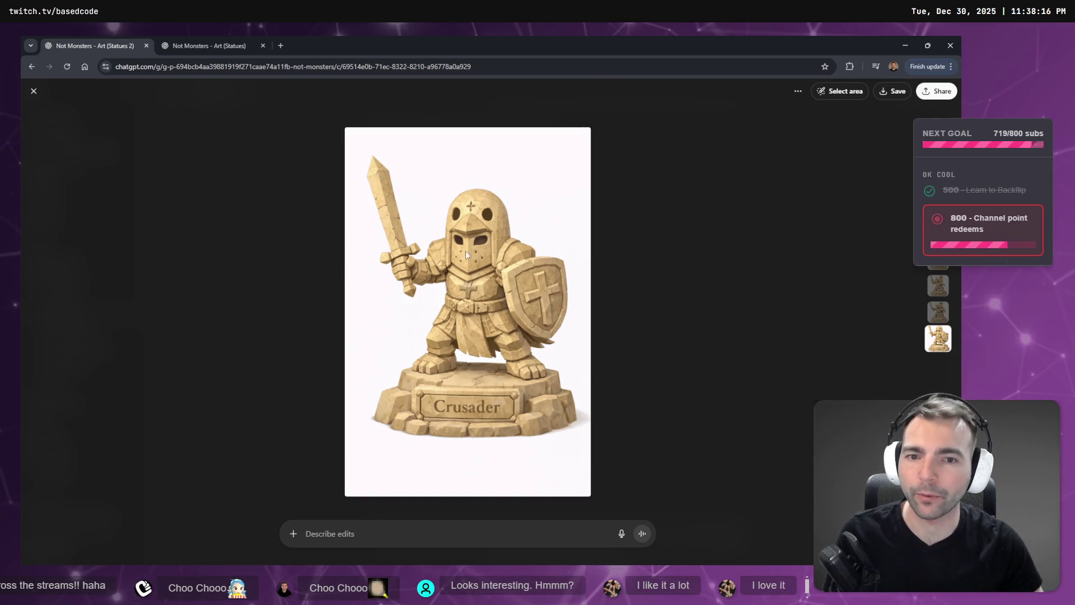
# Step: Check the other statue chats, then copy the Crusader image from Art (Statues 2)
pyautogui.click(202, 46)
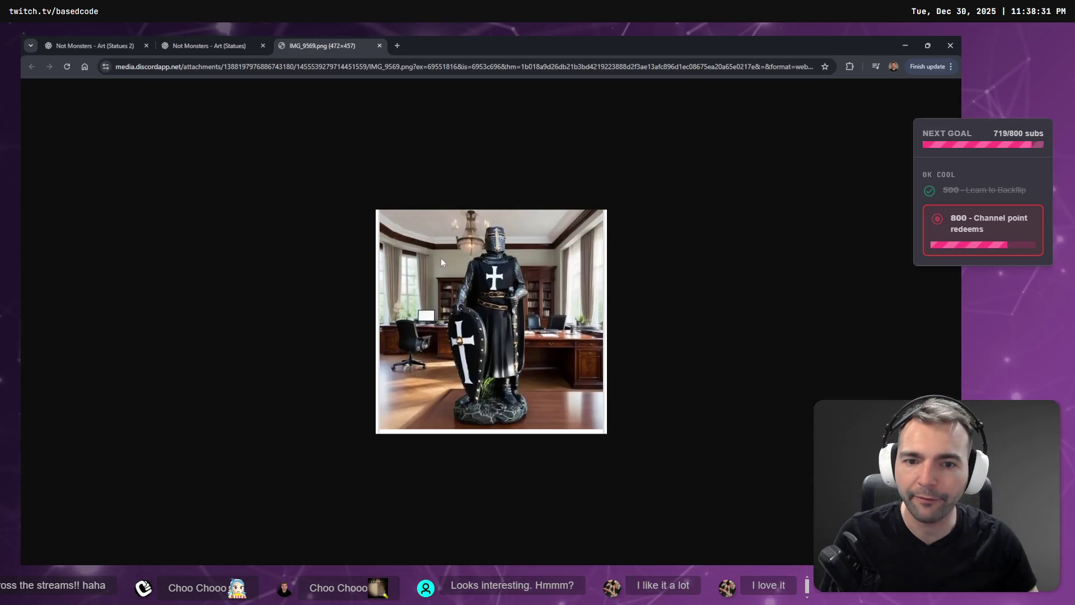
pyautogui.click(234, 38)
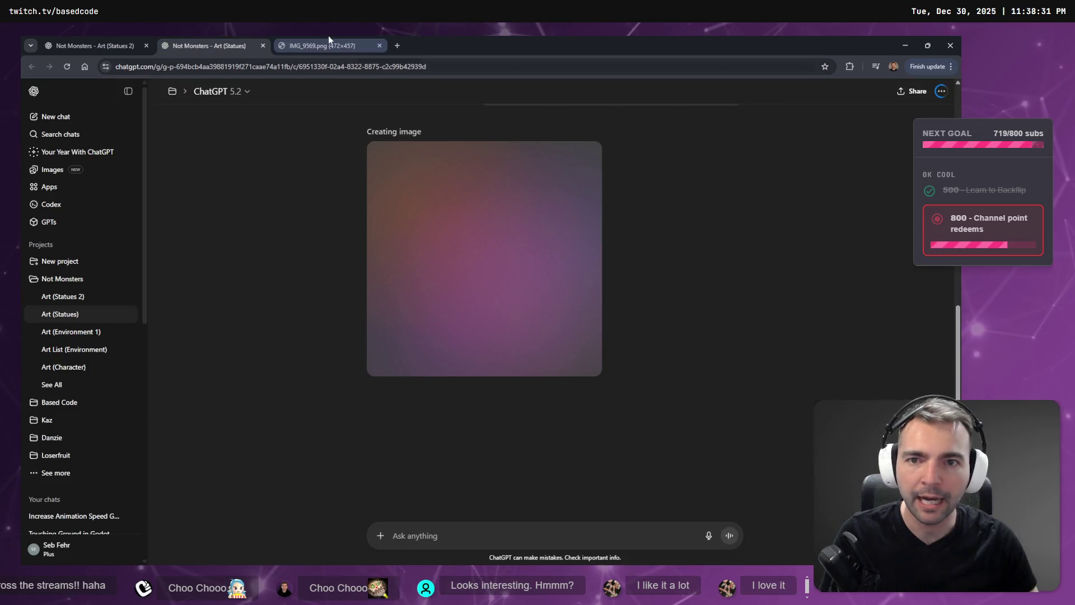
pyautogui.click(328, 38)
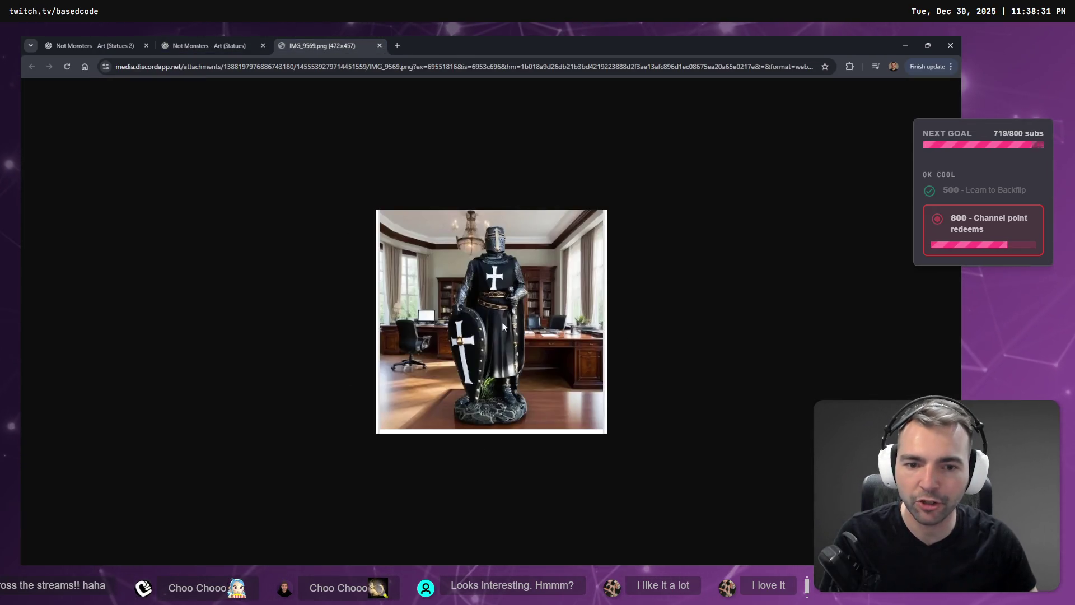
pyautogui.click(210, 46)
pyautogui.click(92, 45)
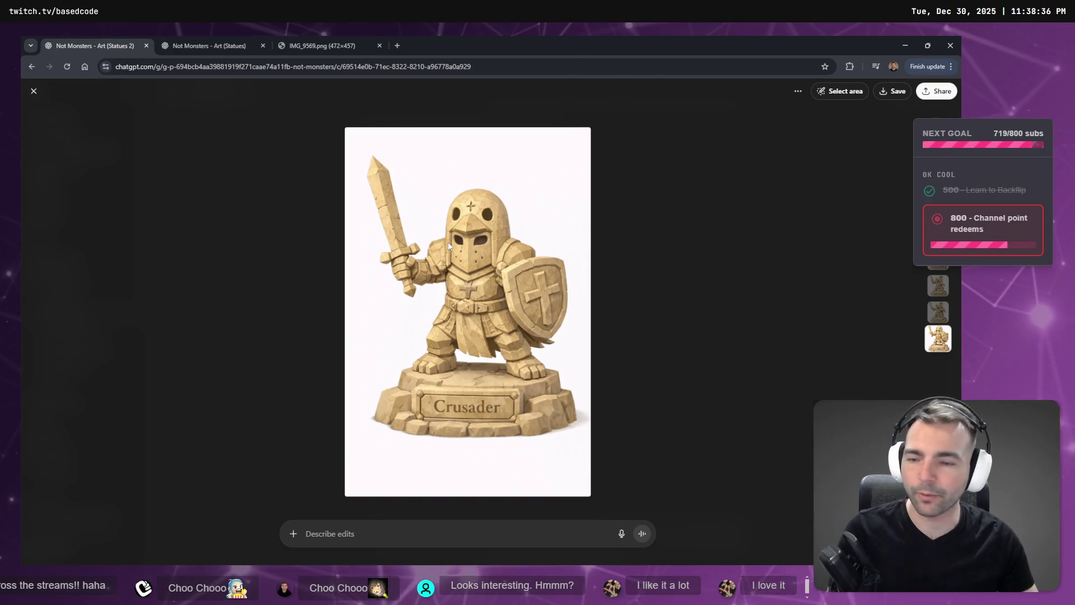
pyautogui.rightClick(500, 255)
pyautogui.click(537, 292)
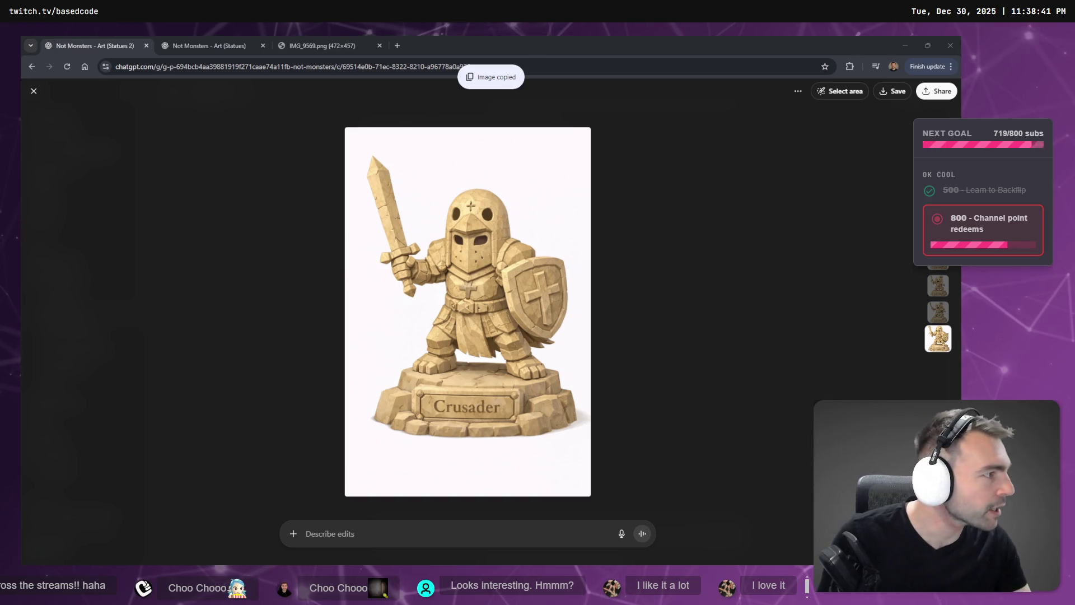
pyautogui.hotkey('alt', 'Tab')
pyautogui.scroll(2, 525, 238)
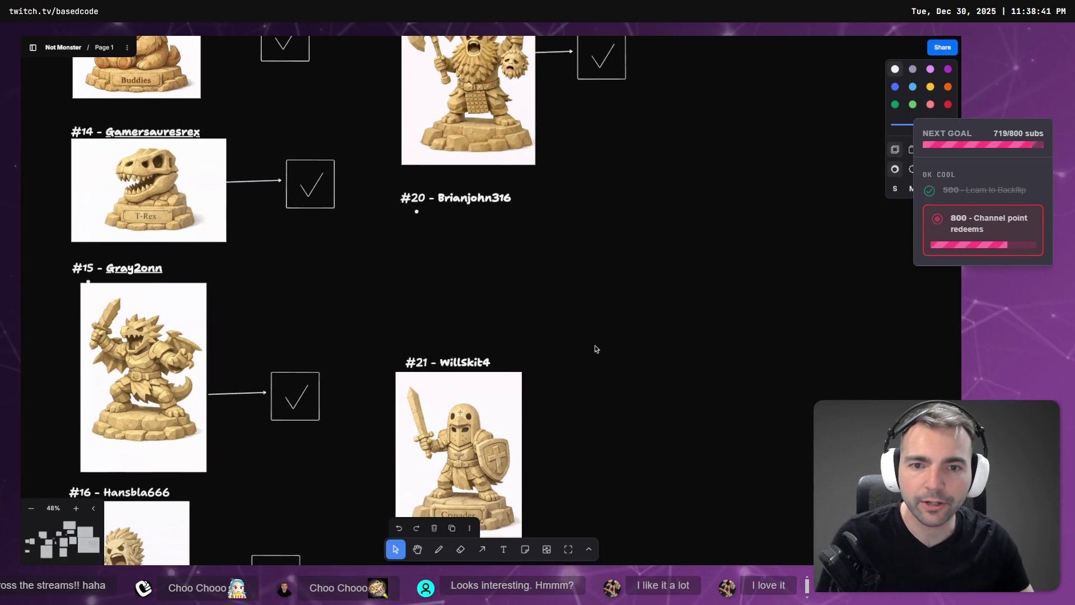
# Step: Leave the tldraw board and return to the Crusader statue image in the browser
pyautogui.hotkey('alt', 'Tab')
pyautogui.hotkey('alt', 'Tab')
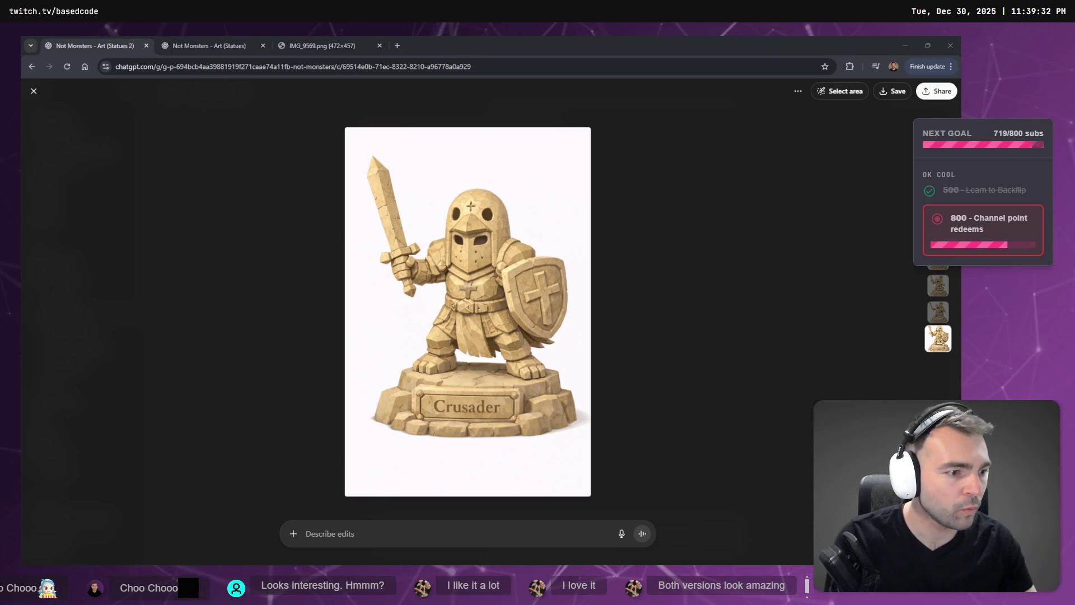
# Step: Preview the Templar Knight image, then dictate a request for a tower shield and smaller, typical long sword
pyautogui.click(196, 45)
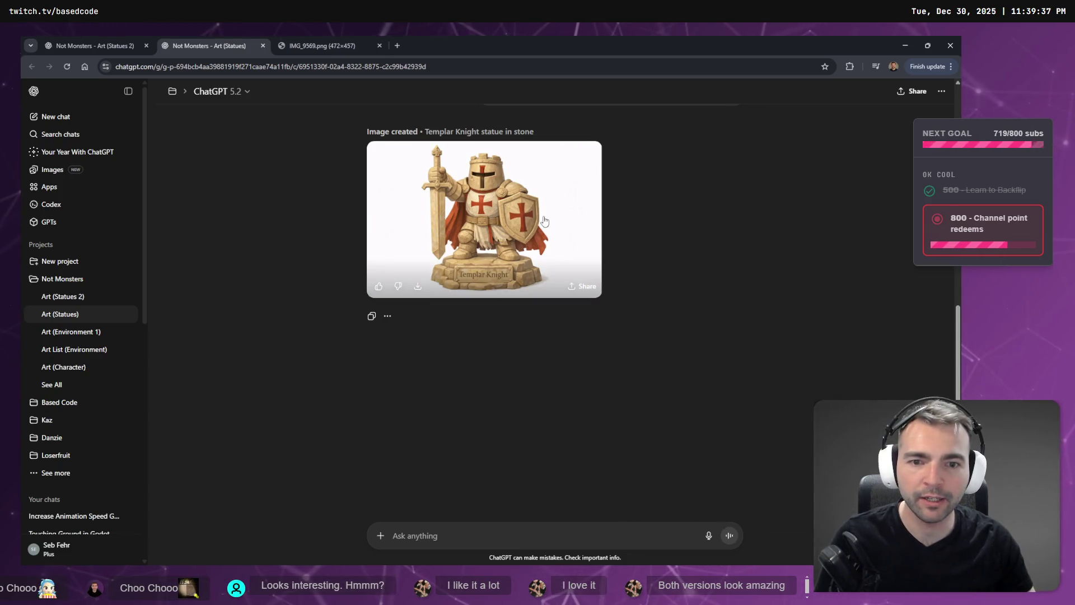
pyautogui.click(571, 263)
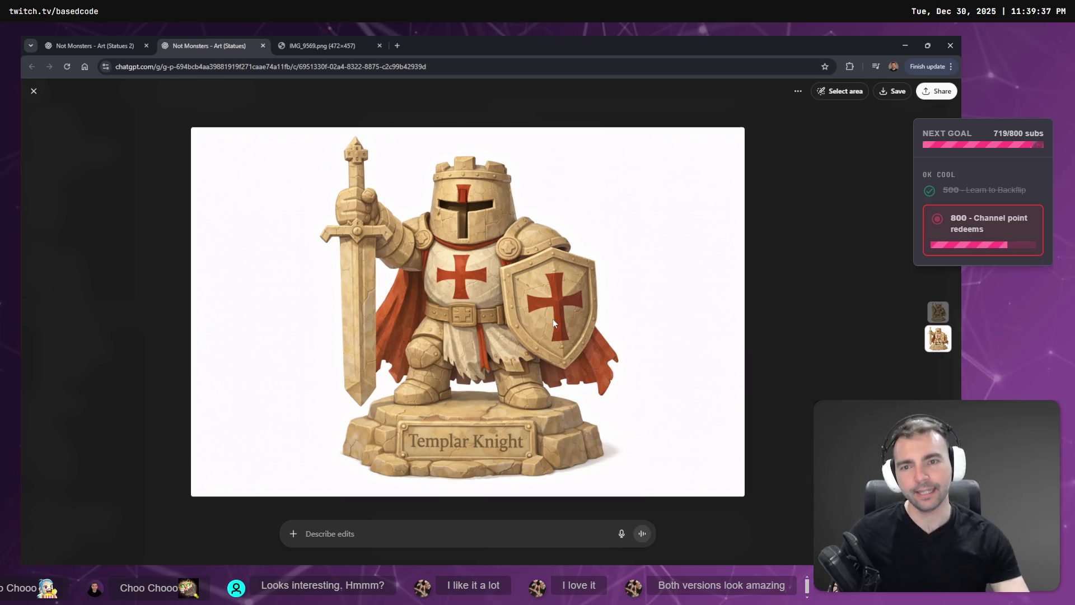
pyautogui.click(399, 498)
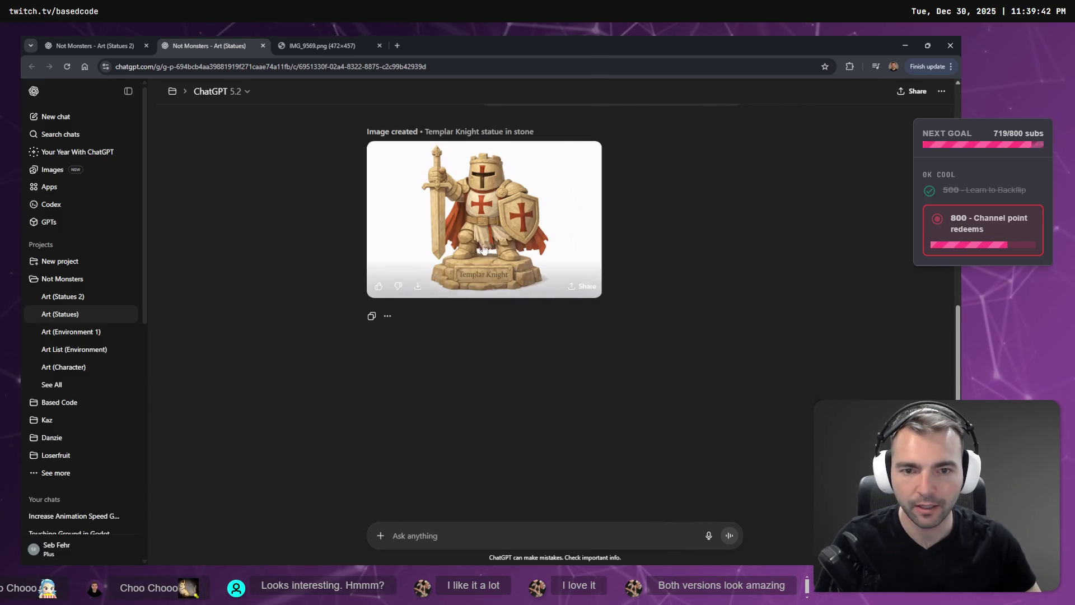
pyautogui.click(469, 541)
pyautogui.press('super+h')
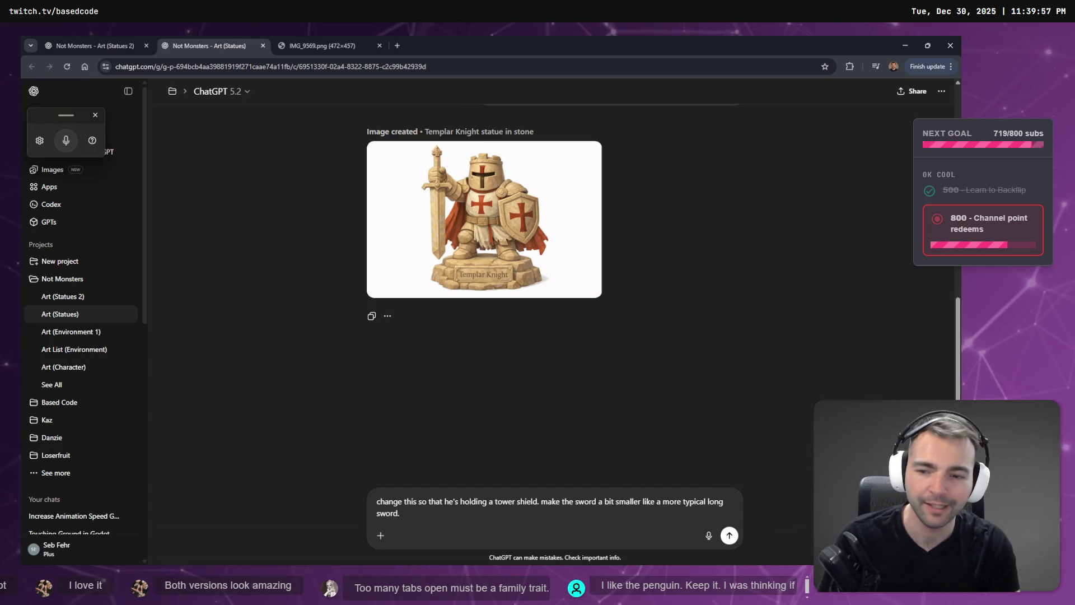
# Step: Send the tower shield and shorter long sword request, then check the other statue tabs
pyautogui.press('Return')
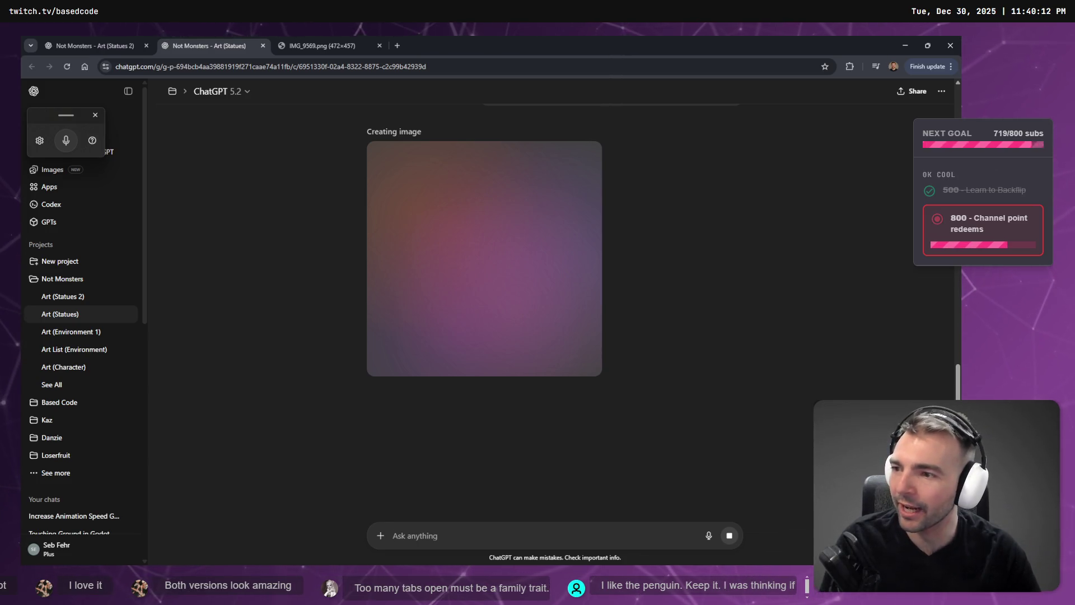
pyautogui.click(325, 40)
pyautogui.click(263, 37)
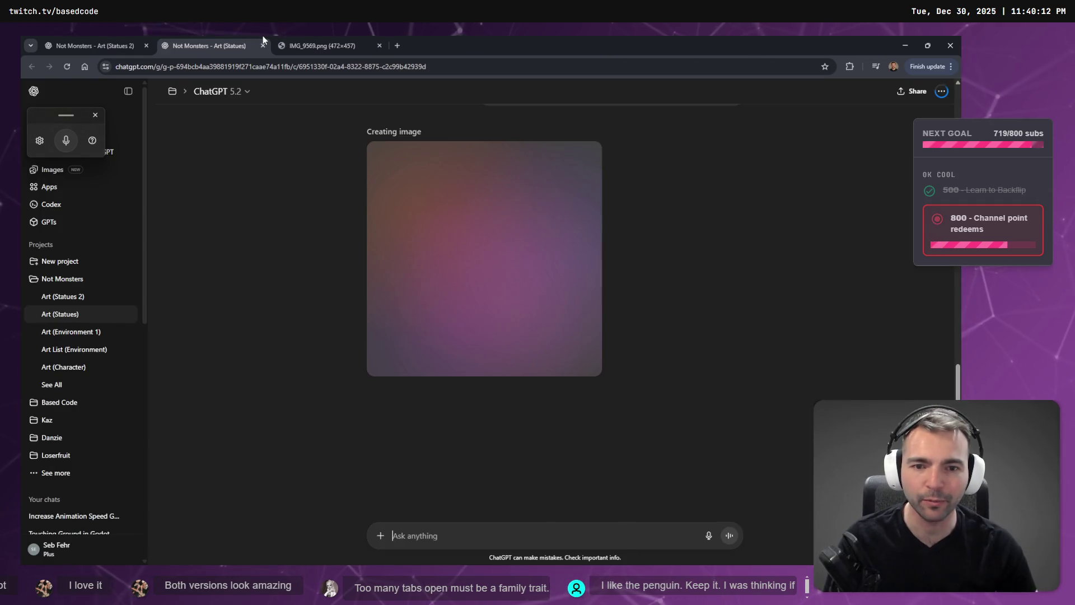
pyautogui.click(92, 37)
pyautogui.click(162, 44)
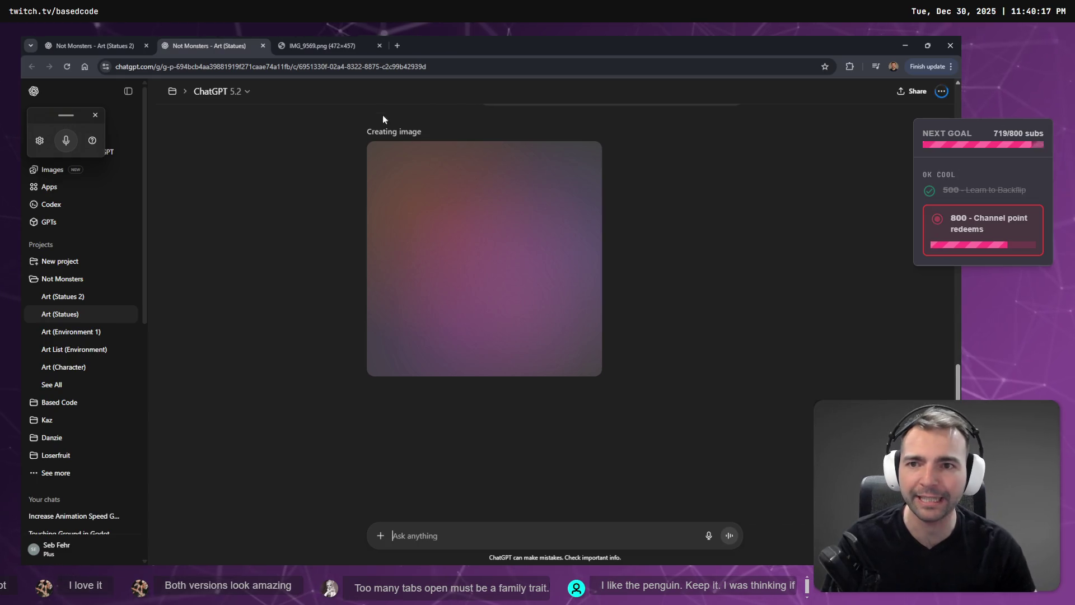
# Step: Move the Art (Statues 2) tab to second position and view the reference knight photo IMG_9569.png
pyautogui.click(314, 45)
pyautogui.click(107, 42)
pyautogui.moveTo(108, 37)
pyautogui.mouseDown()
pyautogui.moveTo(307, 35)
pyautogui.moveTo(233, 37)
pyautogui.mouseUp()
pyautogui.click(285, 45)
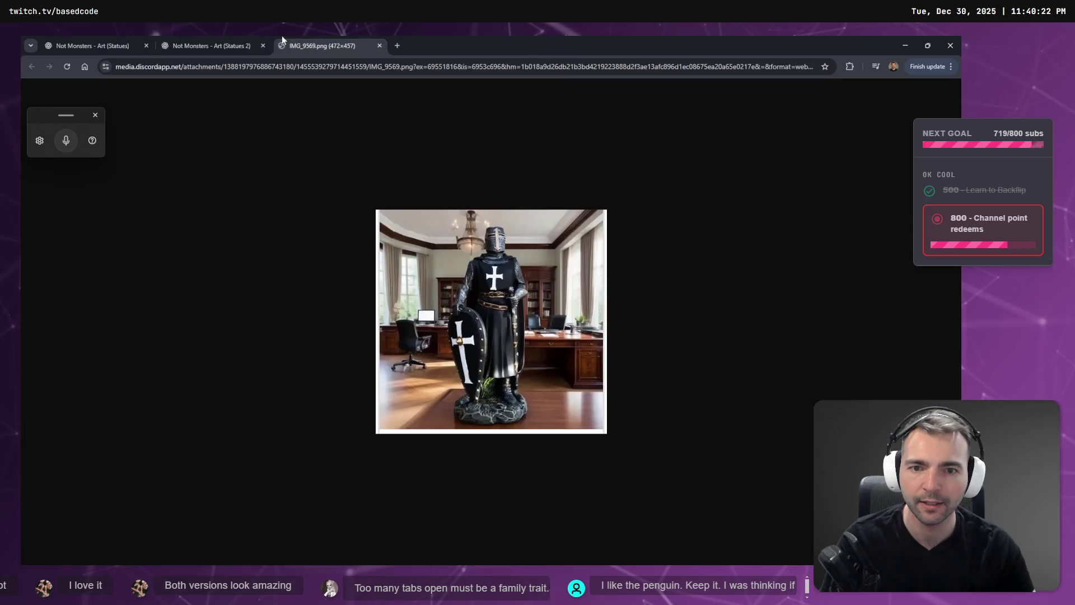
# Step: On the Crusader image, dictate and send 'the Penguin helmet is quite subtle, make it a little more obvious'
pyautogui.click(236, 45)
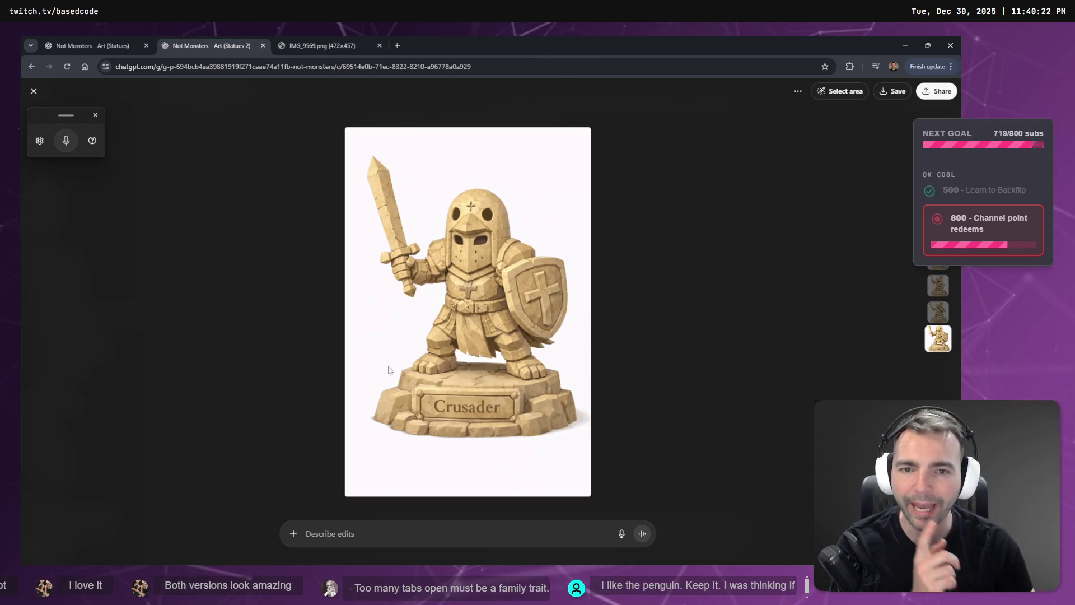
pyautogui.click(99, 42)
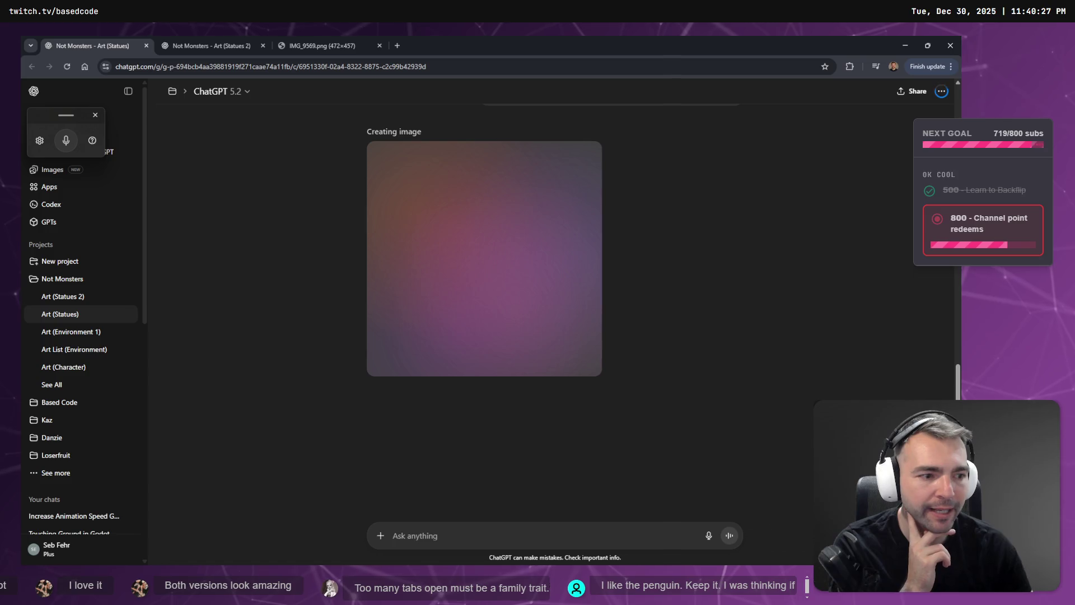
pyautogui.click(226, 42)
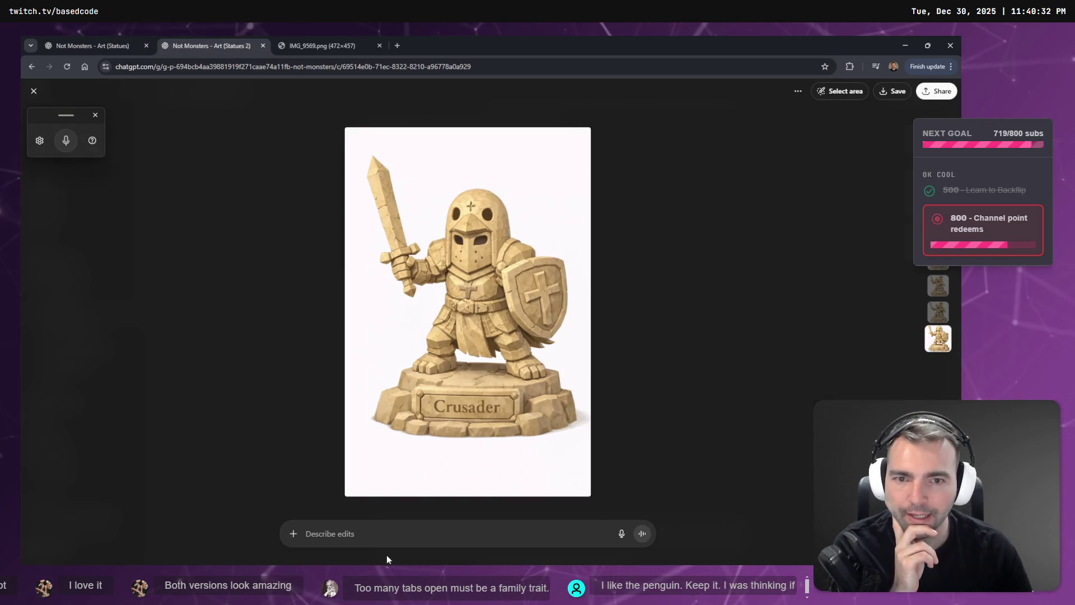
pyautogui.click(407, 533)
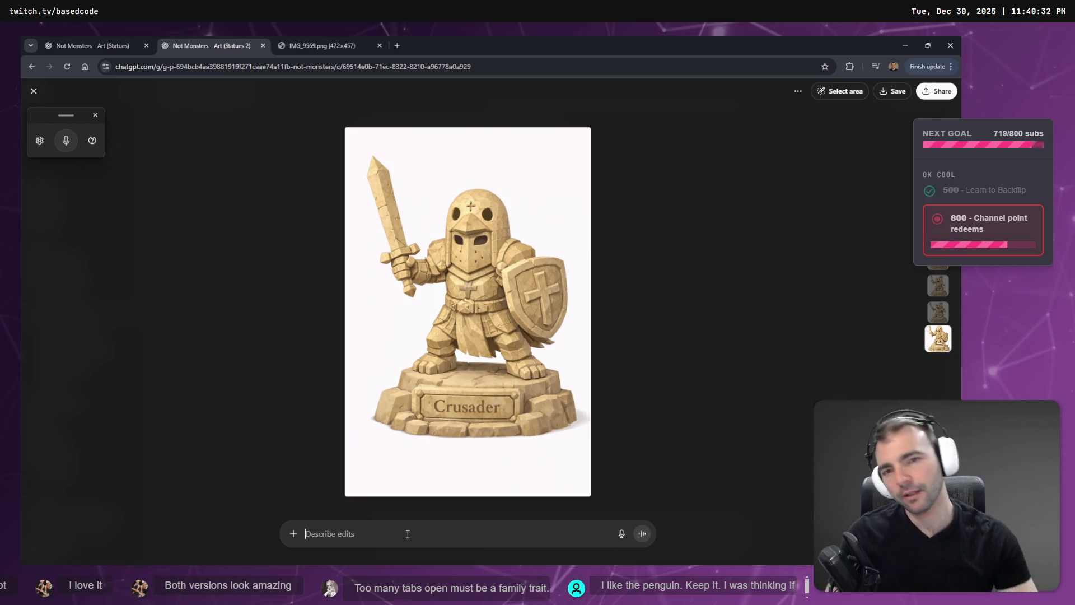
pyautogui.press('super+h')
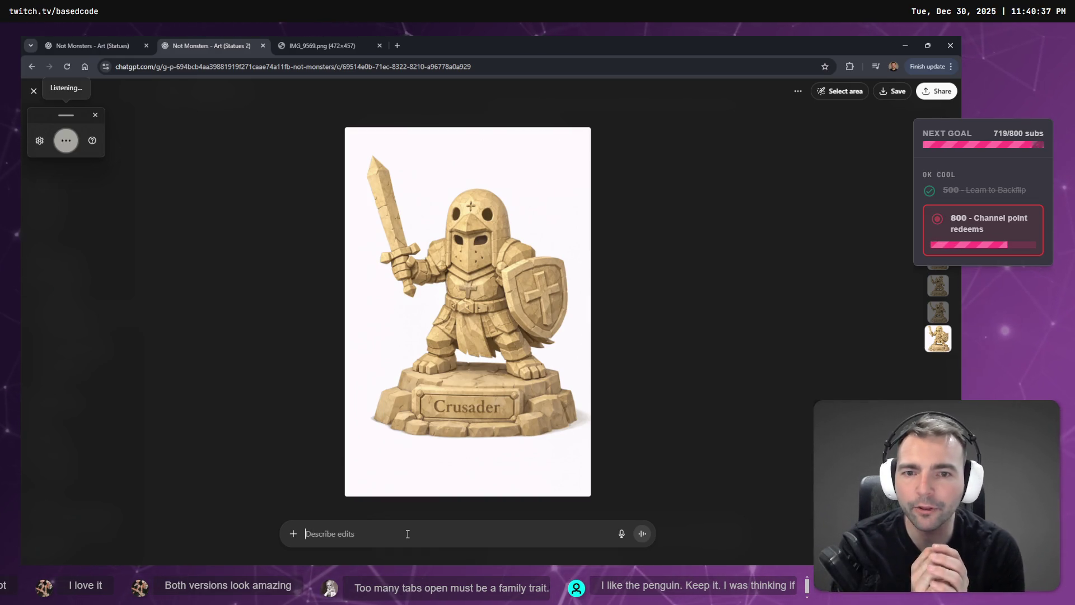
pyautogui.write('right now the Penguin hel')
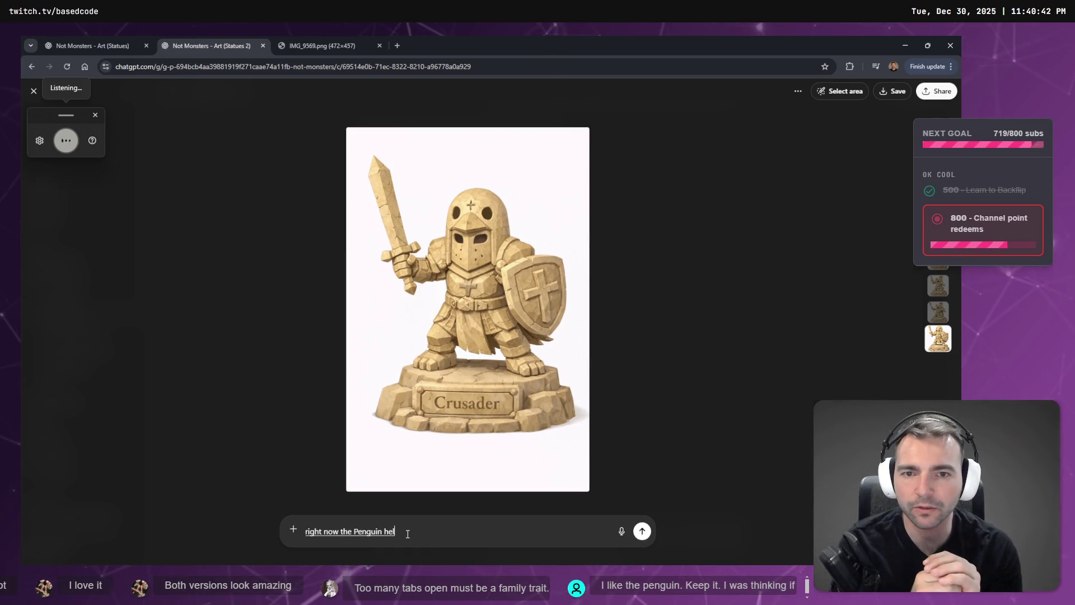
pyautogui.write('met is quite subtle can we make it a little bit more')
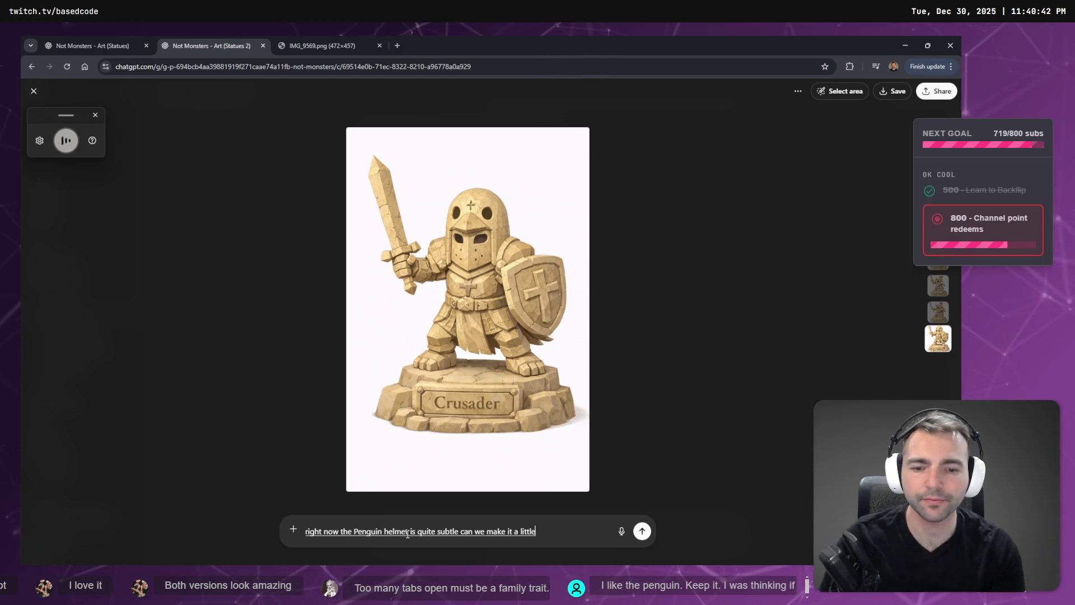
pyautogui.write(' obvious?')
pyautogui.press('Return')
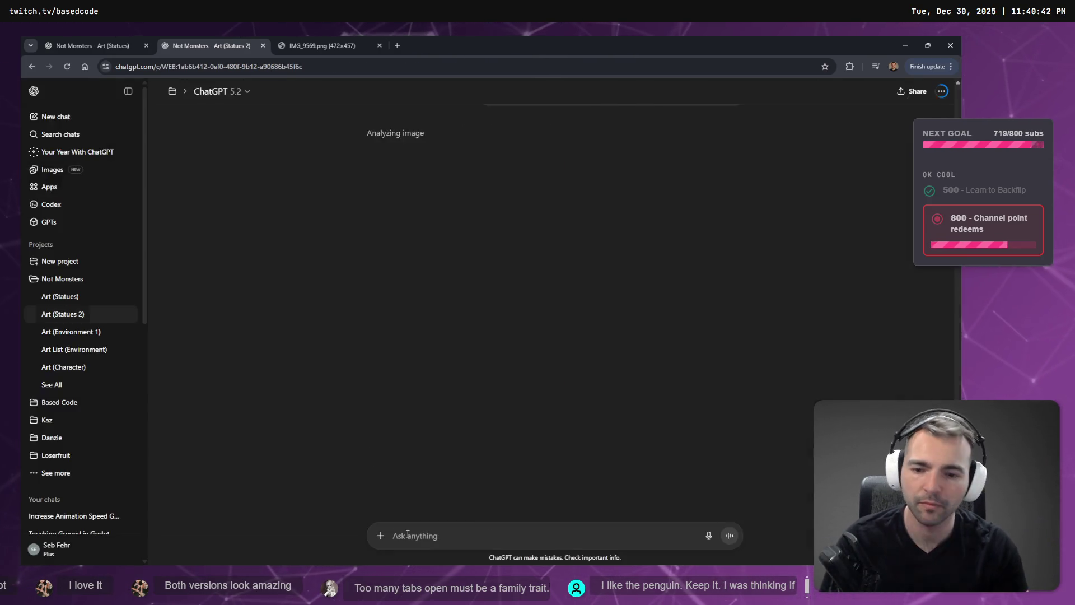
# Step: Scroll through the Art (Statues) chat to review the two tower-shield Templar Knight versions offered
pyautogui.hotkey('ctrl', 'Tab')
pyautogui.hotkey('ctrl', 'shift', 'Tab')
pyautogui.hotkey('ctrl', 'shift', 'Tab')
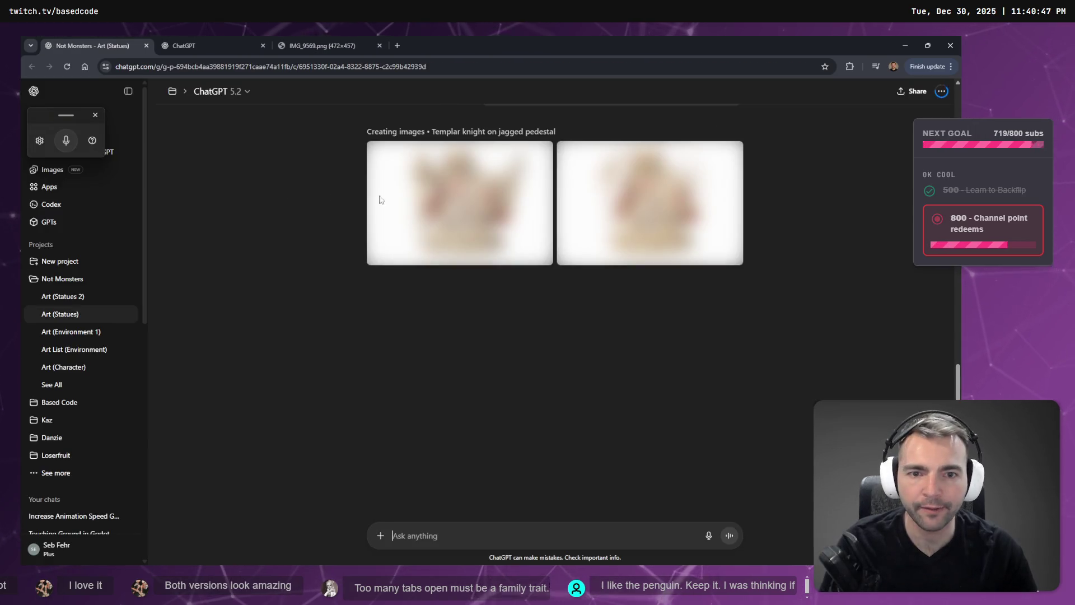
pyautogui.scroll(3, 500, 242)
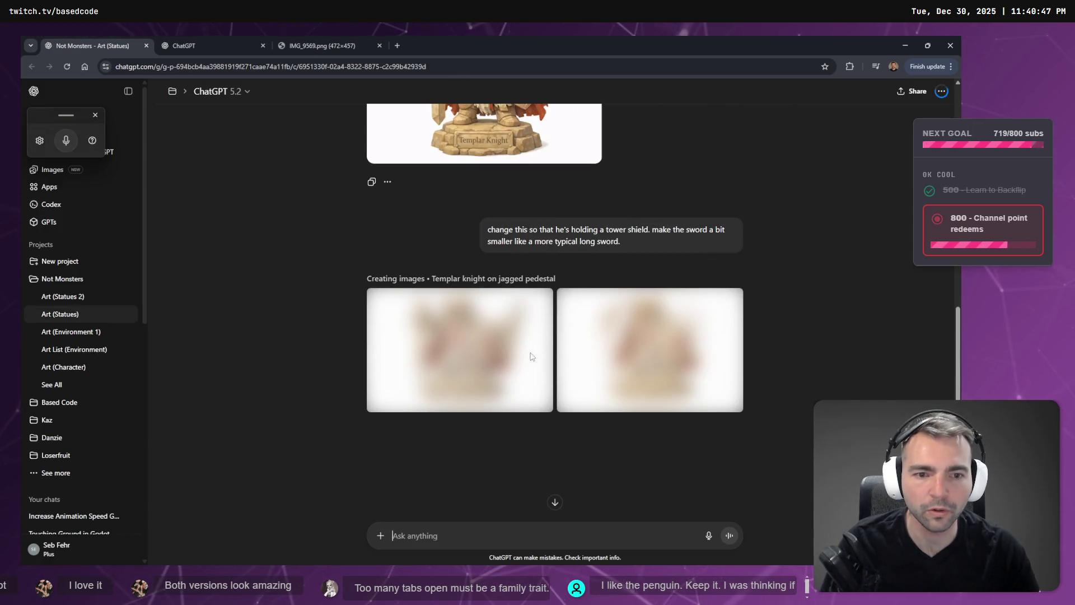
pyautogui.scroll(2, 624, 331)
pyautogui.scroll(-4, 627, 319)
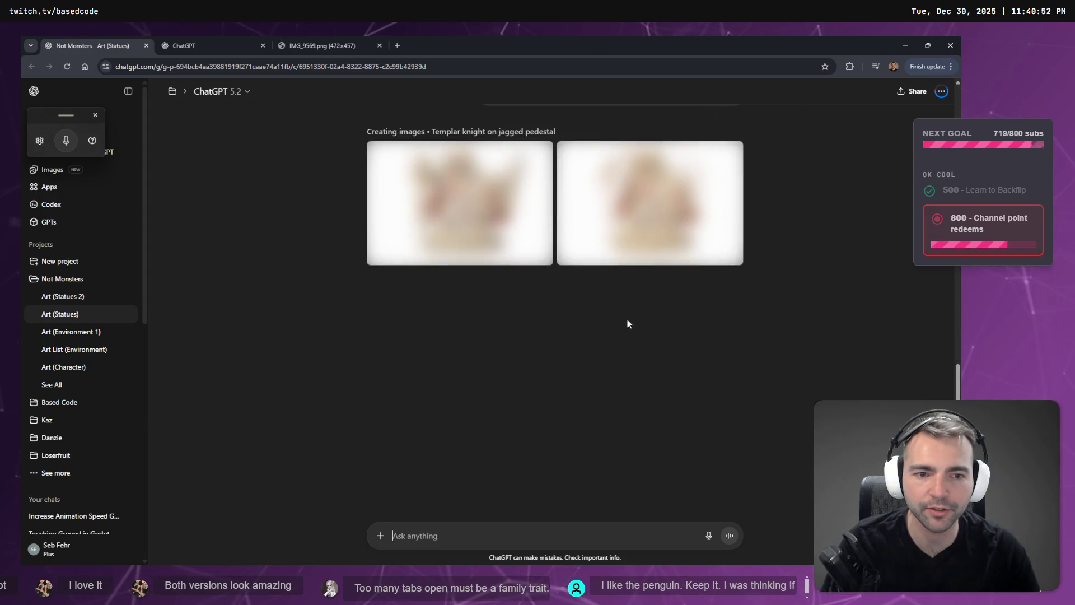
pyautogui.scroll(3, 630, 314)
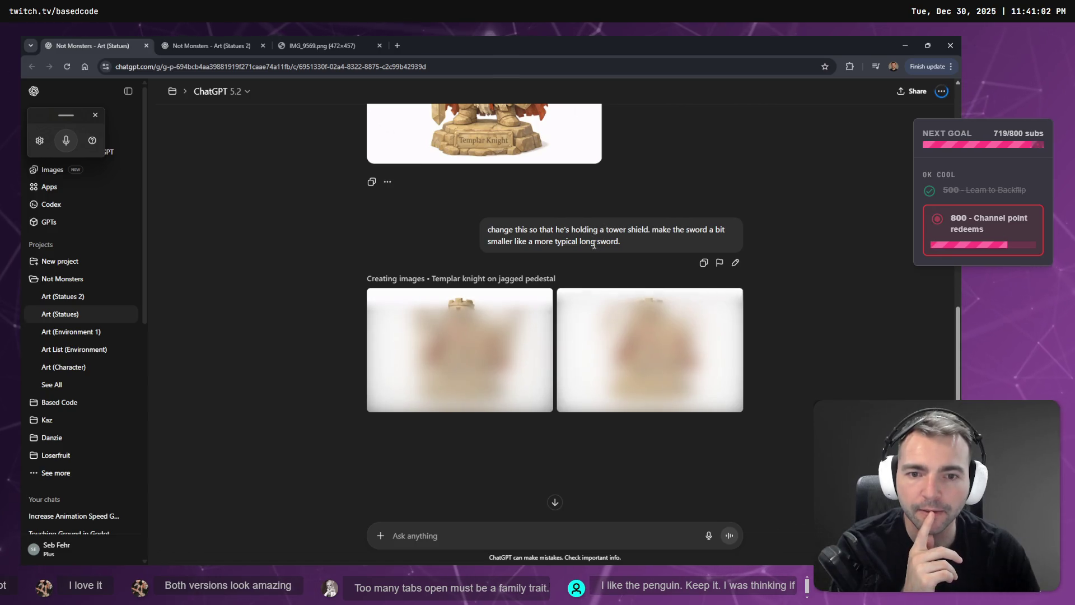
pyautogui.scroll(2, 602, 235)
pyautogui.scroll(-3, 600, 244)
pyautogui.scroll(2, 601, 252)
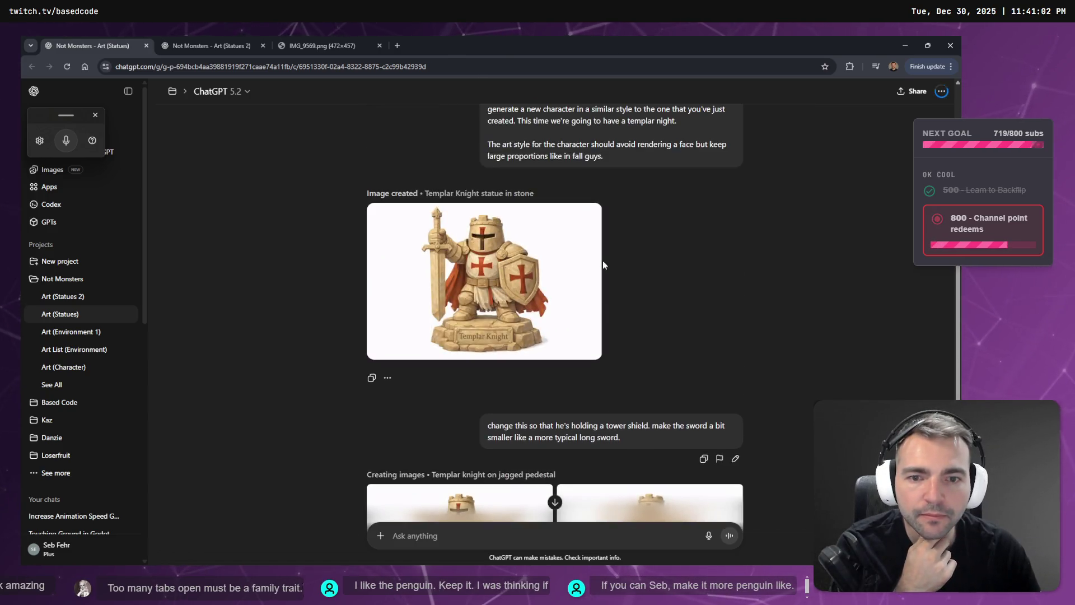
pyautogui.scroll(-2, 603, 259)
pyautogui.click(241, 41)
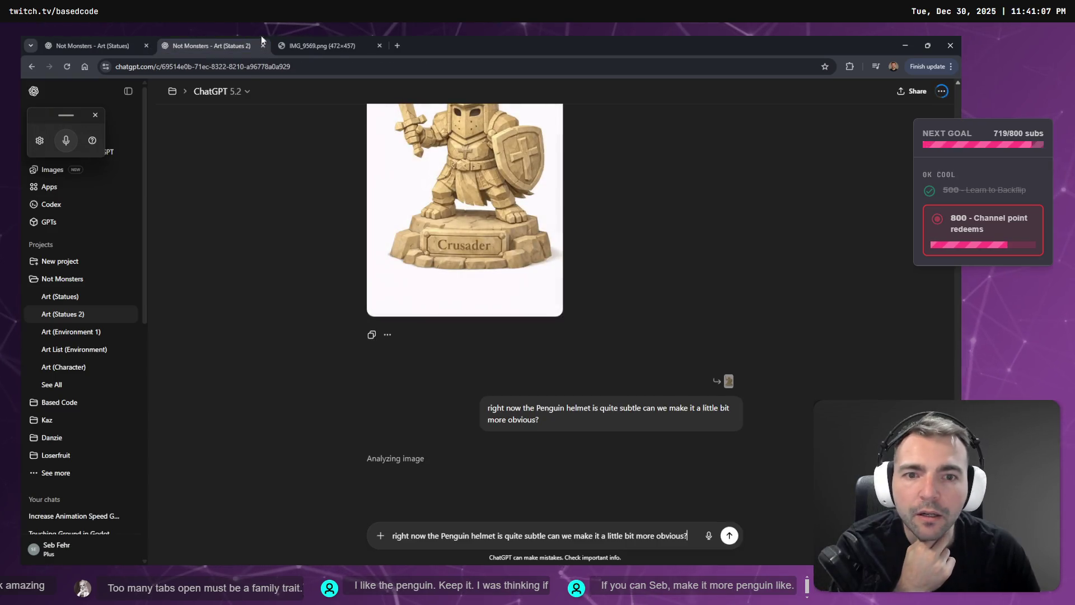
pyautogui.hotkey('ctrl', 'shift', 'Tab')
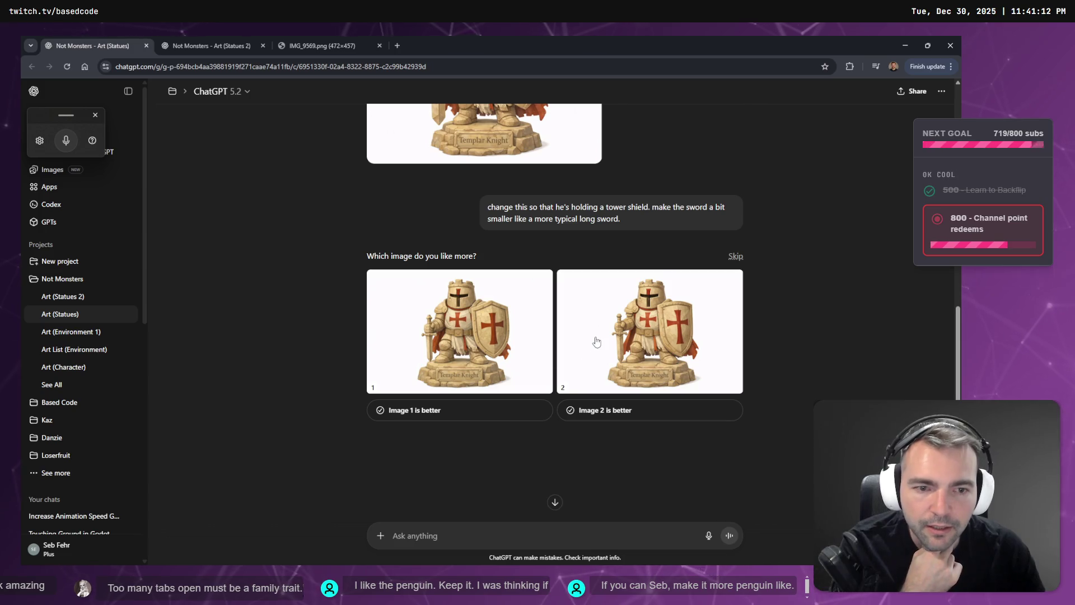
# Step: Move the reference photo tab to second place and glance at it before returning to the comparison
pyautogui.moveTo(324, 40); pyautogui.dragTo(89, 39)
pyautogui.click(89, 39)
pyautogui.click(181, 36)
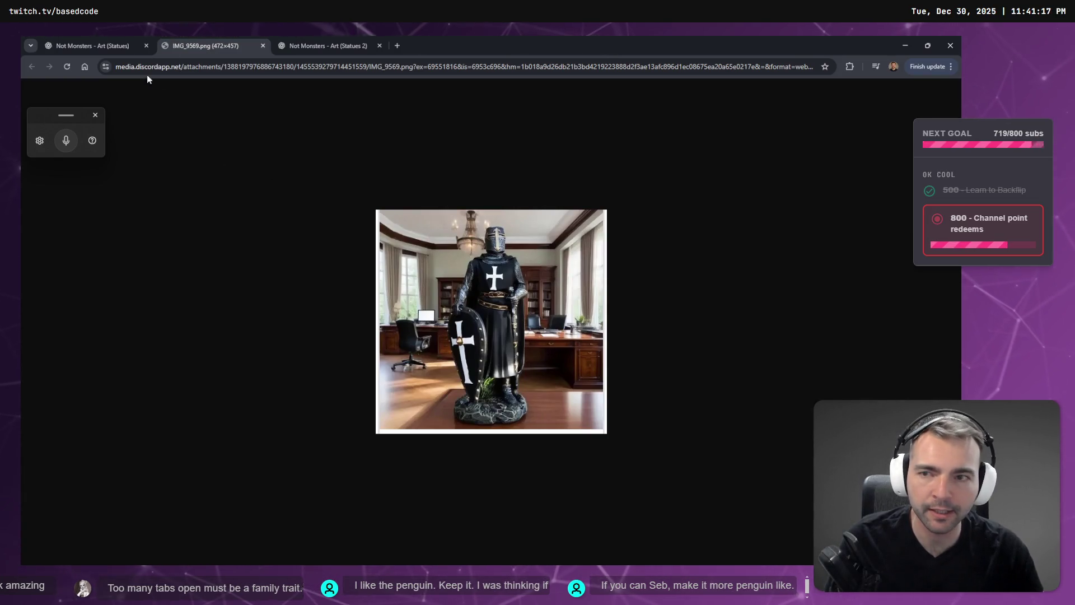
pyautogui.click(126, 46)
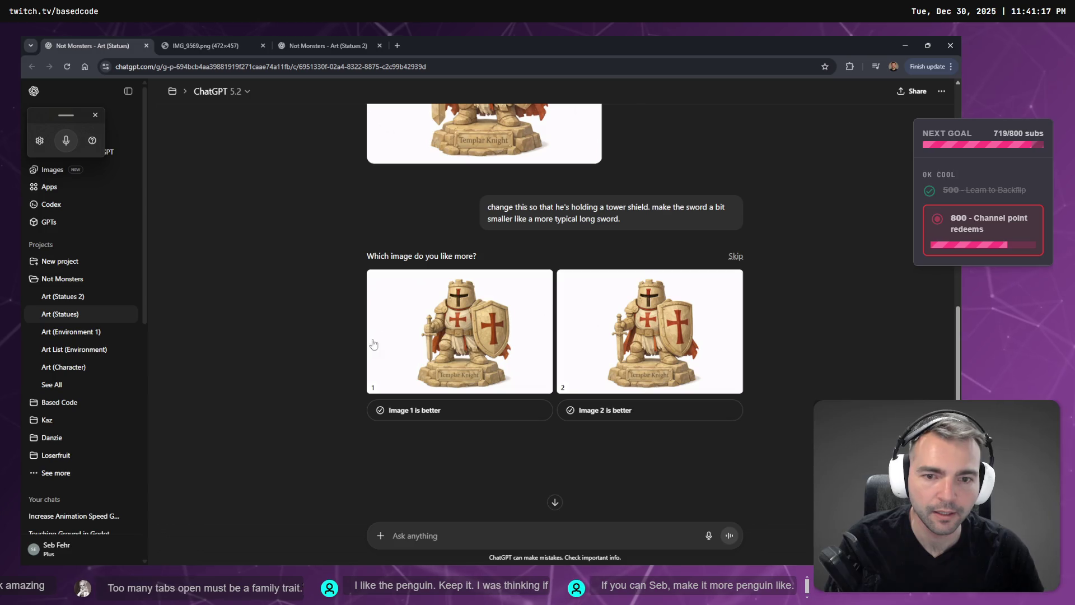
# Step: Enlarge the first tower-shield variant and flip between the two knights in the image viewer
pyautogui.click(501, 338)
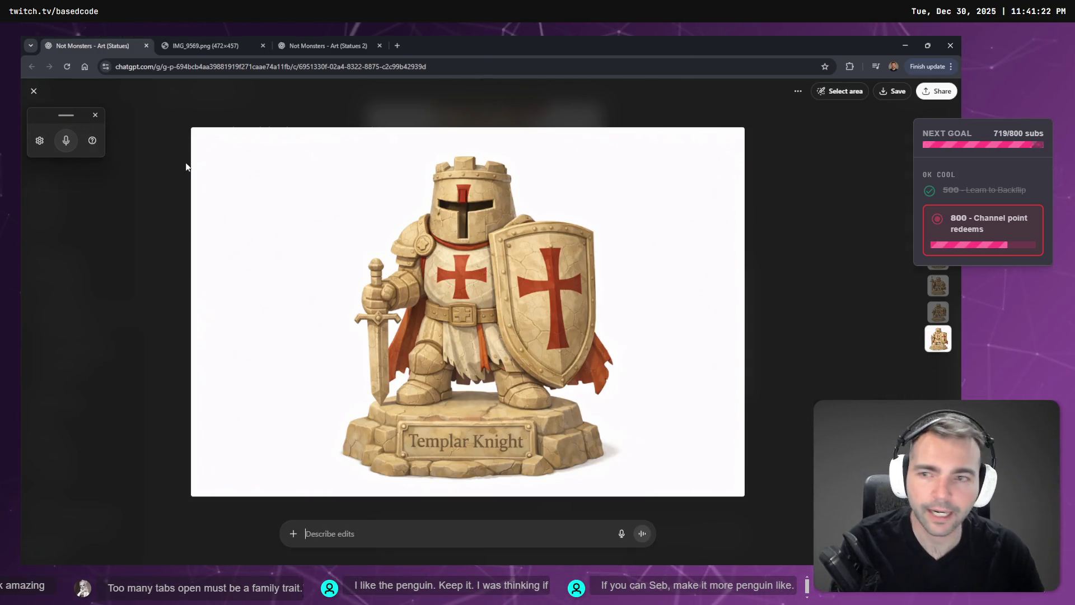
pyautogui.click(32, 92)
pyautogui.click(429, 281)
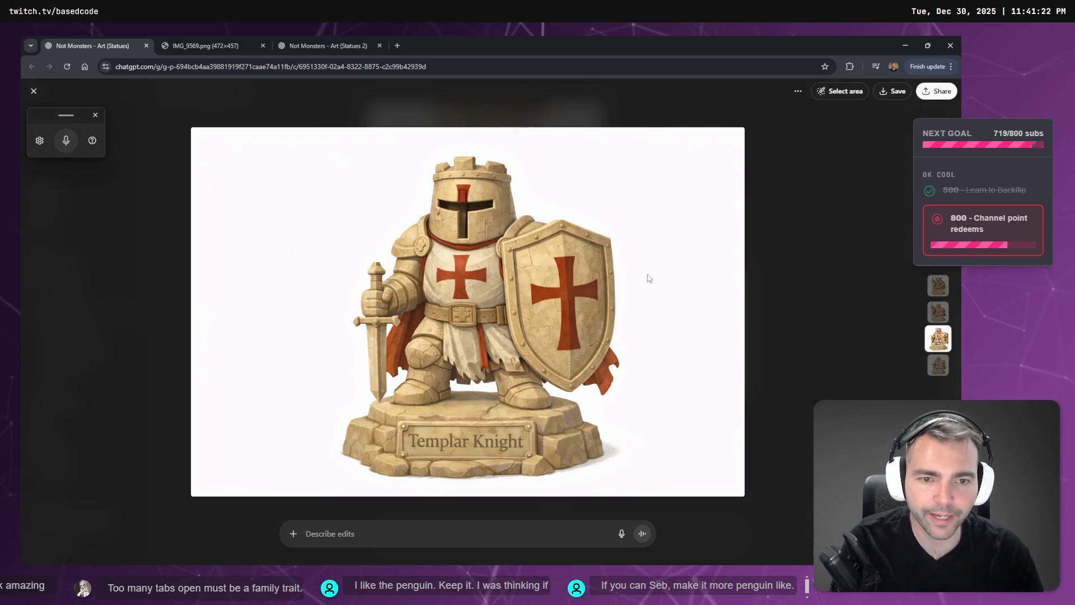
pyautogui.click(34, 91)
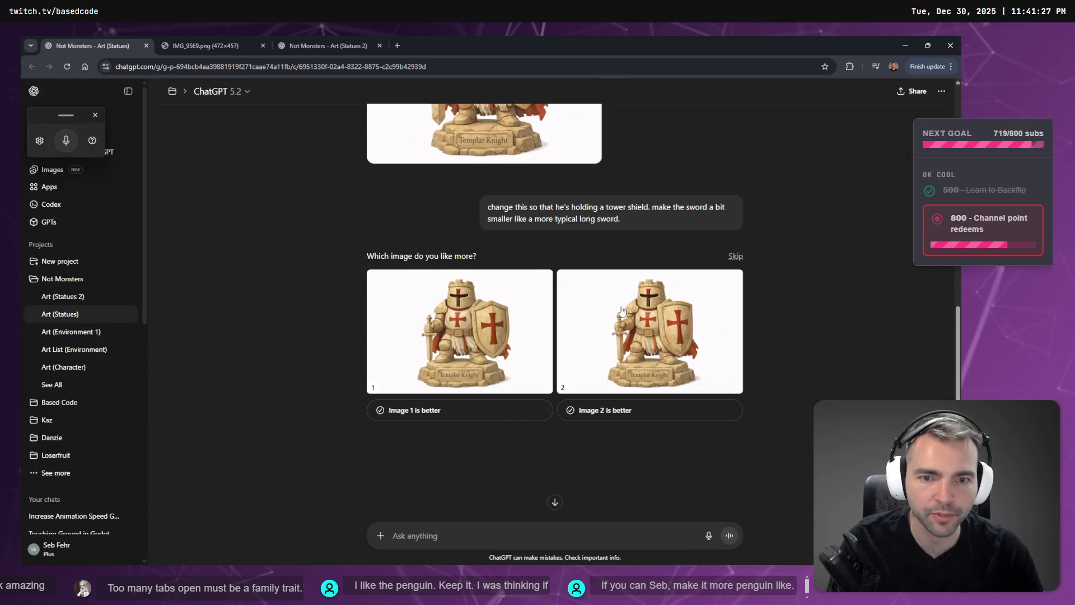
pyautogui.click(620, 307)
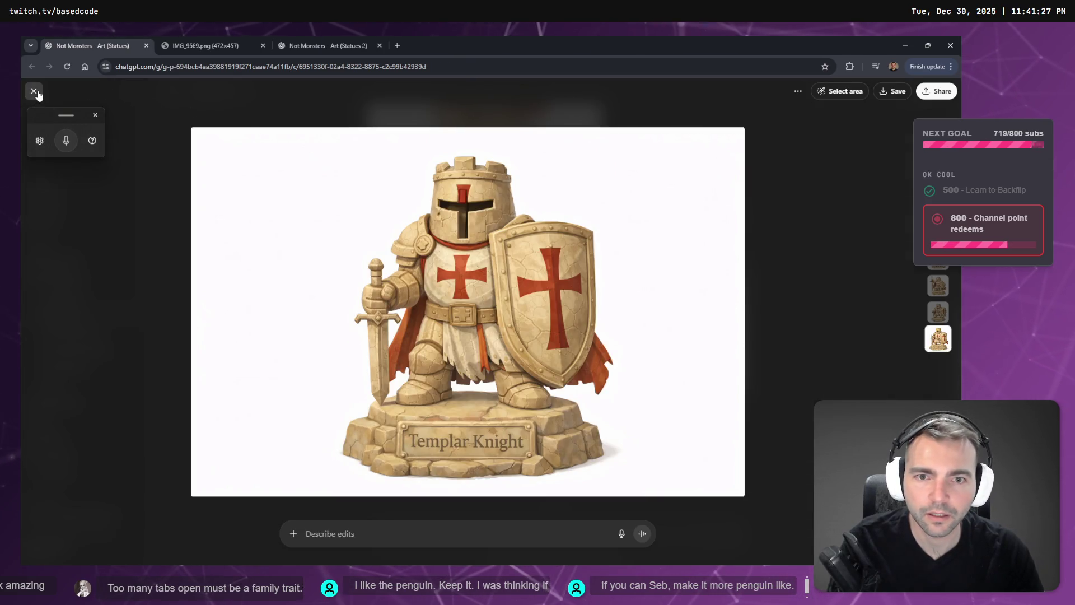
pyautogui.click(34, 90)
pyautogui.click(449, 318)
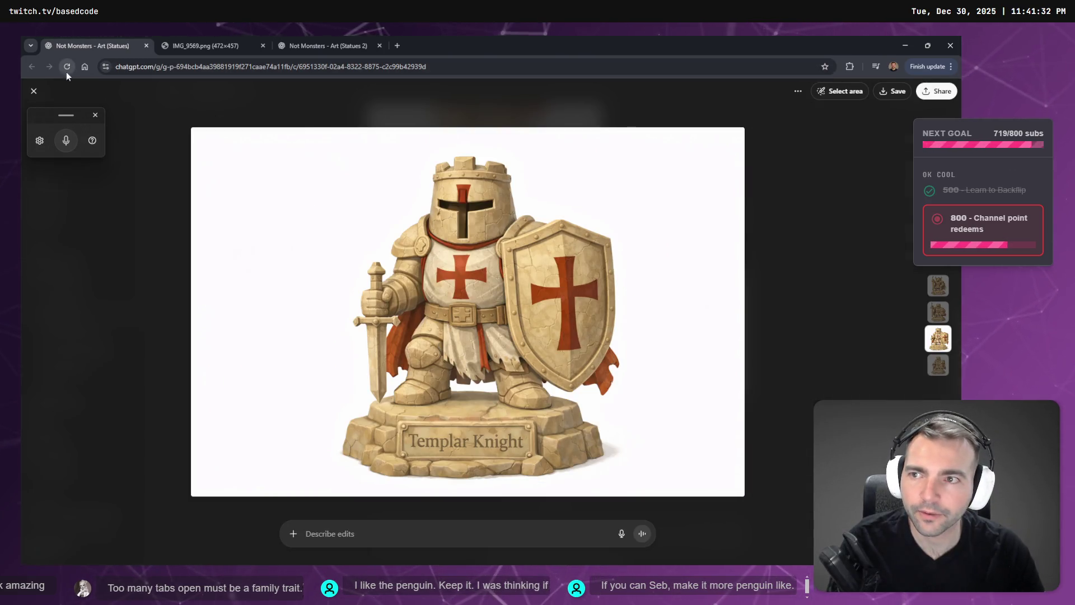
pyautogui.click(34, 91)
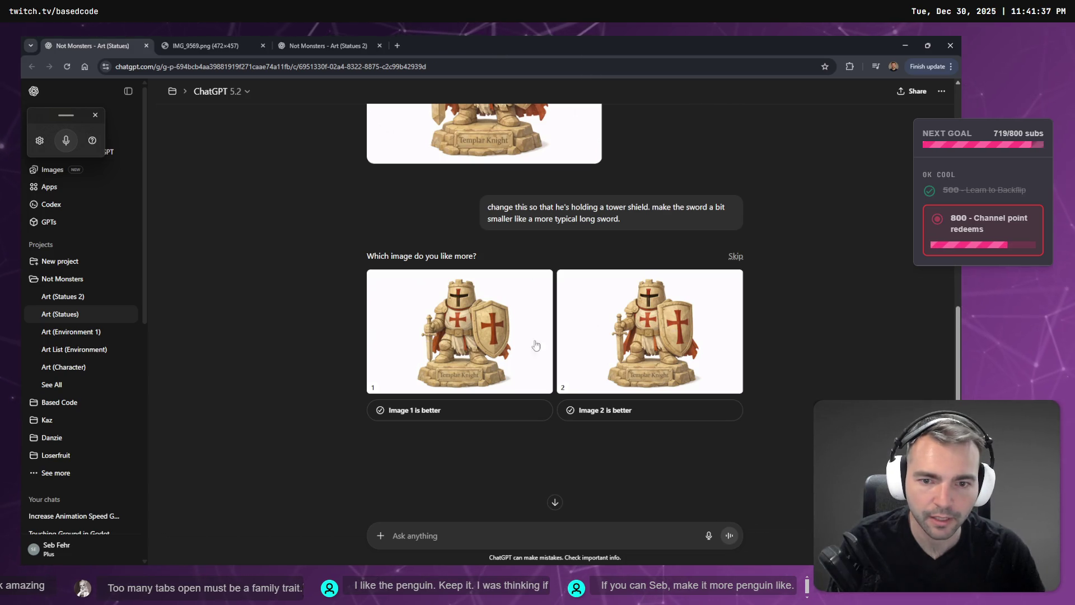
# Step: Inspect both variants up close again and choose 'Image 2 is better'
pyautogui.click(635, 321)
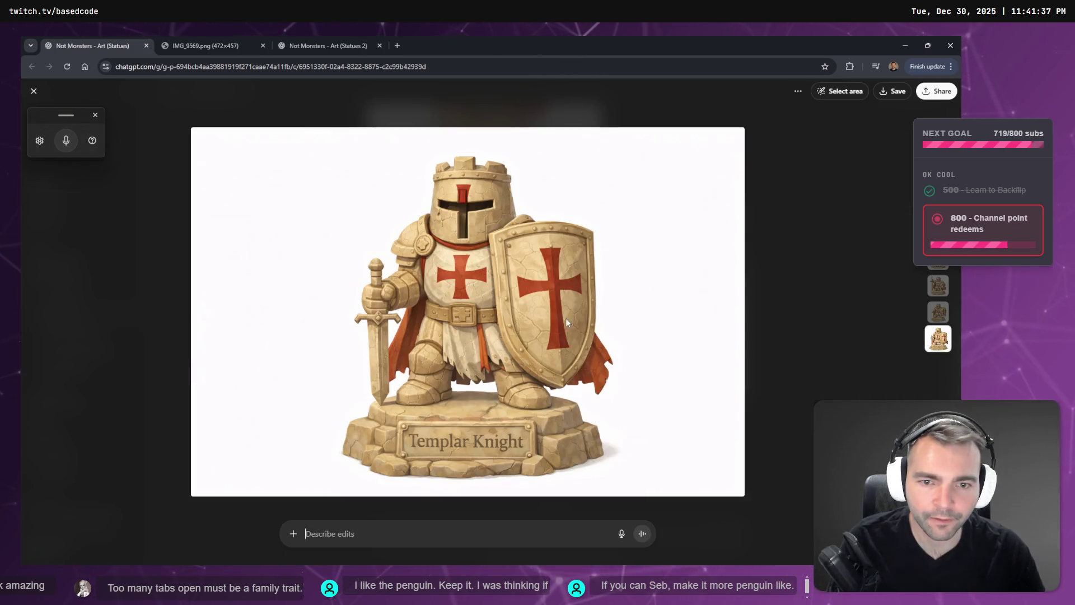
pyautogui.click(33, 92)
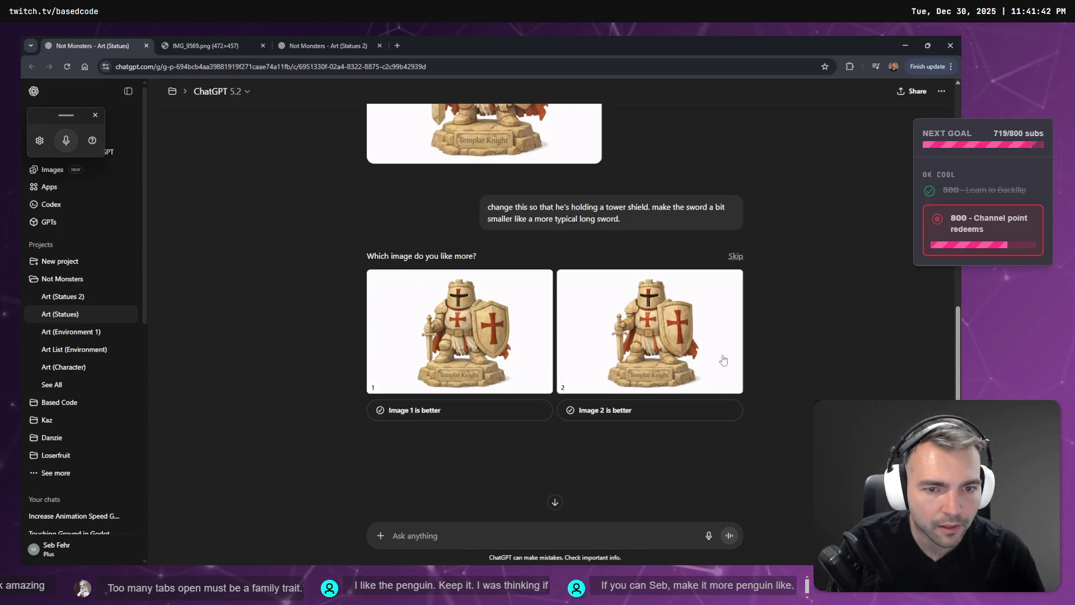
pyautogui.click(431, 317)
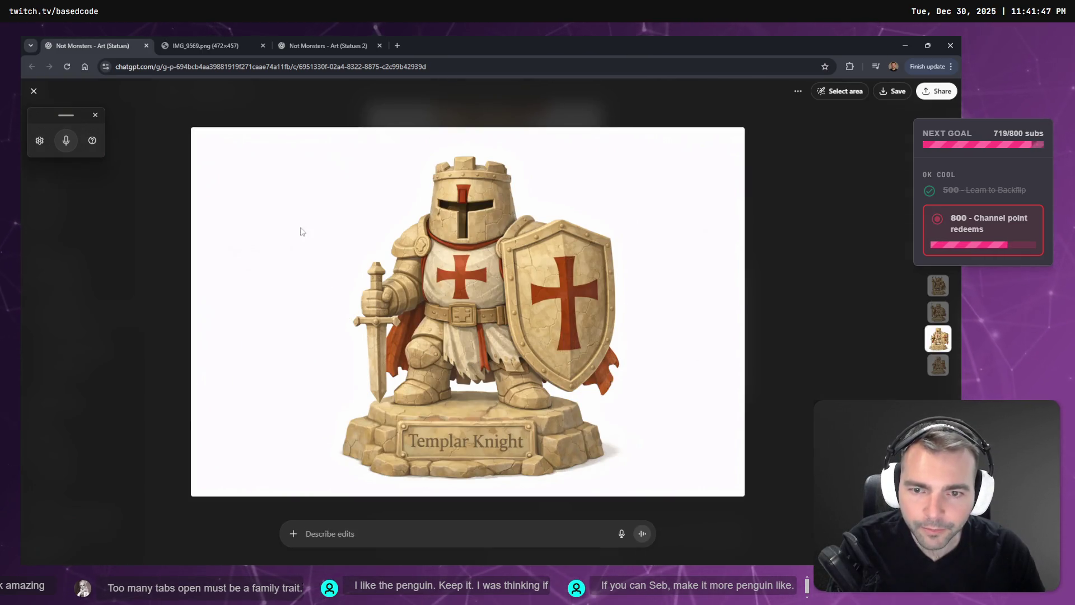
pyautogui.click(34, 91)
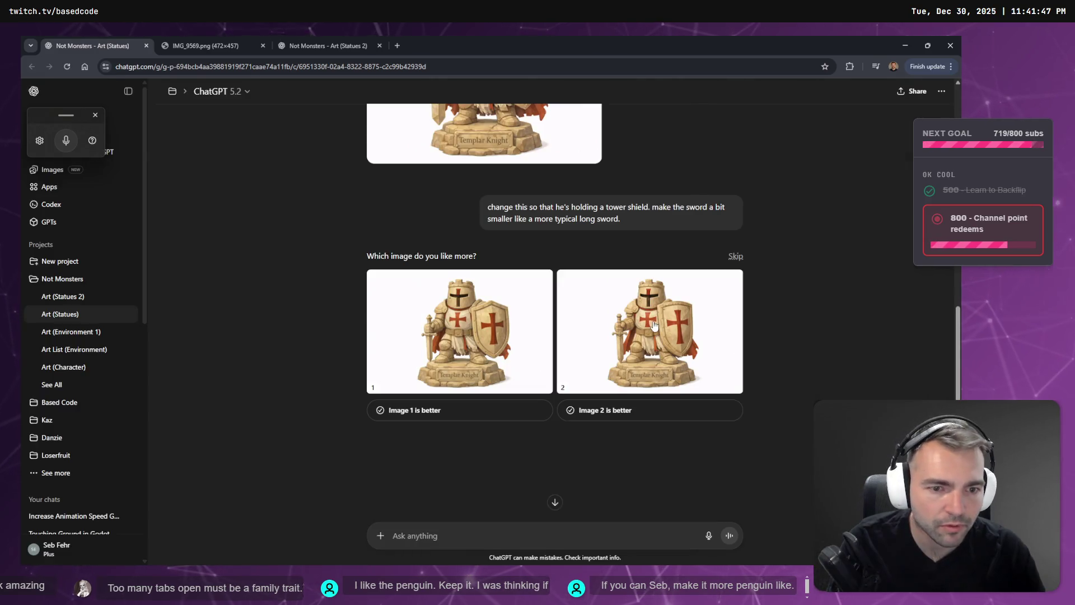
pyautogui.click(403, 307)
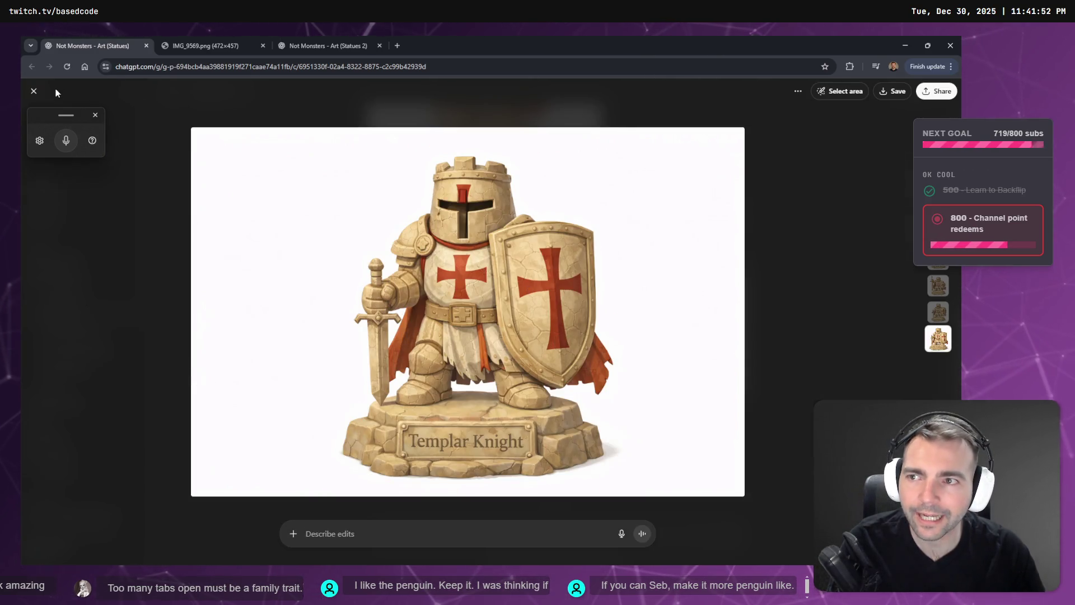
pyautogui.click(34, 92)
pyautogui.click(407, 387)
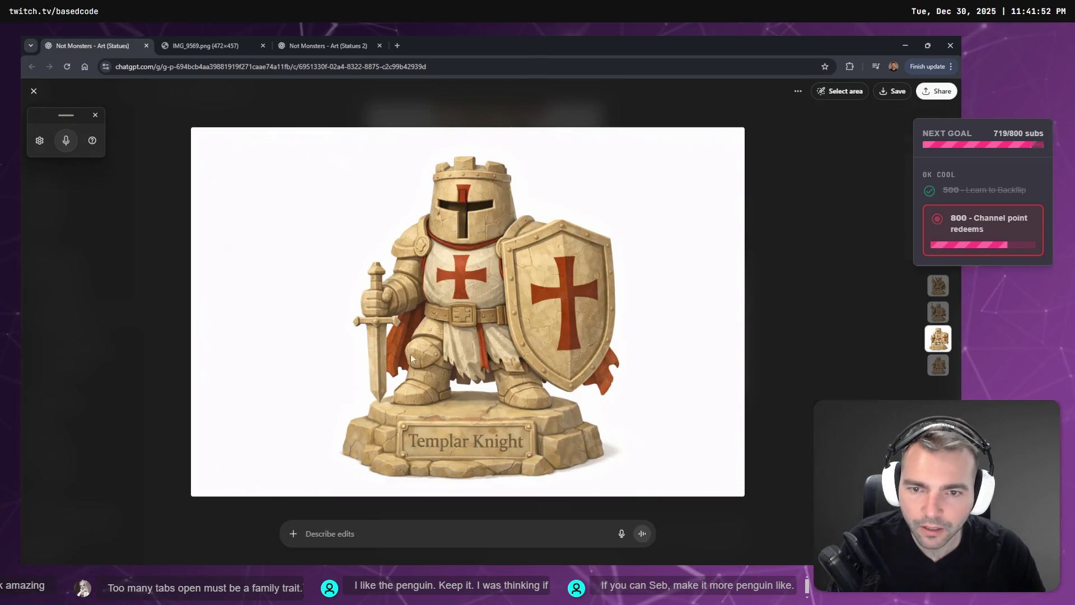
pyautogui.click(33, 91)
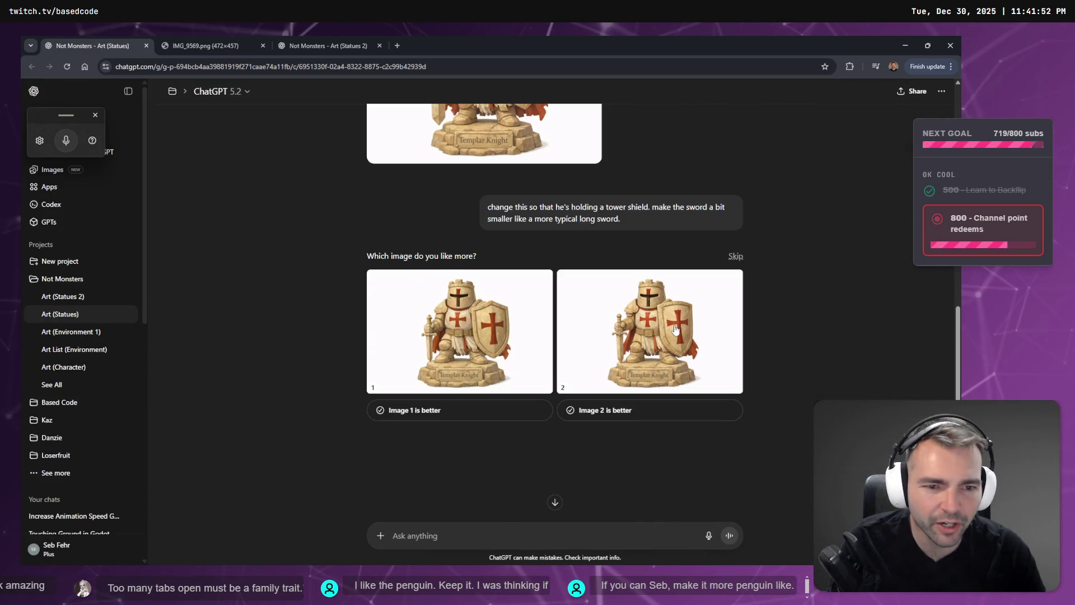
pyautogui.click(448, 392)
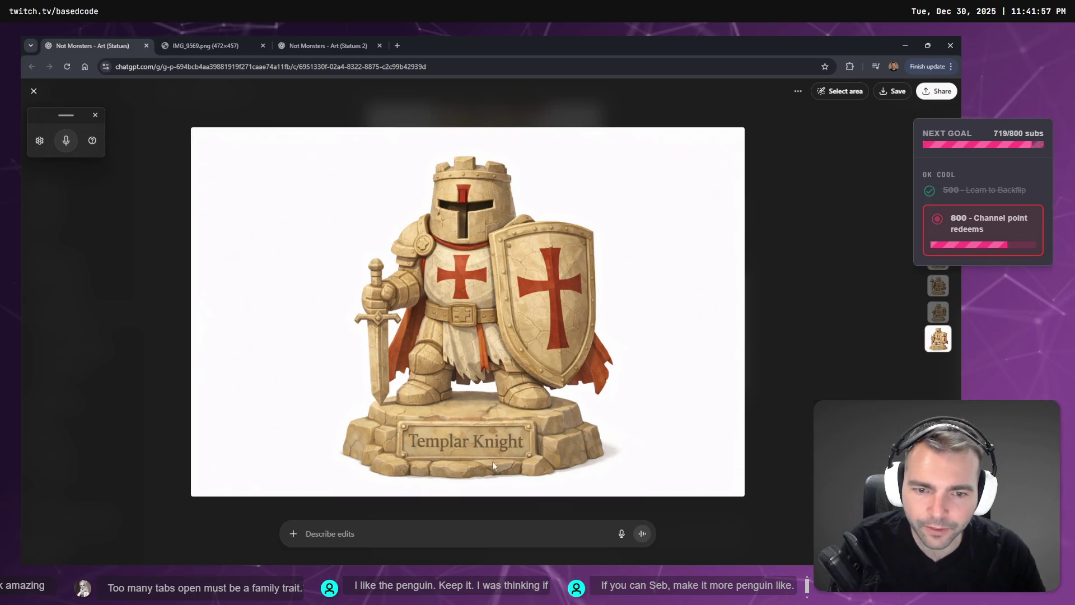
pyautogui.click(33, 91)
pyautogui.click(611, 410)
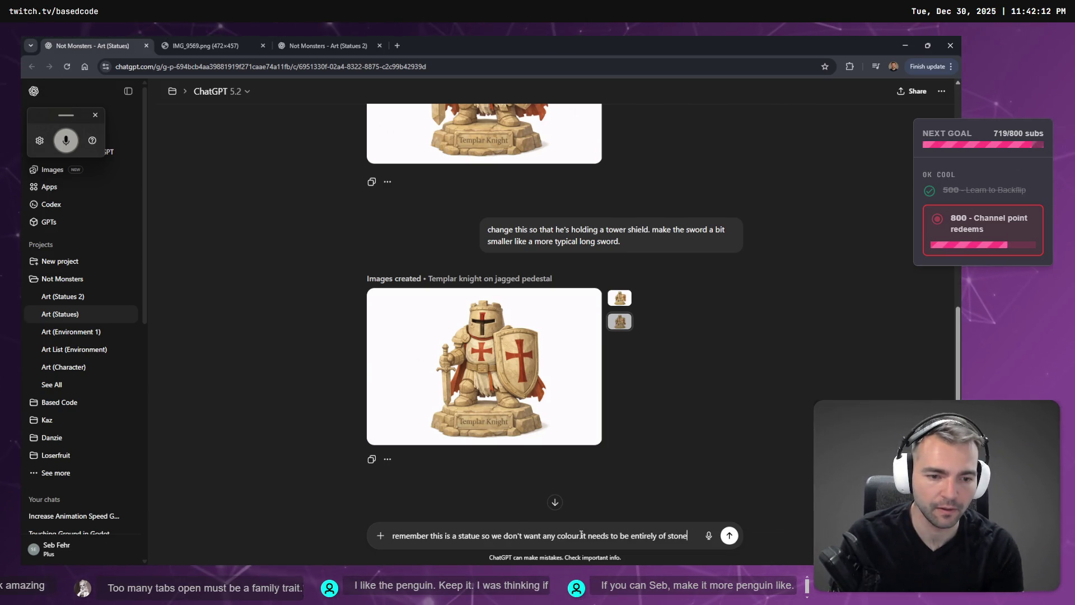
# Step: Dictate and send a request for an all-stone, capeless, low-poly Templar Knight statue for 3D reference
pyautogui.press('super+h')
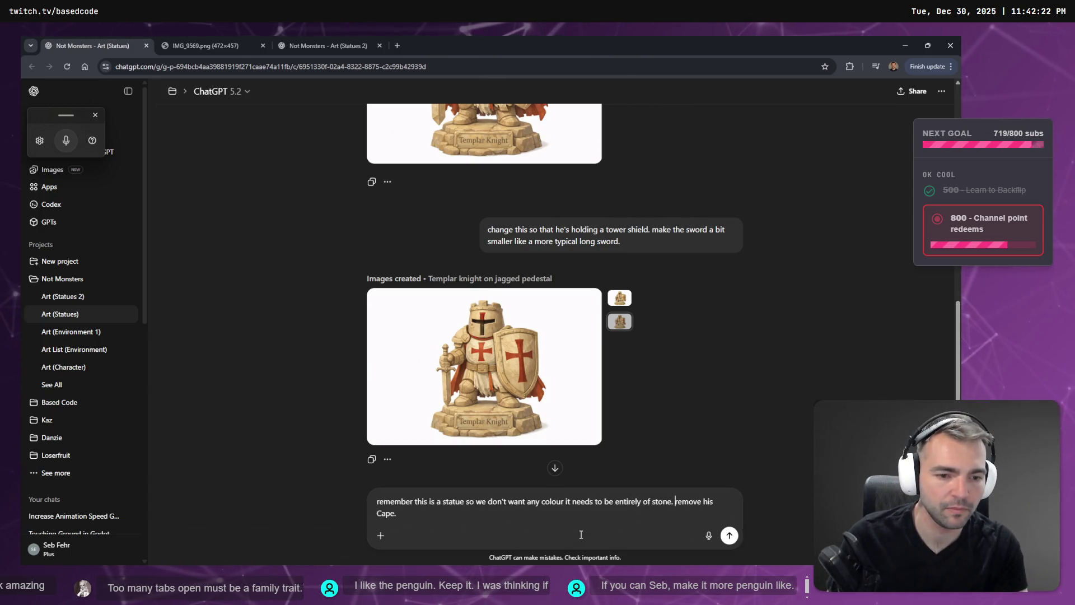
pyautogui.press('super+h')
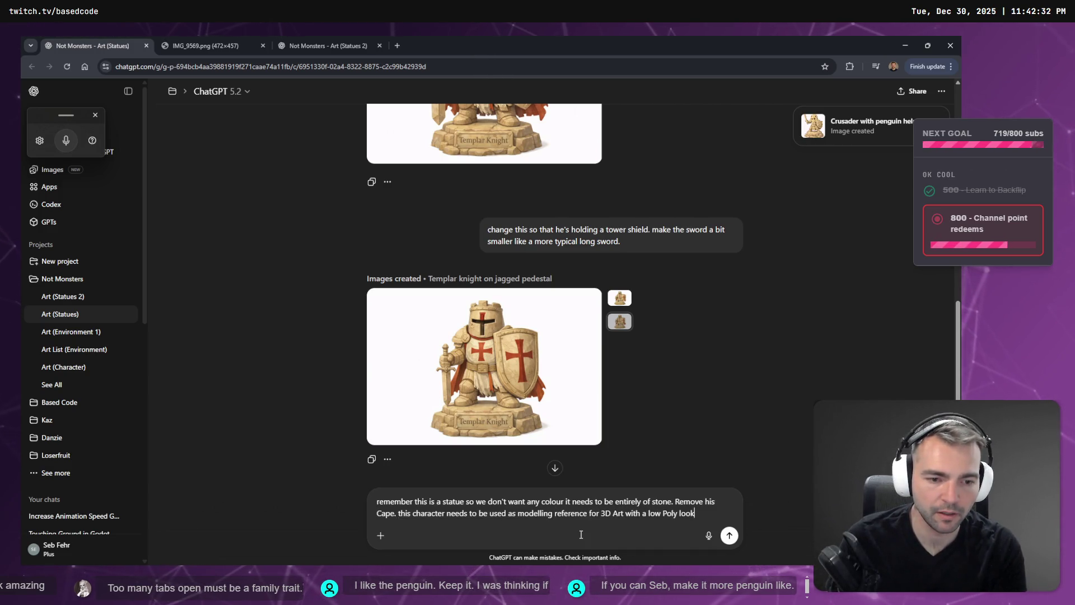
pyautogui.press('super+h')
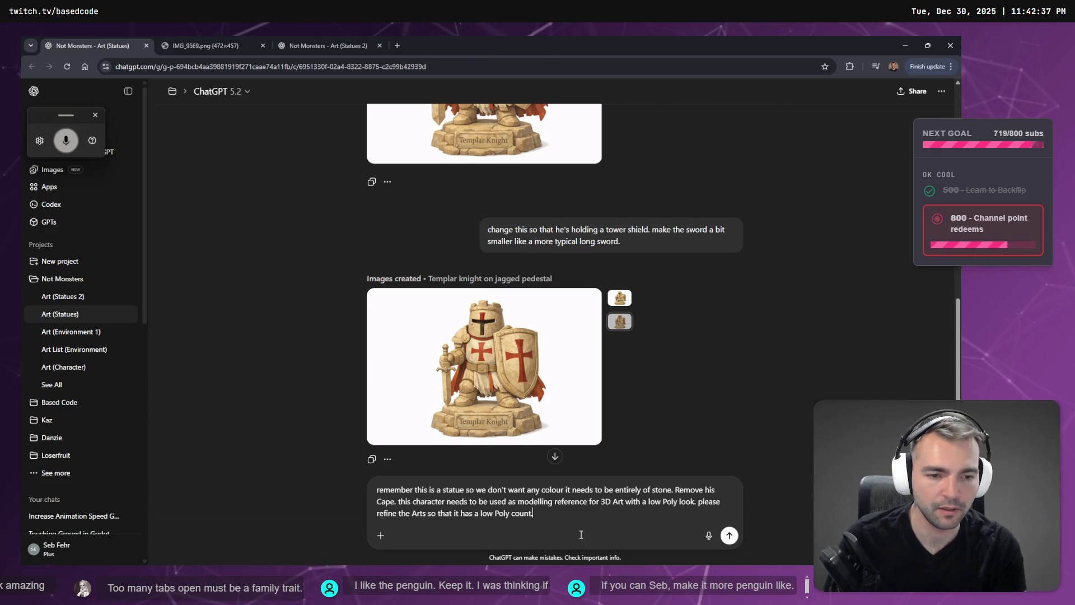
pyautogui.press('Return')
pyautogui.hotkey('ctrl', 'Tab')
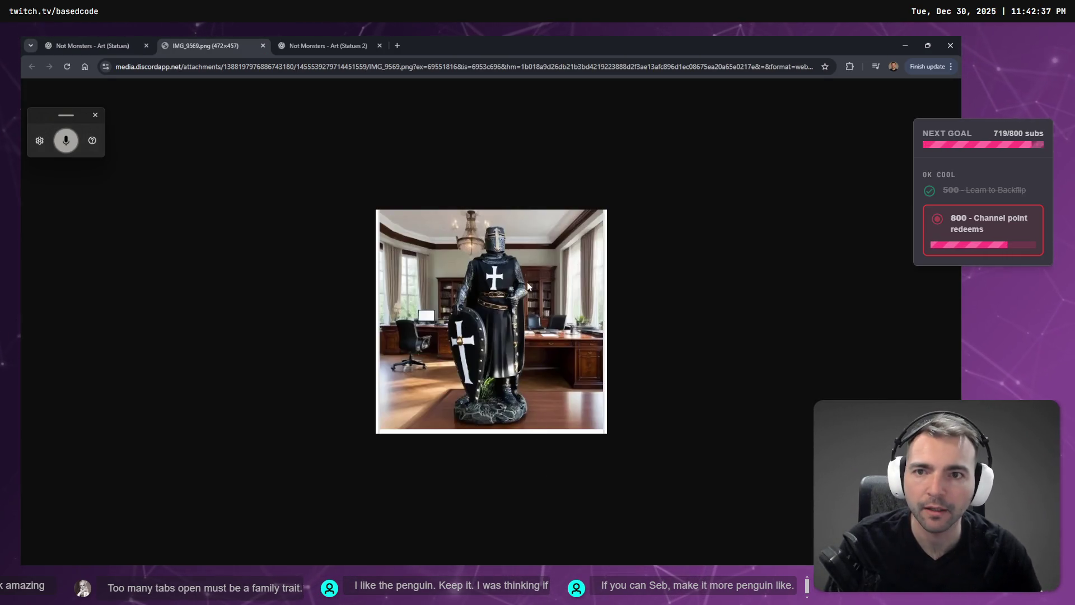
pyautogui.moveTo(325, 45)
pyautogui.mouseDown()
pyautogui.moveTo(311, 36)
pyautogui.moveTo(217, 35)
pyautogui.mouseUp()
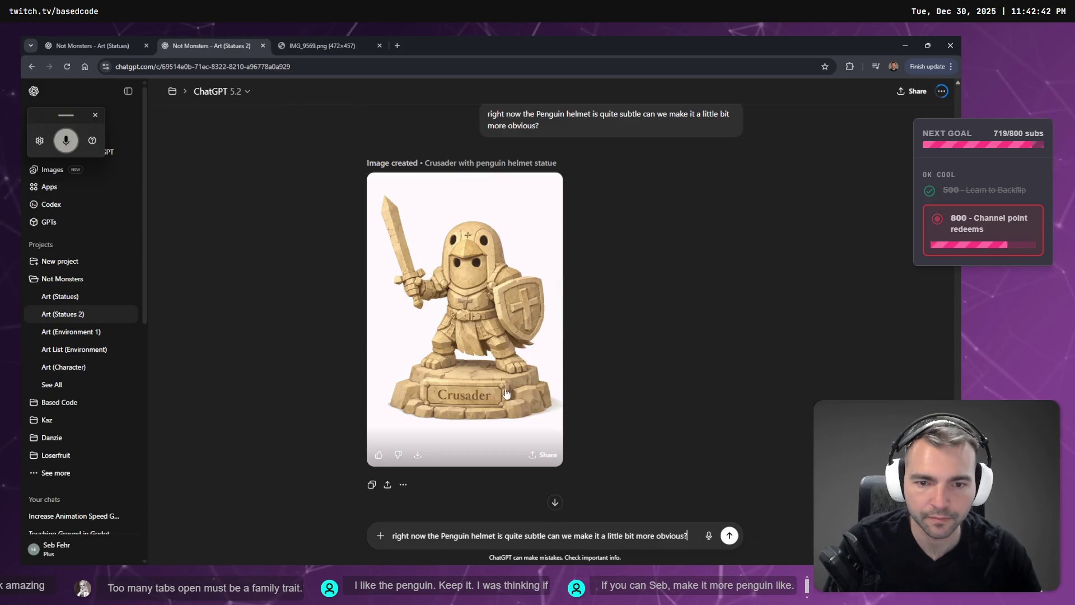
# Step: Replace the Crusader image's previous edit prompt with 'remove the characters Cape' and send it
pyautogui.click(483, 316)
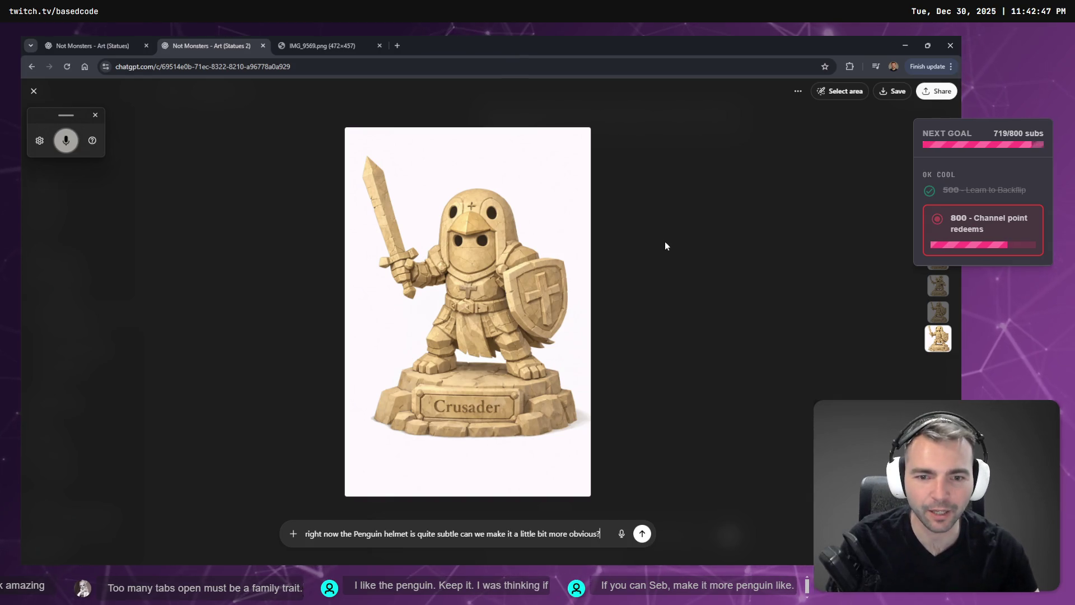
pyautogui.tripleClick(495, 545)
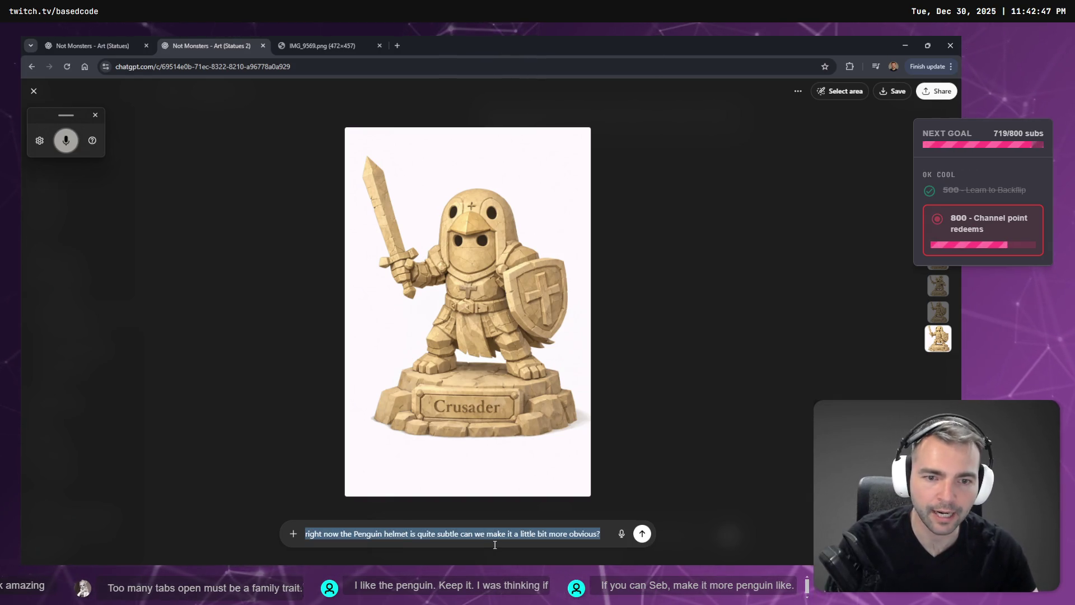
pyautogui.press('BackSpace')
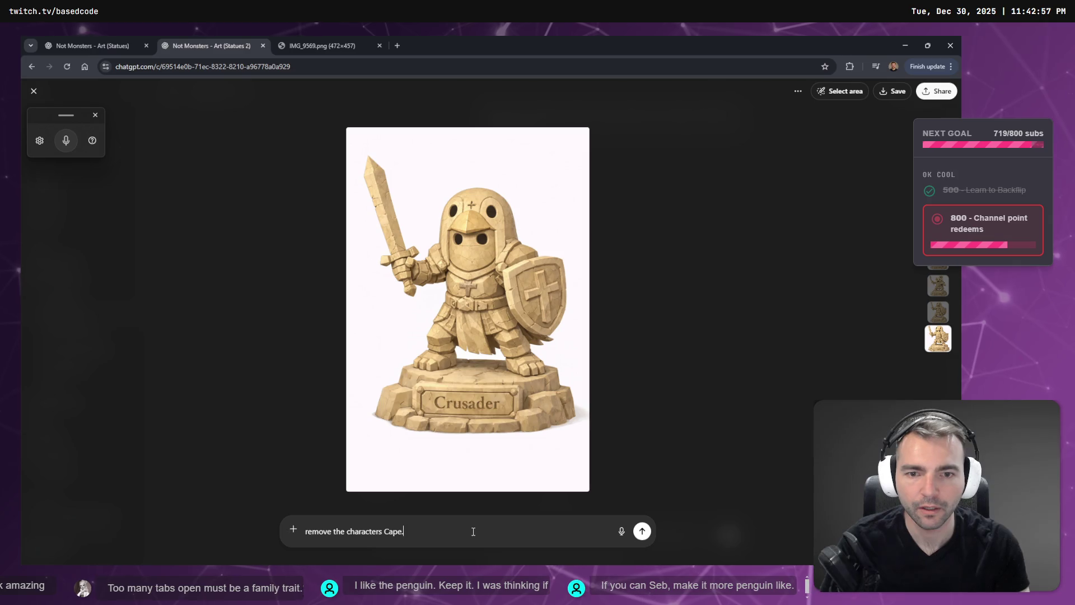
pyautogui.press('Return')
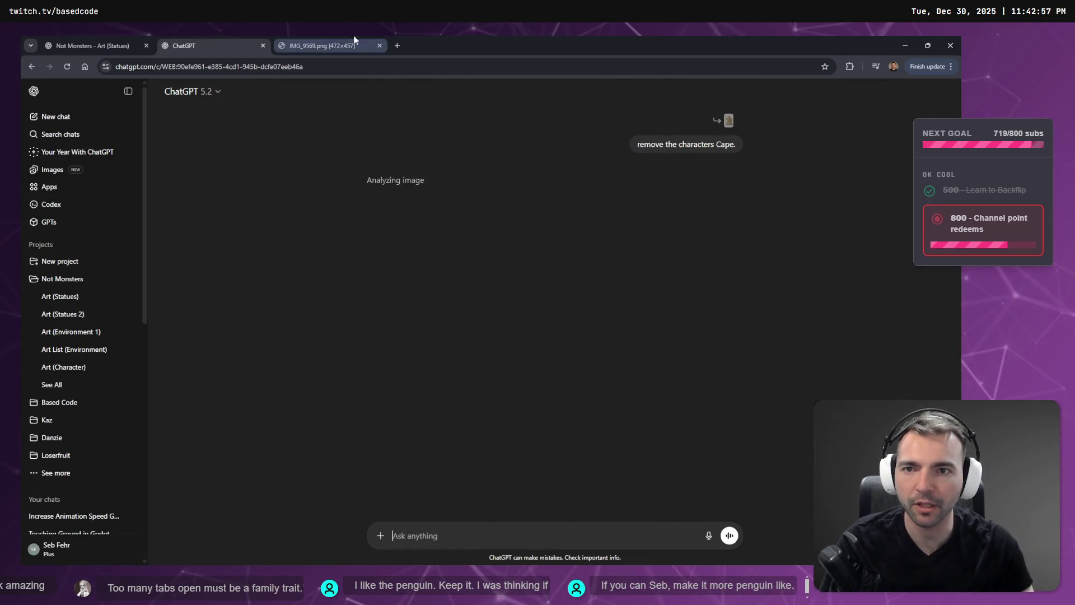
# Step: Flip between the Templar Knight and Crusader chats to check on image generation progress
pyautogui.click(73, 44)
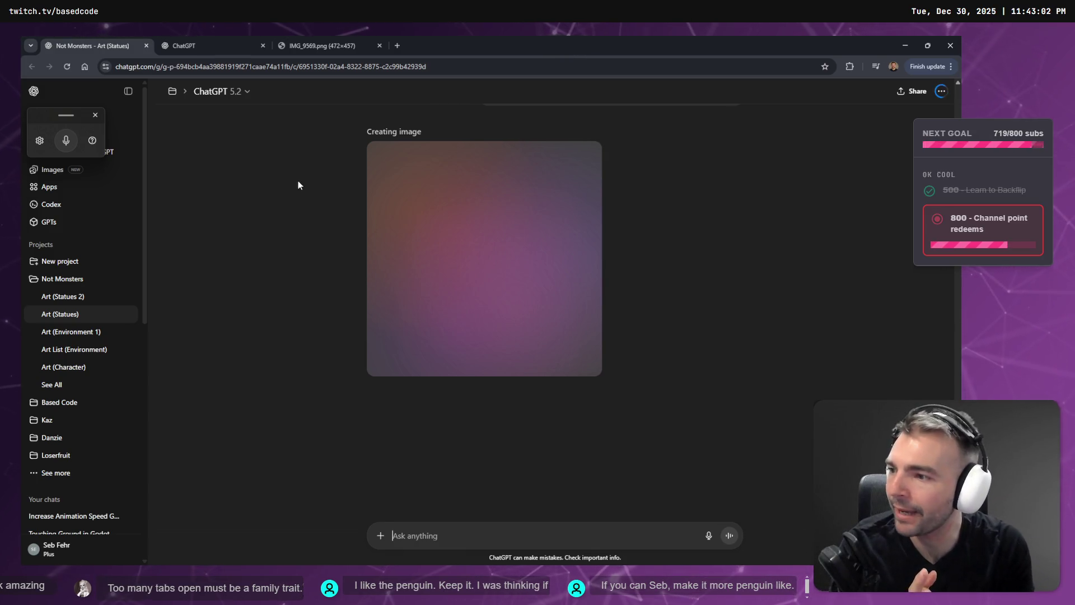
pyautogui.click(241, 40)
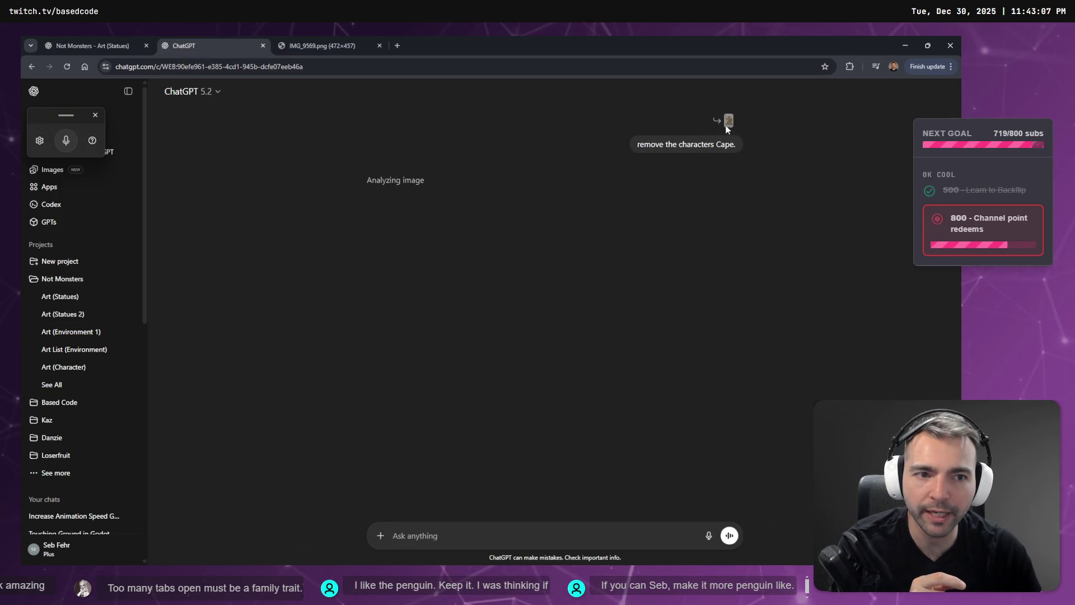
pyautogui.click(283, 39)
pyautogui.click(81, 39)
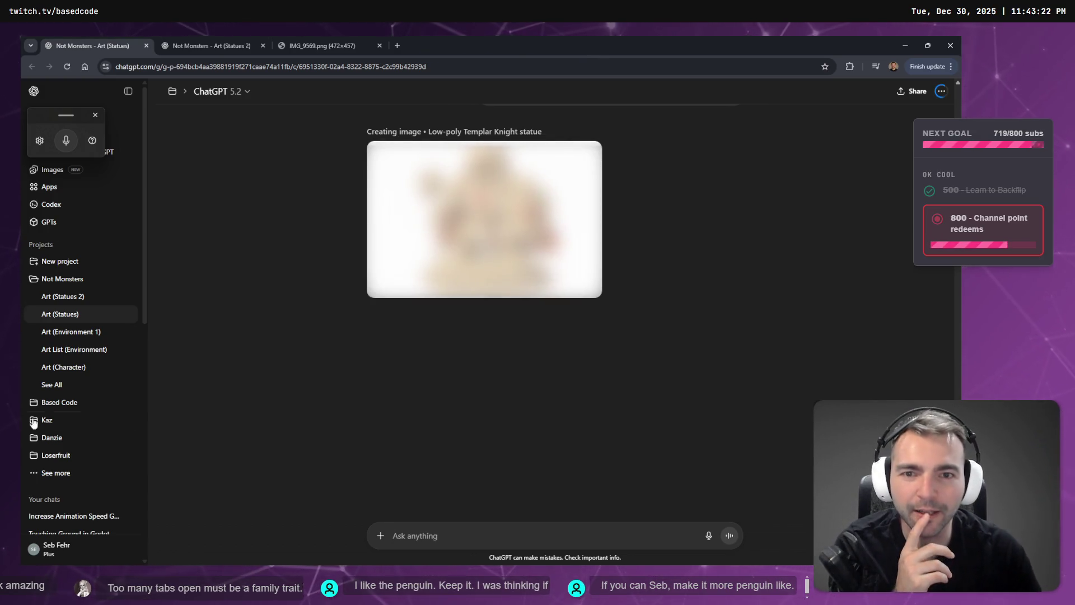
pyautogui.click(207, 37)
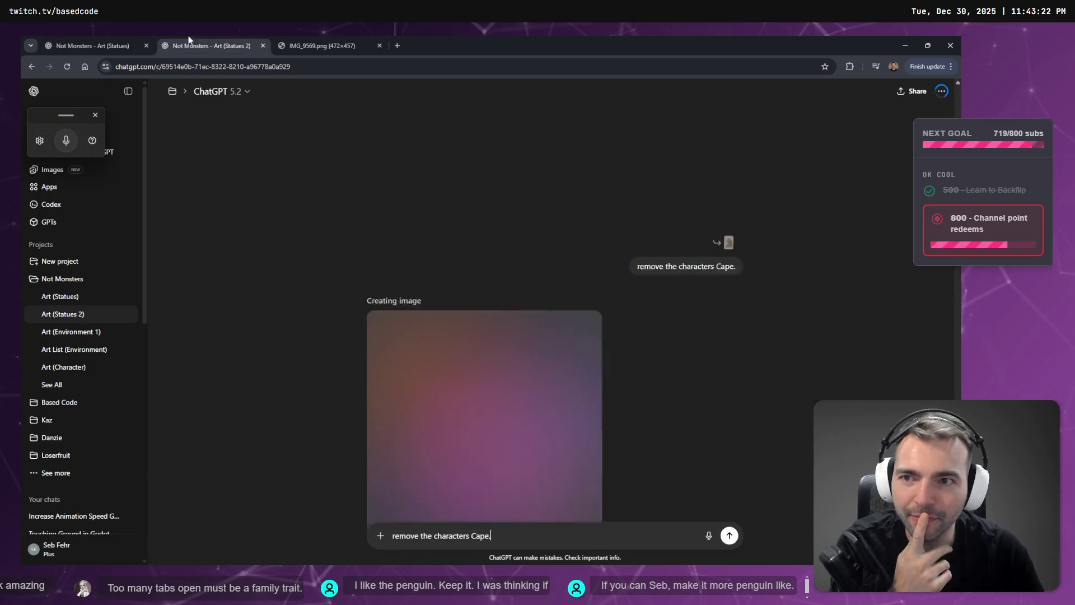
pyautogui.click(102, 37)
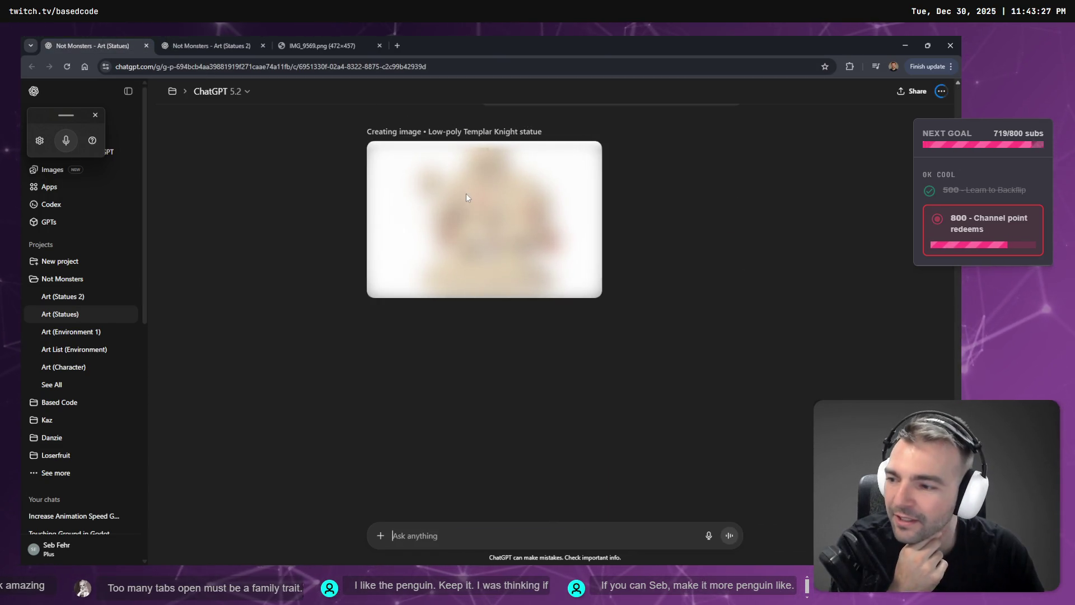
pyautogui.click(219, 45)
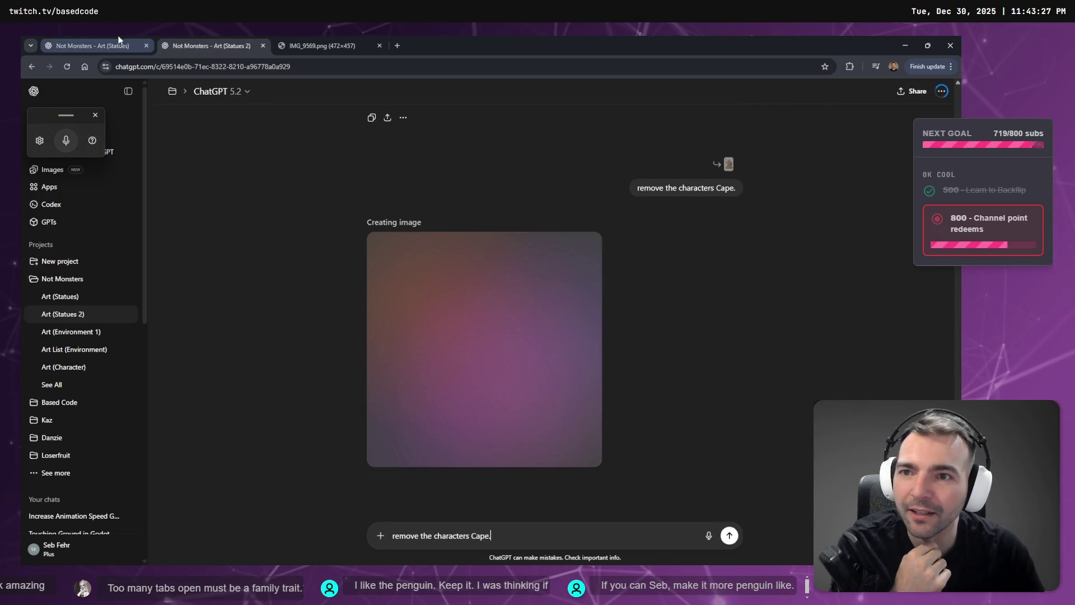
pyautogui.click(101, 45)
pyautogui.click(202, 44)
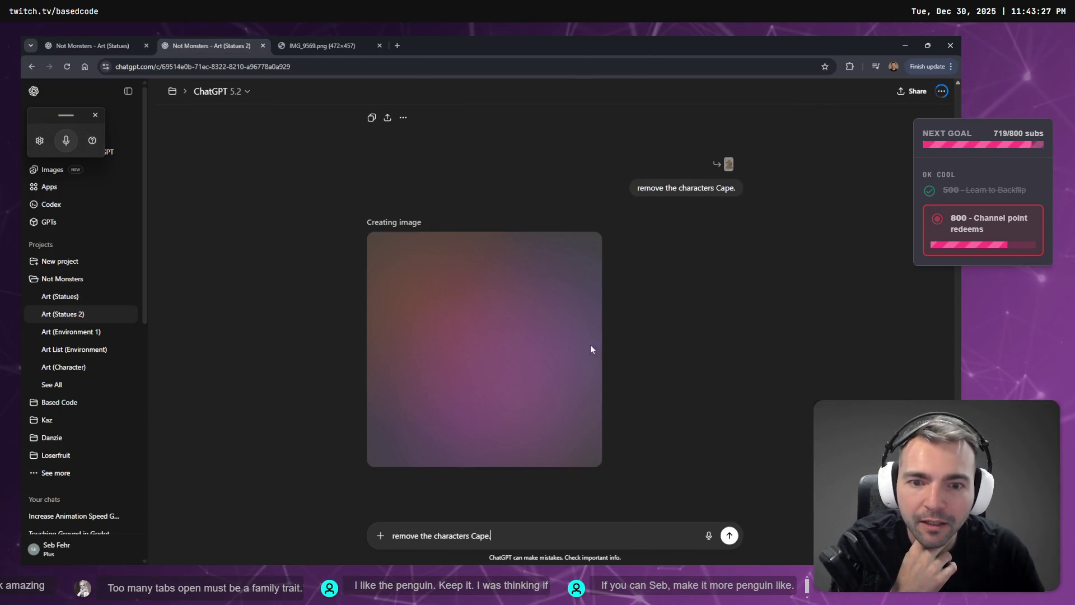
# Step: View the Crusader image full size and send the cape-removal request
pyautogui.scroll(8, 576, 279)
pyautogui.scroll(-3, 626, 354)
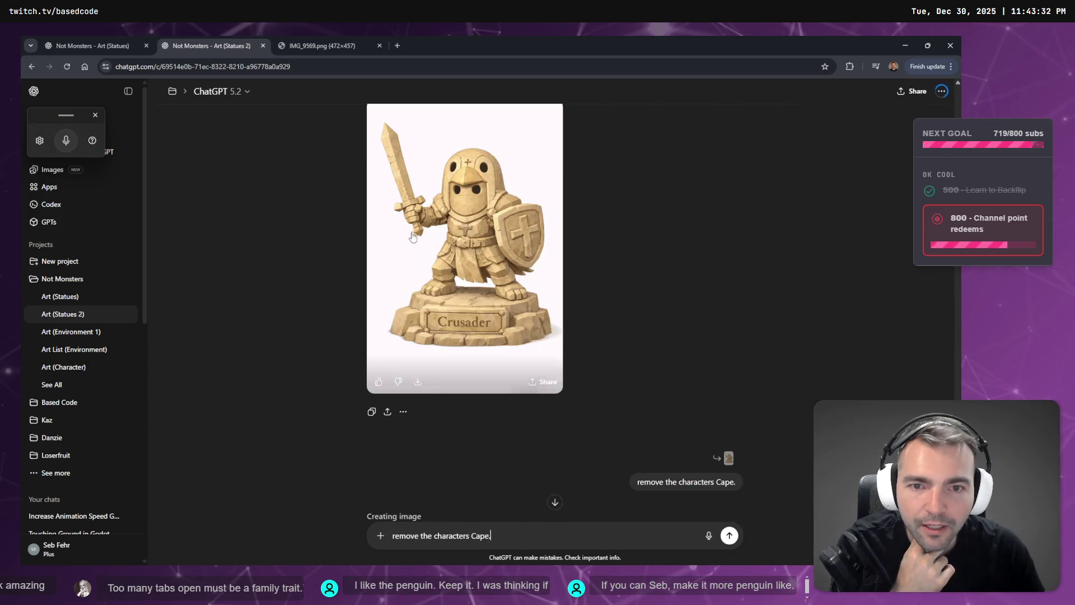
pyautogui.click(472, 233)
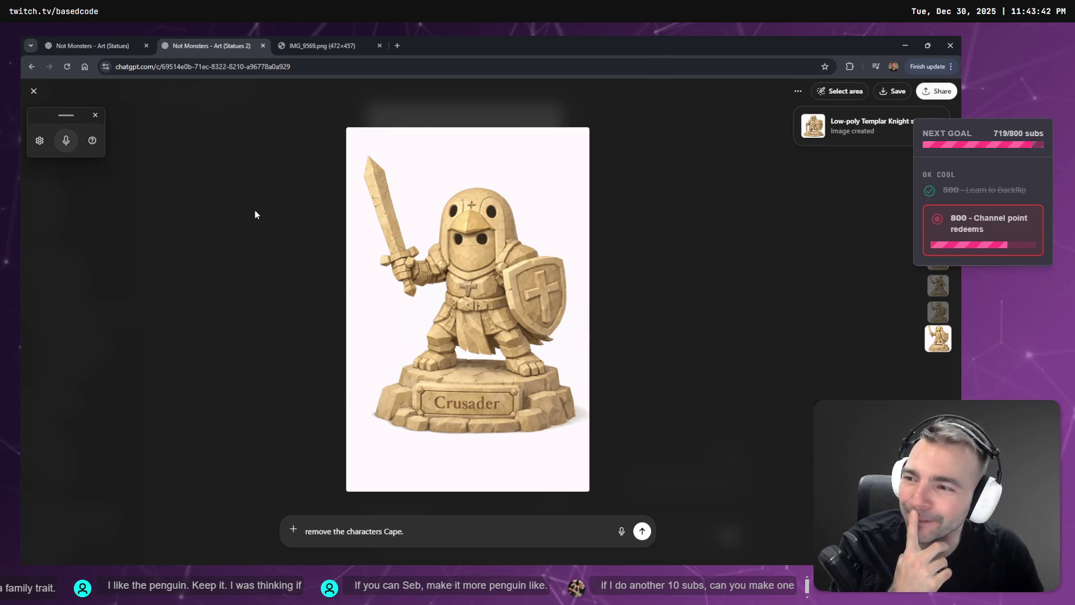
pyautogui.press('Return')
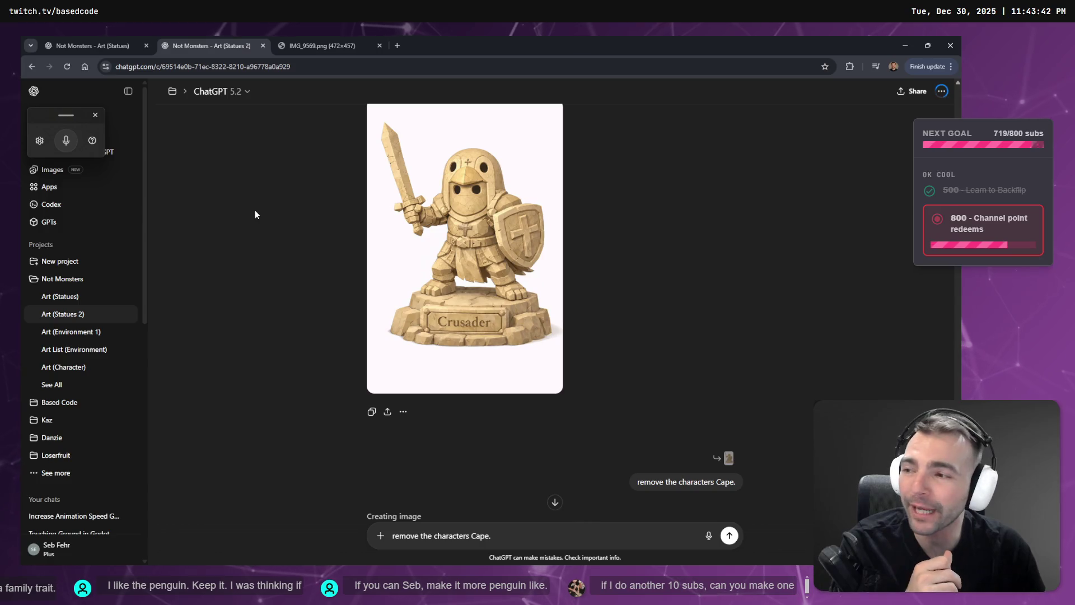
pyautogui.click(79, 45)
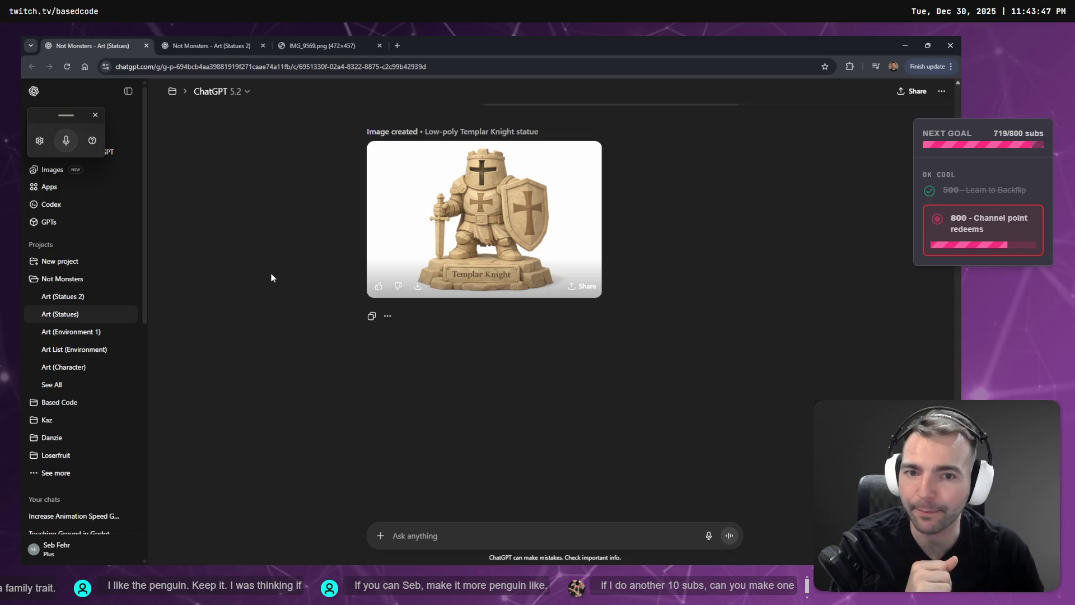
# Step: Reread the Low-poly Templar Knight prompt, then open the Crusader with penguin helmet sculpture chat
pyautogui.scroll(2, 328, 290)
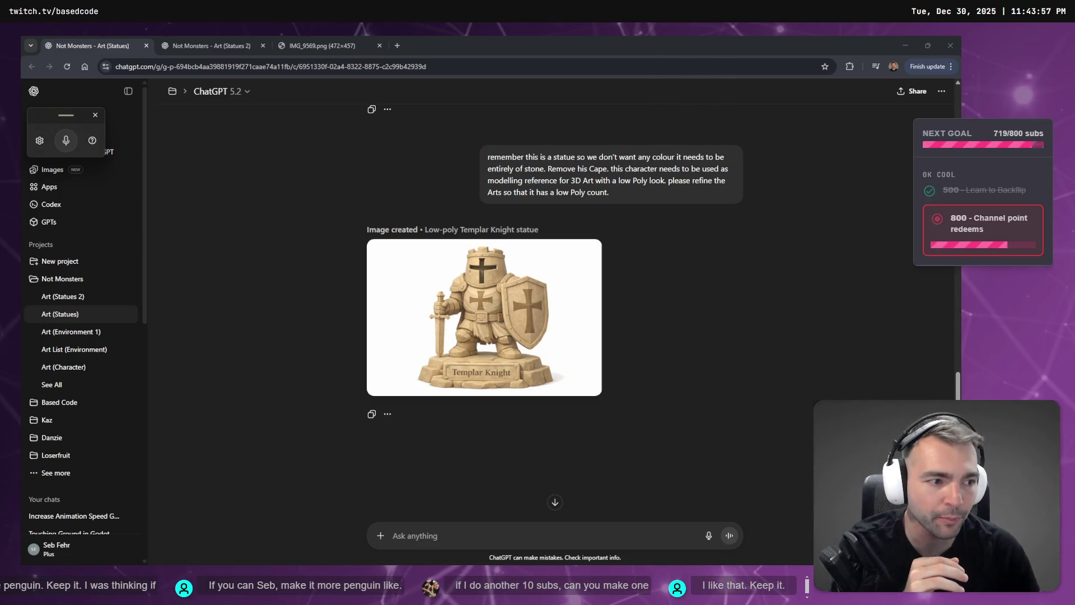
pyautogui.moveTo(493, 331)
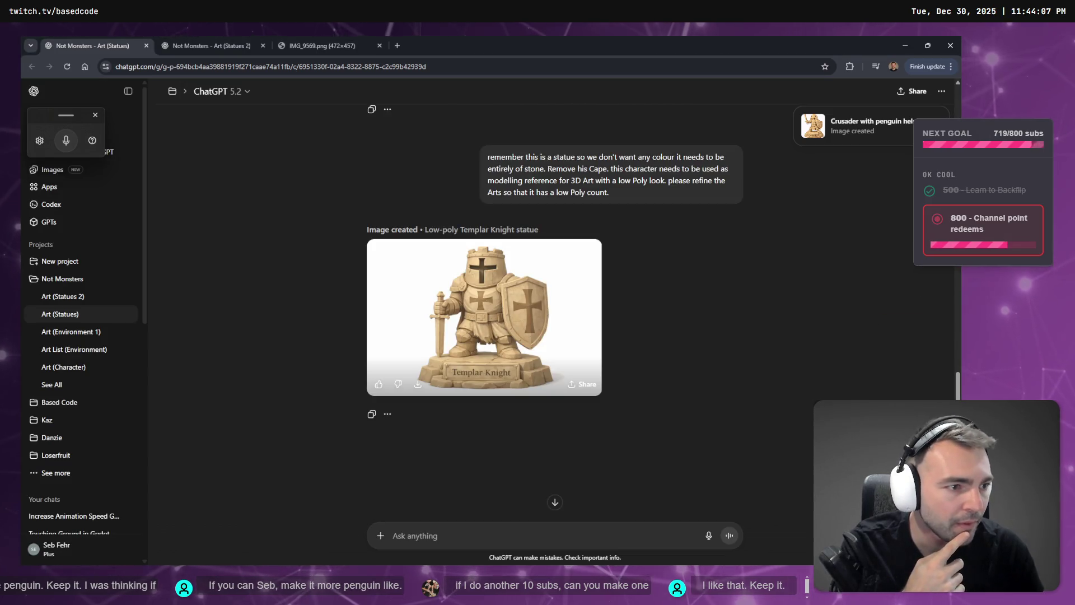
pyautogui.click(193, 37)
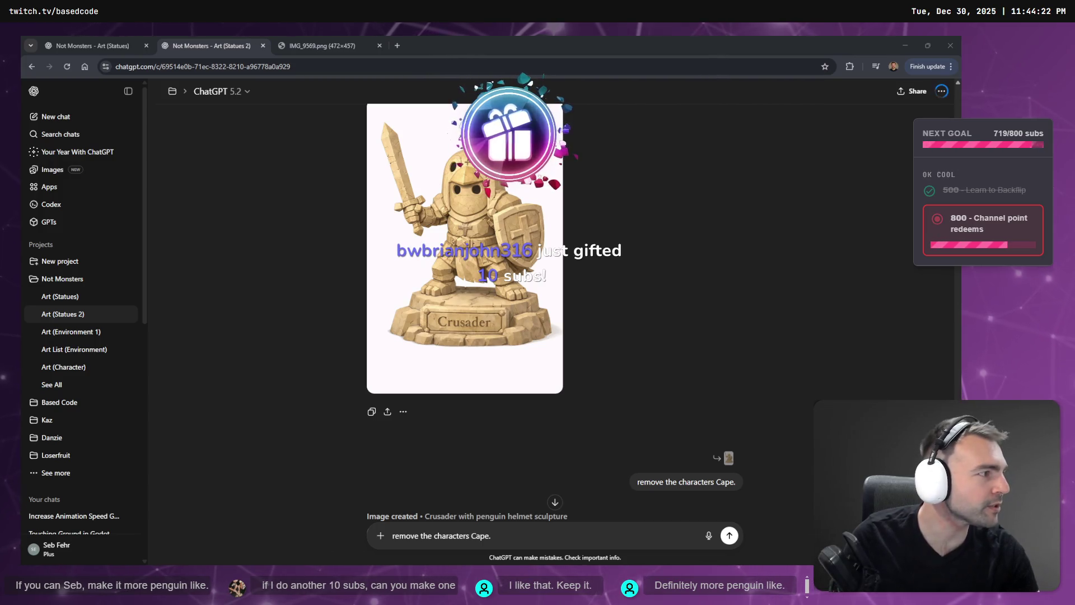
# Step: Copy the new penguin-helmet Crusader image from the ChatGPT chat
pyautogui.hotkey('alt', 'Tab')
pyautogui.scroll(3, 612, 304)
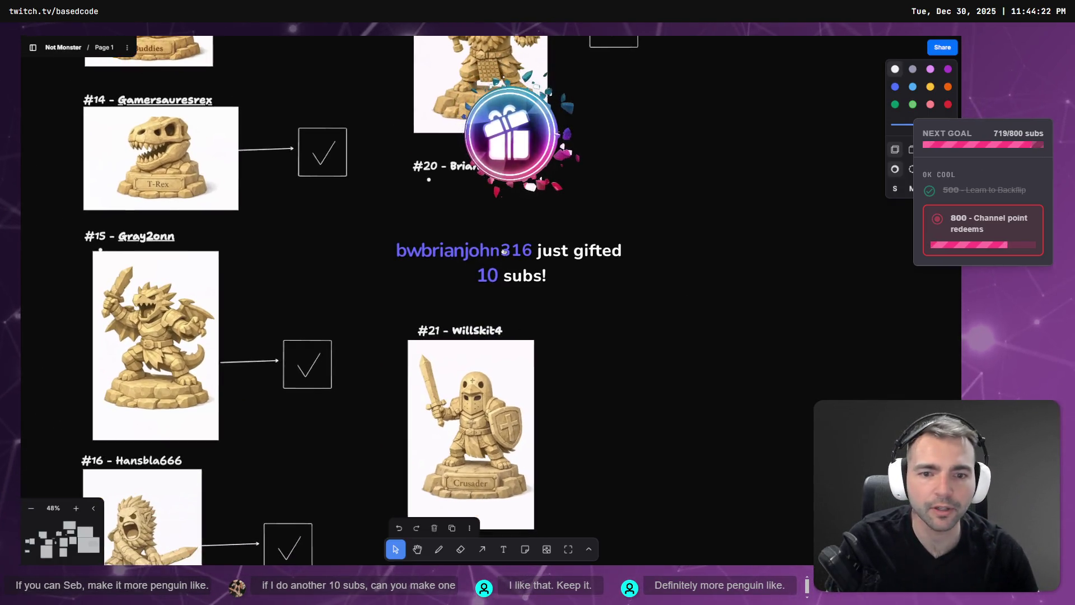
pyautogui.hotkey('alt', 'Tab')
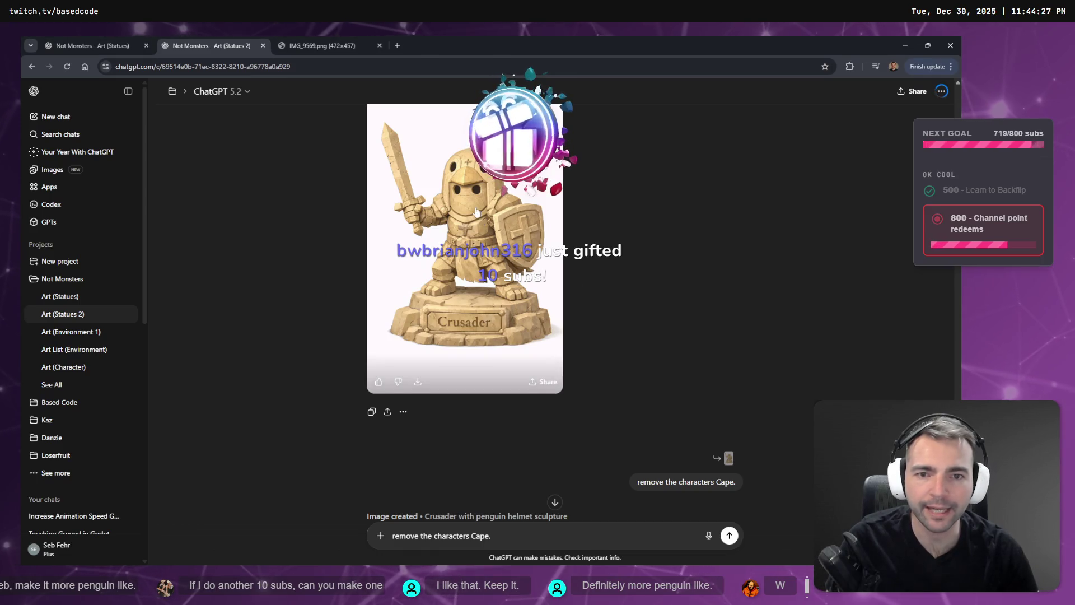
pyautogui.rightClick(473, 207)
pyautogui.click(532, 248)
pyautogui.scroll(-7, 532, 247)
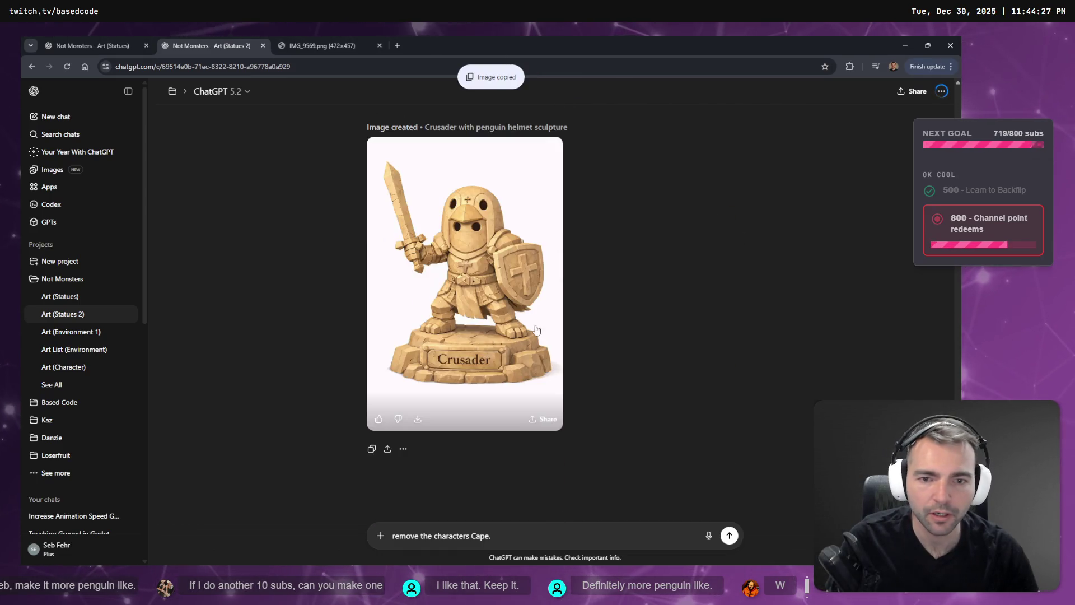
pyautogui.rightClick(510, 261)
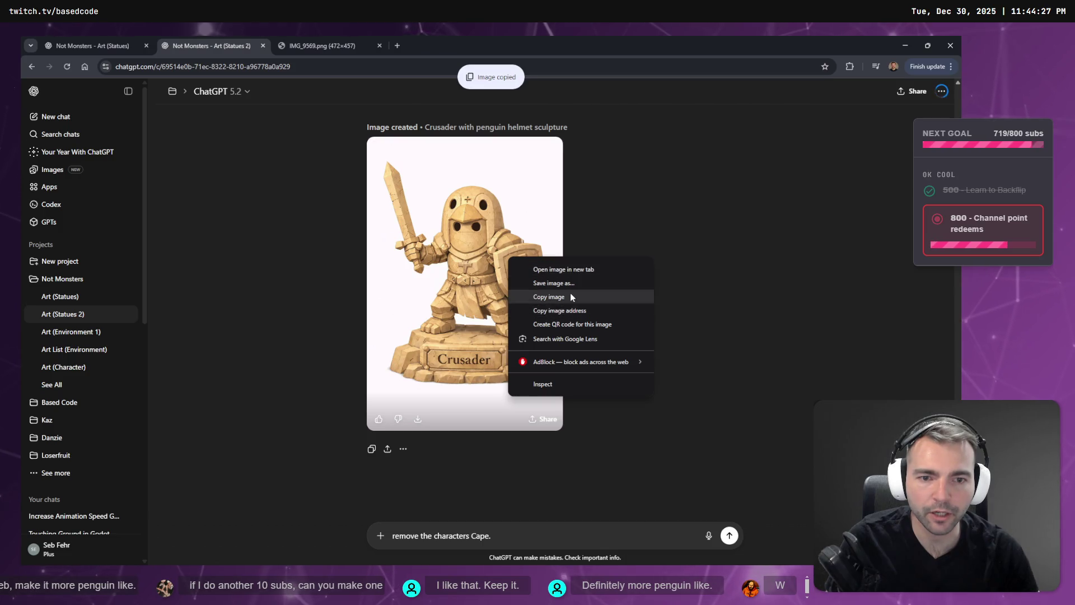
pyautogui.click(570, 295)
# Step: Delete the old #21 image, paste the Crusader under the #21 label, then view the knight reference photo
pyautogui.hotkey('alt', 'Tab')
pyautogui.click(514, 413)
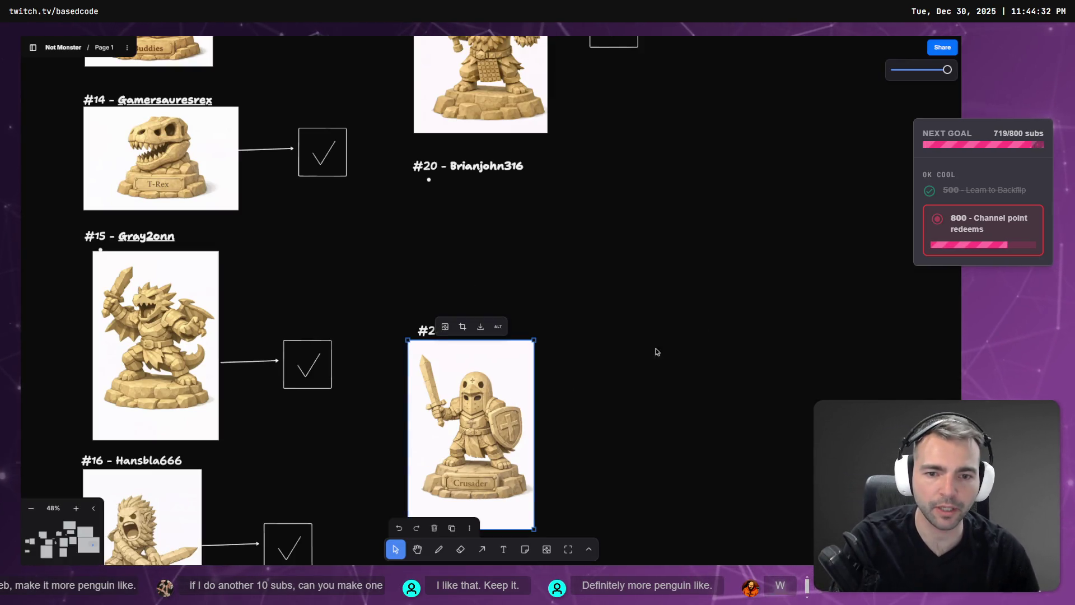
pyautogui.press('Delete')
pyautogui.hotkey('ctrl', 'v')
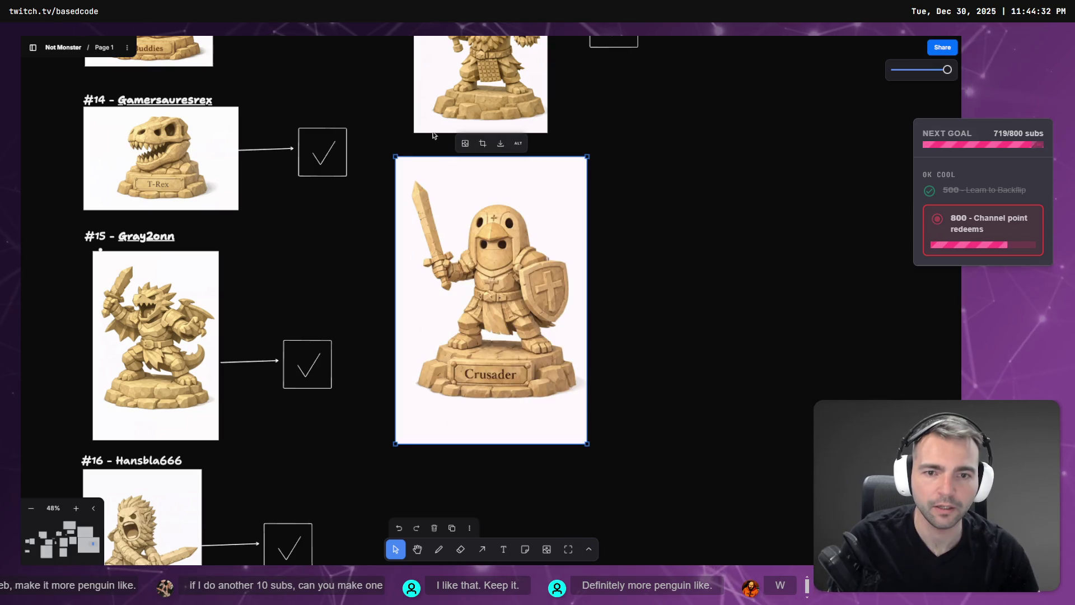
pyautogui.moveTo(484, 370)
pyautogui.mouseDown()
pyautogui.moveTo(476, 563)
pyautogui.moveTo(486, 532)
pyautogui.moveTo(499, 542)
pyautogui.moveTo(489, 538)
pyautogui.mouseUp()
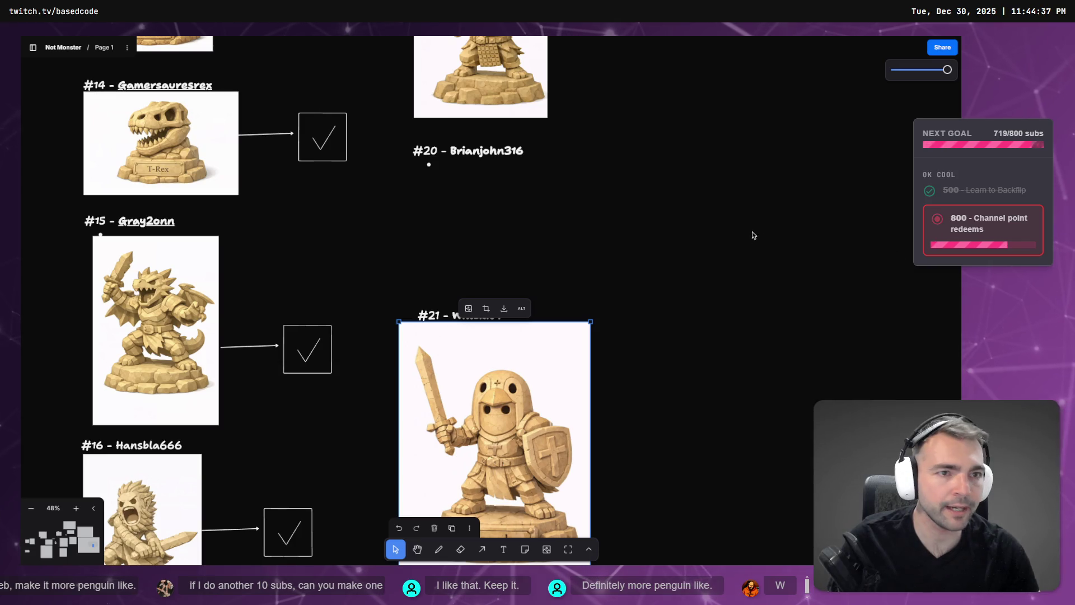
pyautogui.hotkey('alt', 'Tab')
pyautogui.click(313, 45)
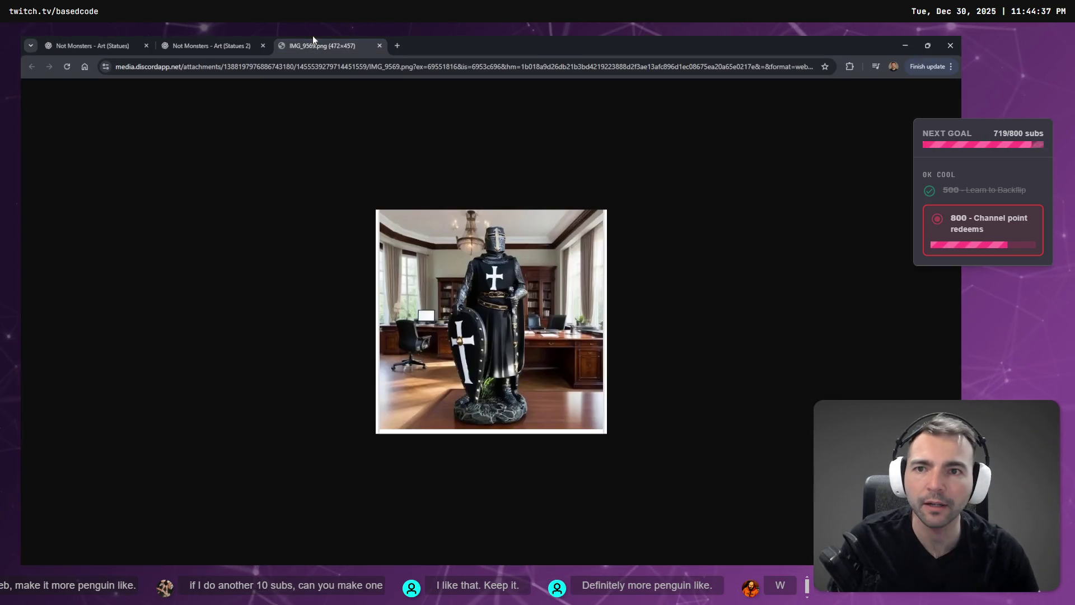
# Step: Copy the Templar Knight statue image from its chat and paste it under the #20 label
pyautogui.click(90, 45)
pyautogui.rightClick(473, 314)
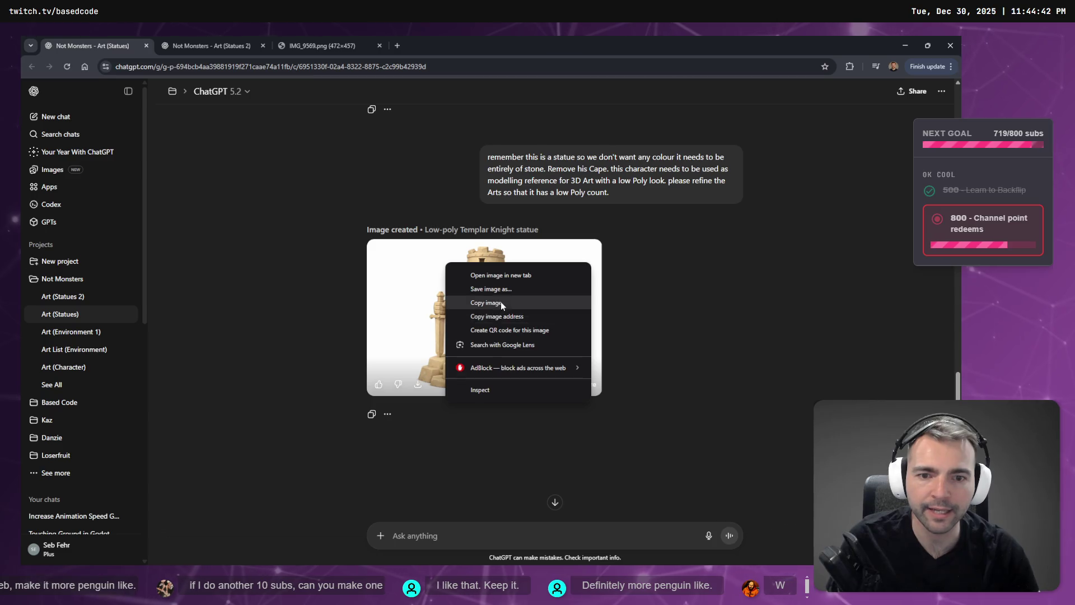
pyautogui.click(476, 302)
pyautogui.hotkey('alt', 'Tab')
pyautogui.click(644, 224)
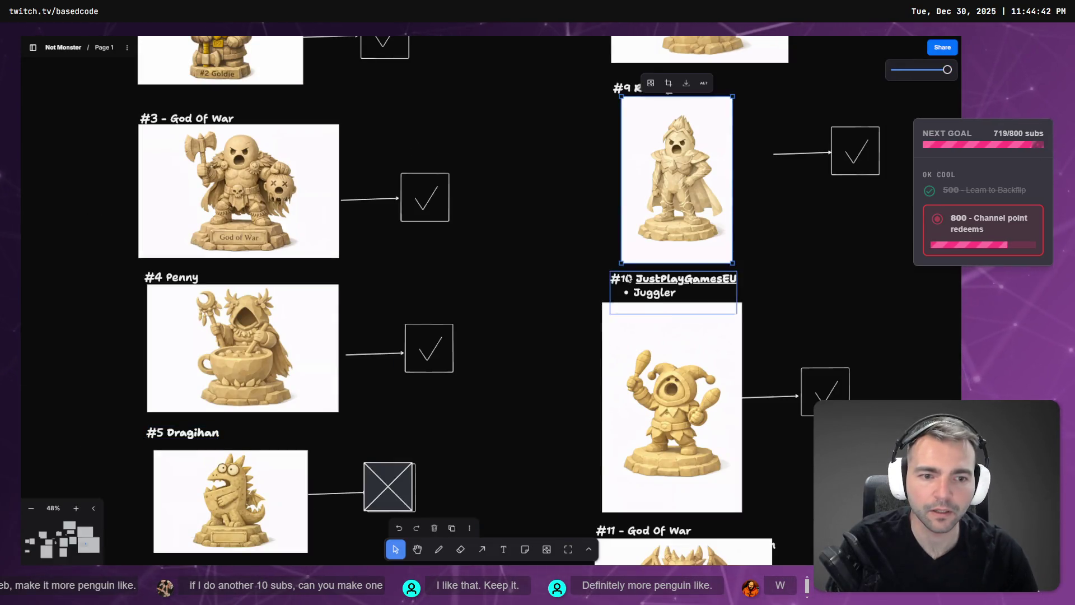
pyautogui.scroll(-5, 643, 223)
pyautogui.hscroll(3, 665, 219)
pyautogui.scroll(1, 666, 219)
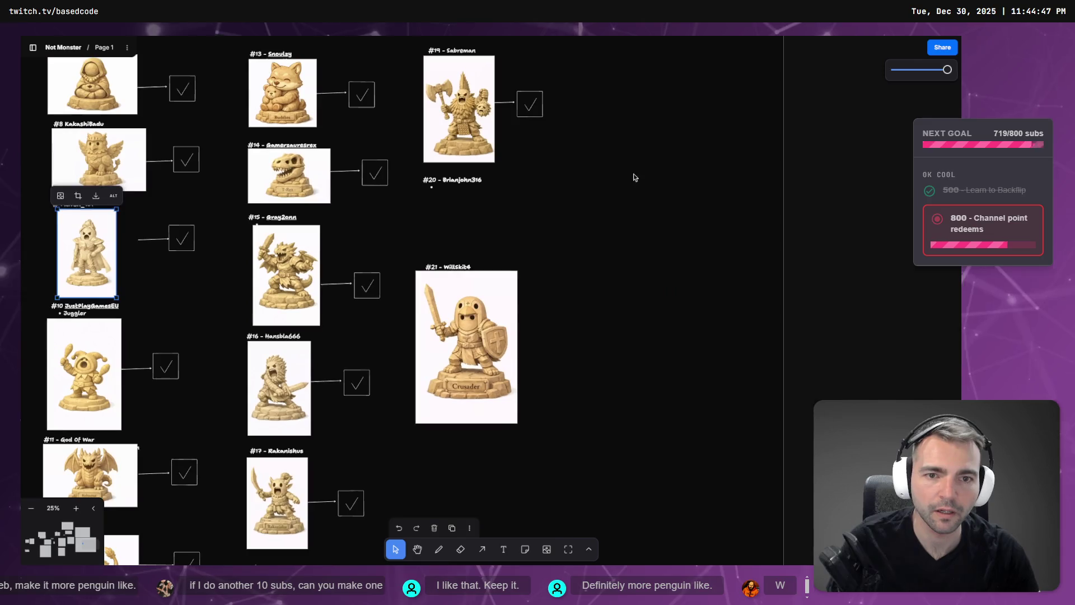
pyautogui.hotkey('ctrl', 'v')
pyautogui.moveTo(506, 294); pyautogui.dragTo(480, 218)
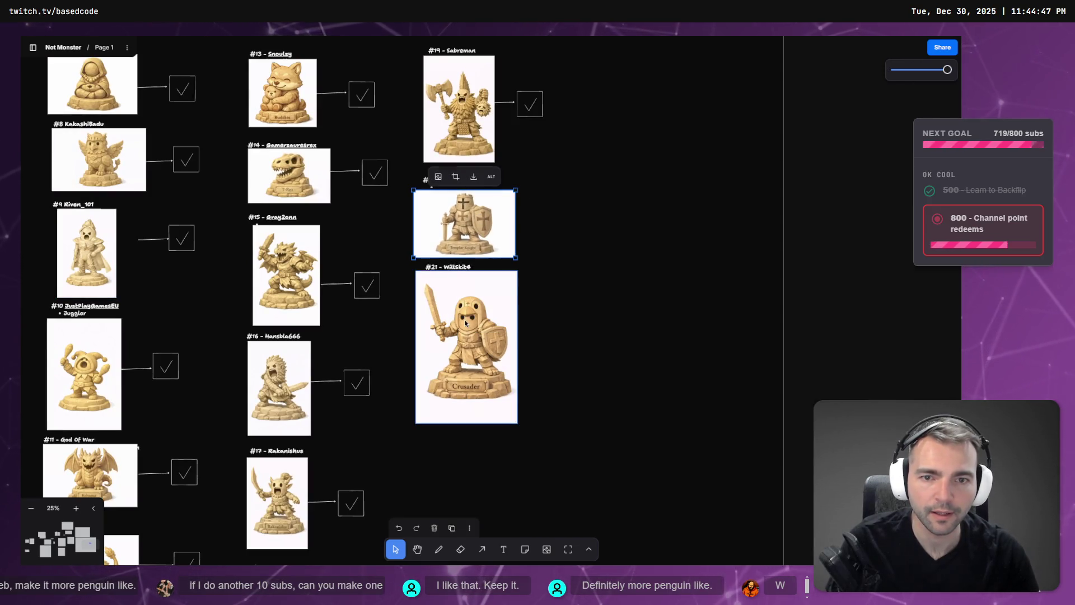
# Step: Replace it with the full-size Templar image, placed in the #20 slot and shrunk to fit the column
pyautogui.hotkey('alt', 'Tab')
pyautogui.click(488, 292)
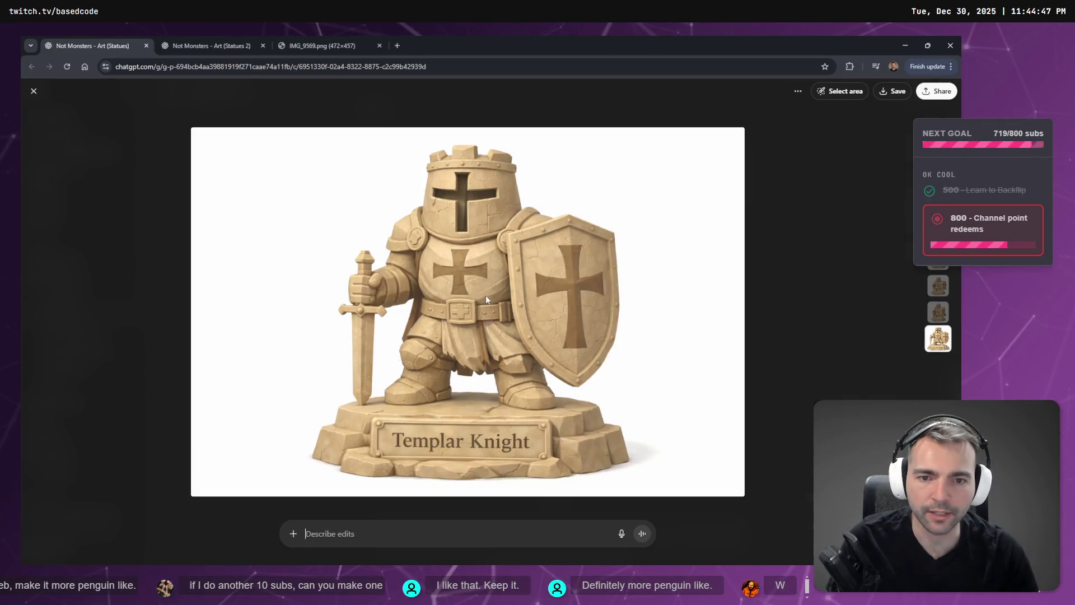
pyautogui.rightClick(492, 359)
pyautogui.click(507, 398)
pyautogui.hotkey('alt', 'Tab')
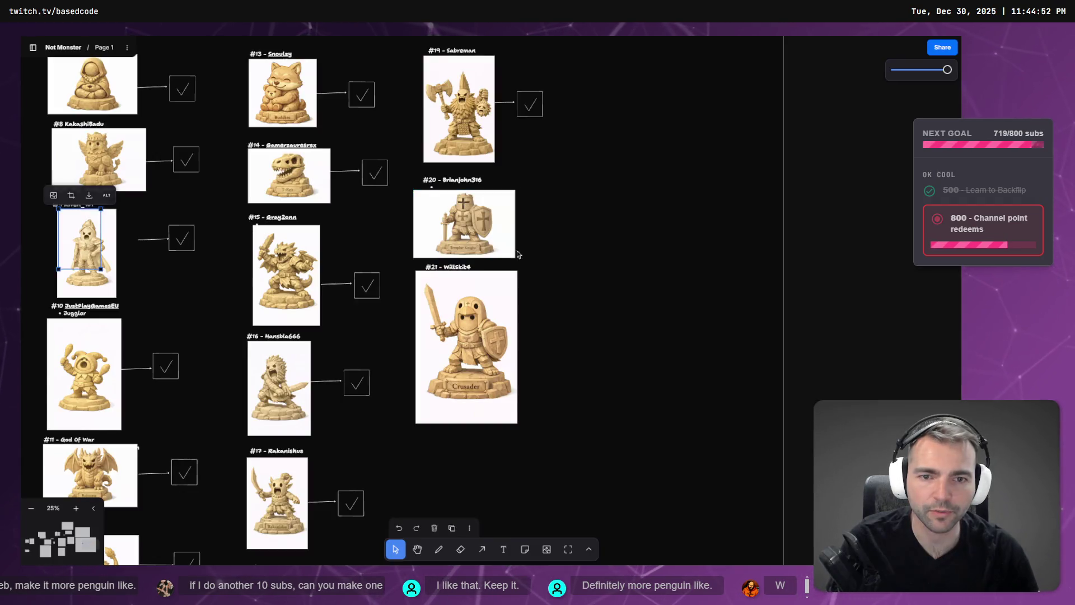
pyautogui.press('Delete')
pyautogui.hotkey('ctrl', 'v')
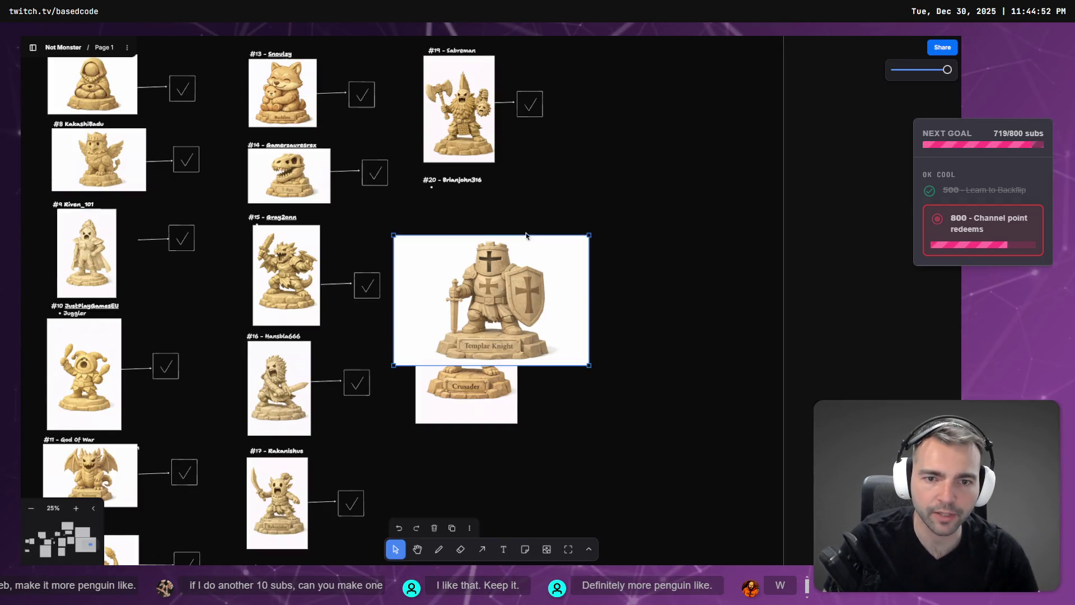
pyautogui.moveTo(548, 329)
pyautogui.mouseDown()
pyautogui.moveTo(537, 308)
pyautogui.moveTo(565, 288)
pyautogui.mouseUp()
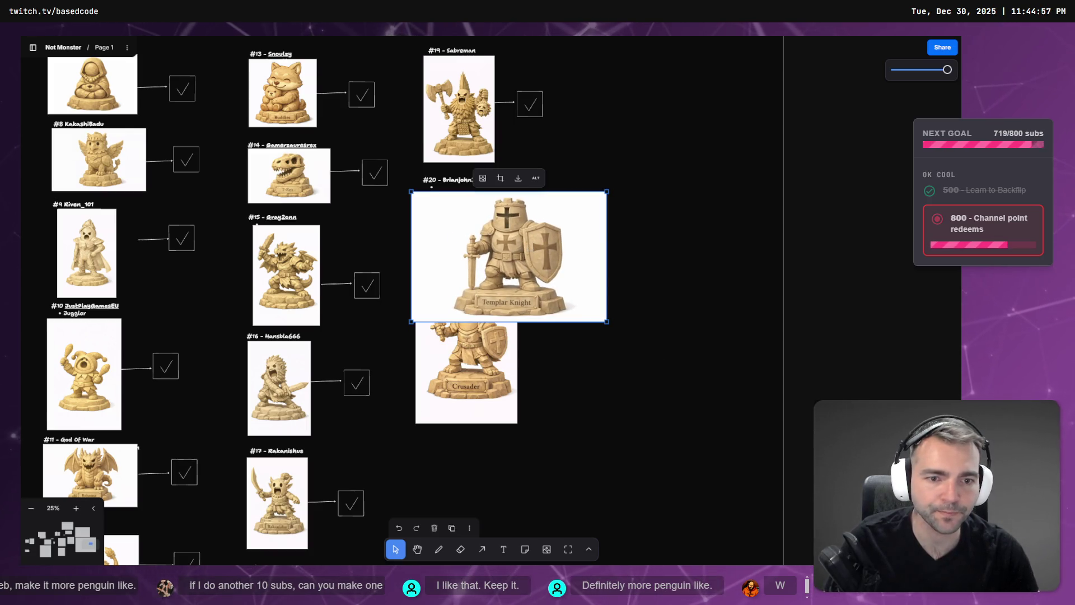
pyautogui.moveTo(607, 322); pyautogui.dragTo(517, 261)
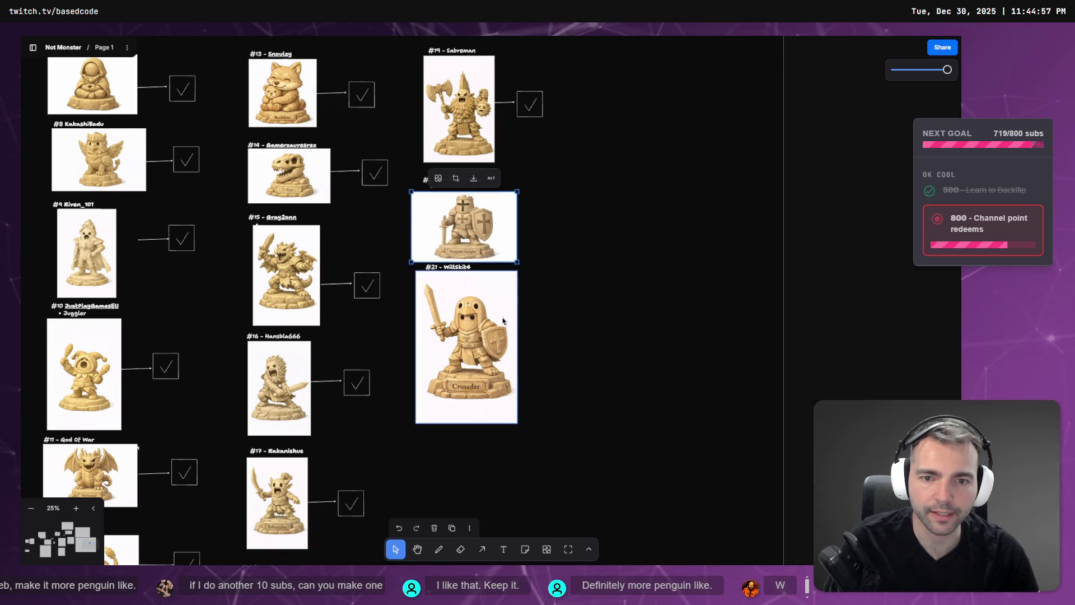
# Step: Shrink and align the Crusader image under #21, and nudge the Templar image up slightly
pyautogui.click(493, 291)
pyautogui.moveTo(515, 426)
pyautogui.mouseDown()
pyautogui.moveTo(479, 362)
pyautogui.moveTo(489, 381)
pyautogui.mouseUp()
pyautogui.moveTo(451, 321); pyautogui.dragTo(457, 323)
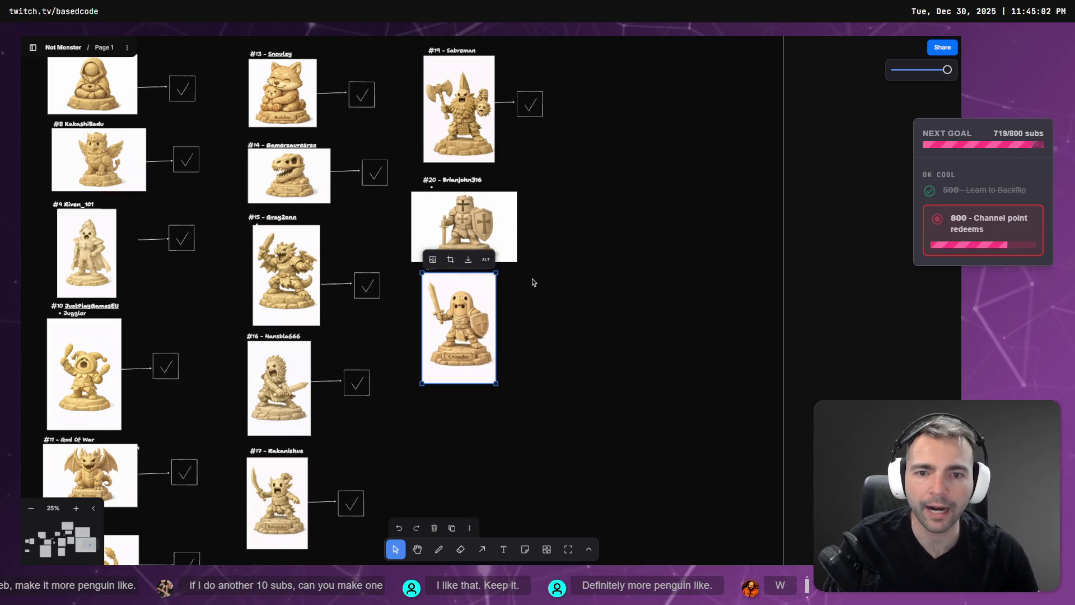
pyautogui.click(460, 182)
pyautogui.moveTo(457, 208); pyautogui.dragTo(459, 201)
# Step: Duplicate the #20 label and move the copy below the #21 image
pyautogui.click(474, 177)
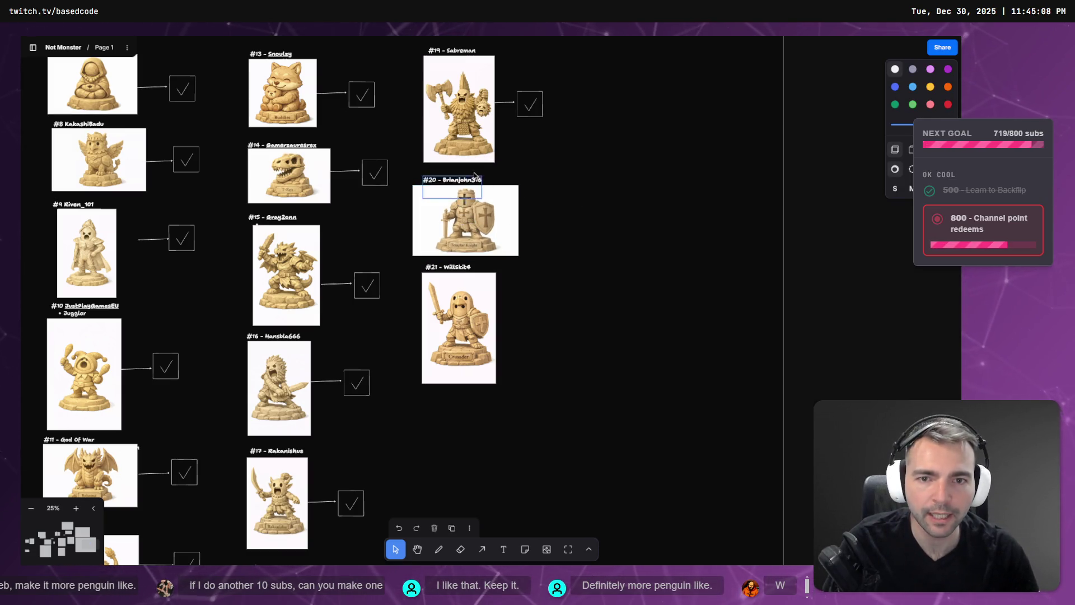
pyautogui.click(468, 182)
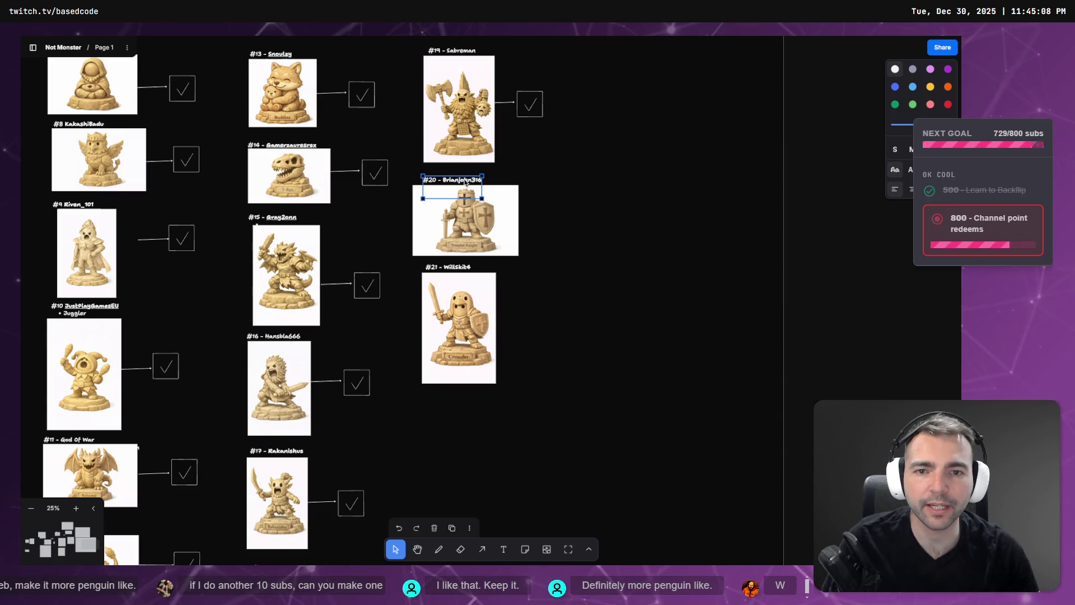
pyautogui.hotkey('ctrl', 'v')
pyautogui.moveTo(469, 436); pyautogui.dragTo(459, 406)
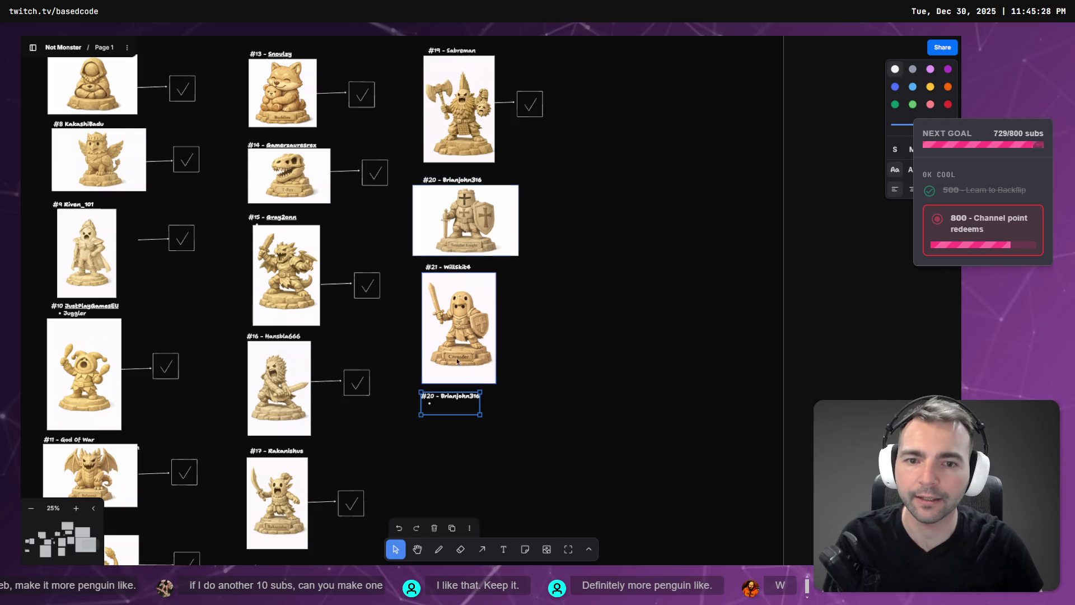
# Step: Change the copied caption's 0 to 2 so it reads #22
pyautogui.doubleClick(461, 394)
pyautogui.click(464, 395)
pyautogui.write('2')
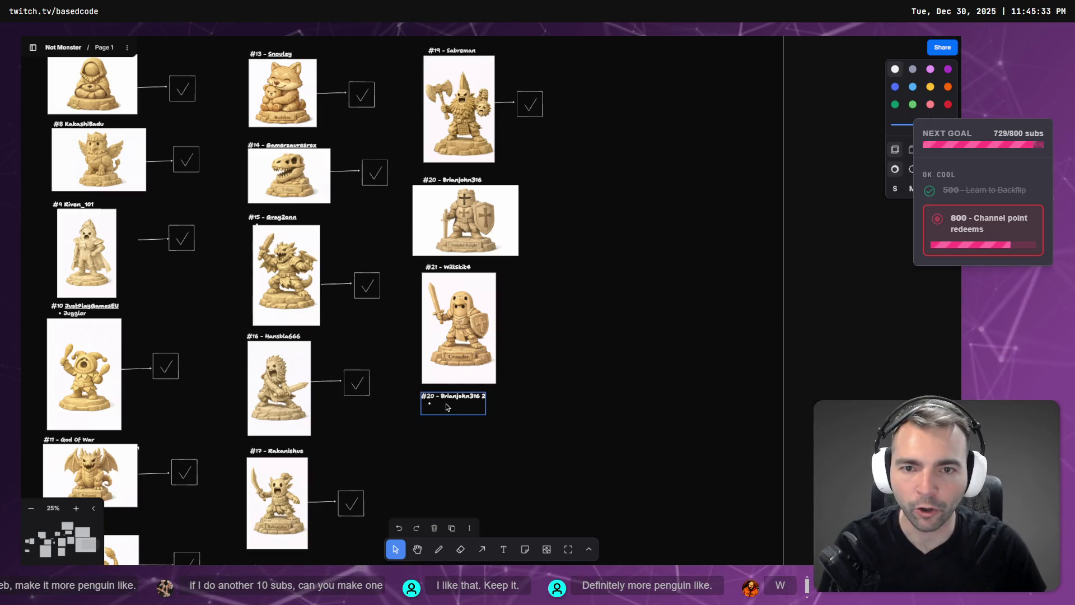
pyautogui.click(432, 395)
pyautogui.write('2')
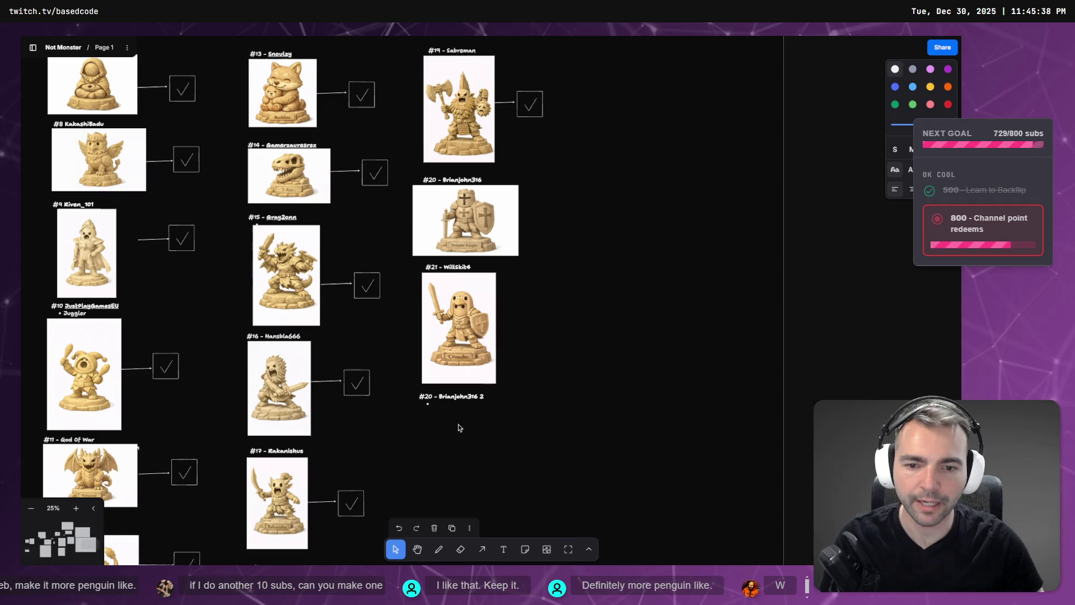
pyautogui.click(615, 383)
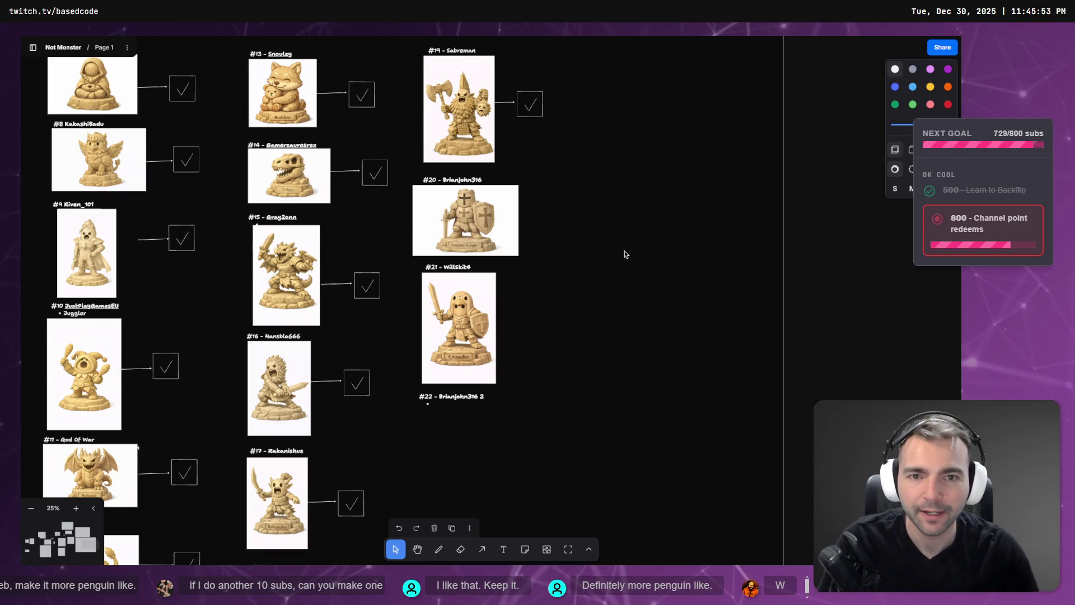
# Step: Copy #19's arrow and box beside #20 and #21, lining up the crossed box next to #21
pyautogui.click(530, 104)
pyautogui.hotkey('ctrl', 'c')
pyautogui.hotkey('ctrl', 'v')
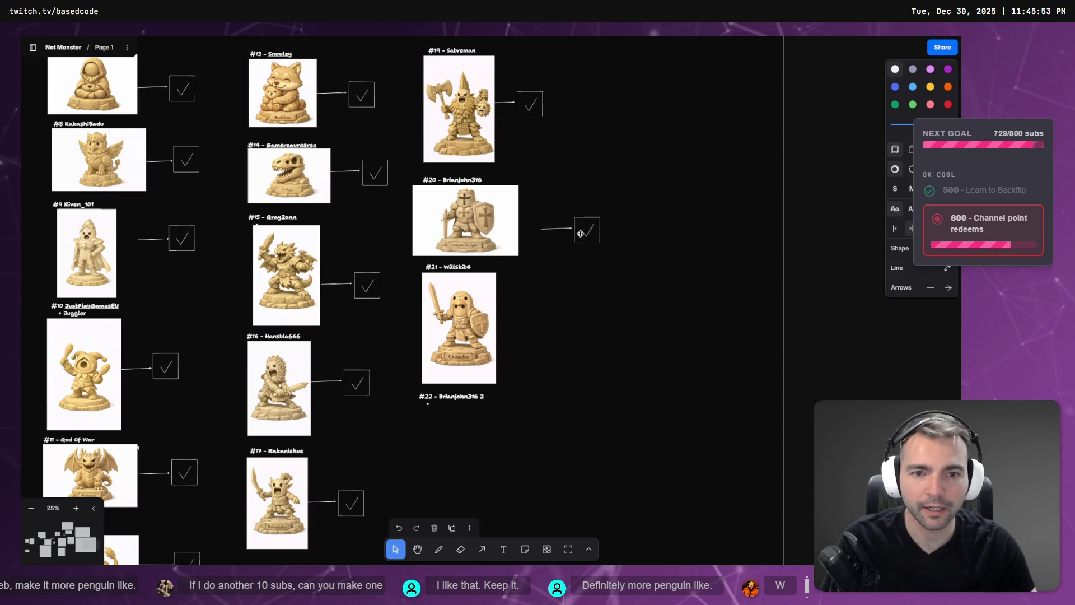
pyautogui.moveTo(571, 227)
pyautogui.mouseDown()
pyautogui.moveTo(554, 219)
pyautogui.moveTo(539, 338)
pyautogui.mouseUp()
pyautogui.hotkey('ctrl', 'v')
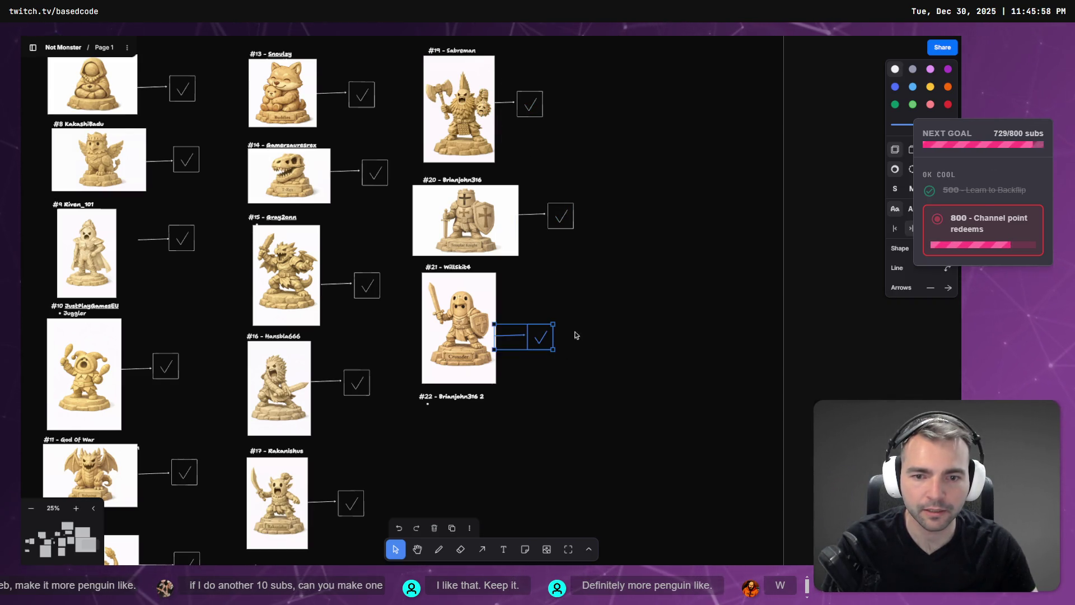
pyautogui.scroll(-5, 577, 335)
pyautogui.hscroll(-10, 426, 314)
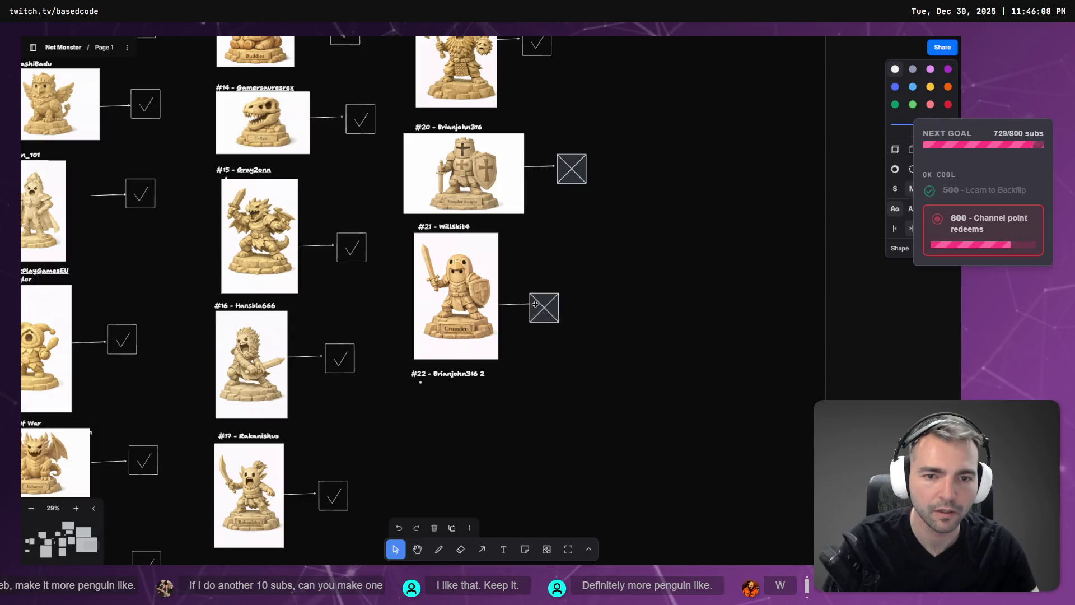
pyautogui.moveTo(535, 304); pyautogui.dragTo(554, 304)
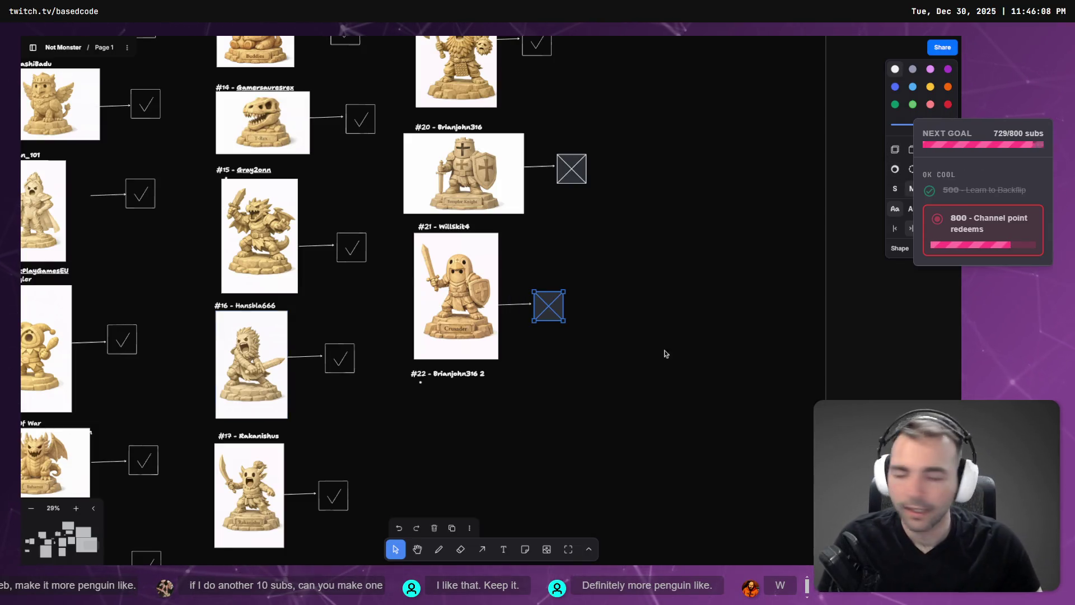
pyautogui.click(710, 190)
pyautogui.hotkey('alt', 'Tab')
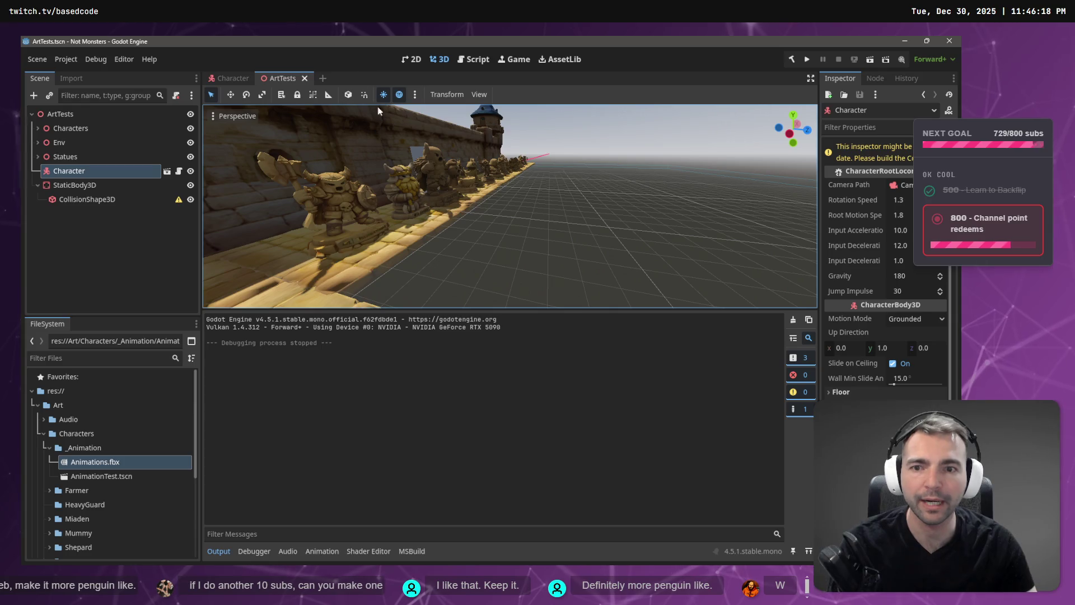
# Step: Build with F5, jump to the line 25 missing-argument error in CharacterRootLocomotion.cs, then open it in Rider
pyautogui.press('F5')
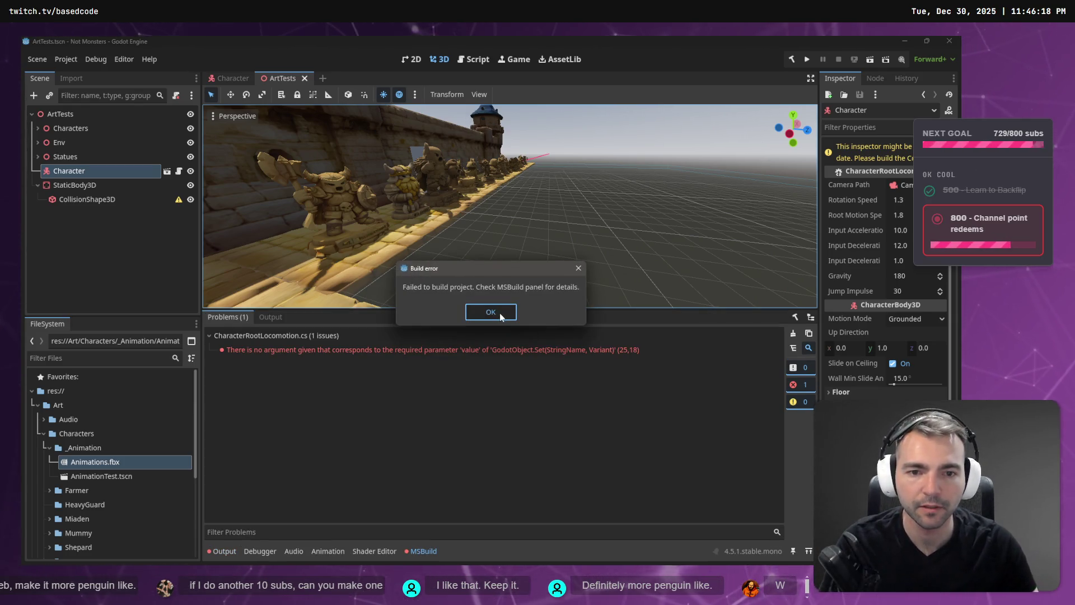
pyautogui.click(485, 312)
pyautogui.click(394, 349)
pyautogui.doubleClick(394, 349)
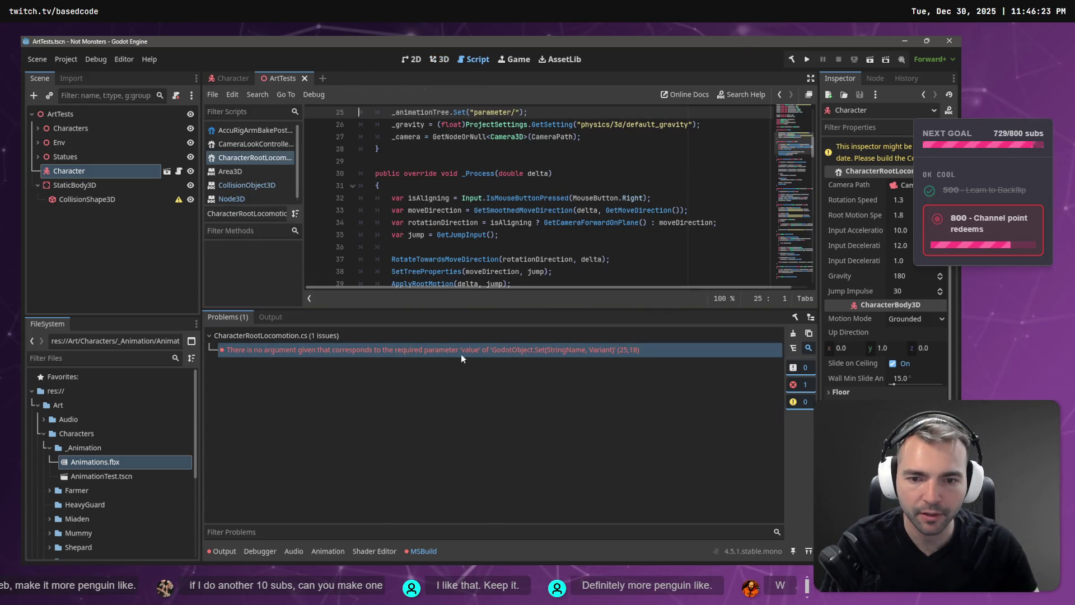
pyautogui.scroll(2, 474, 202)
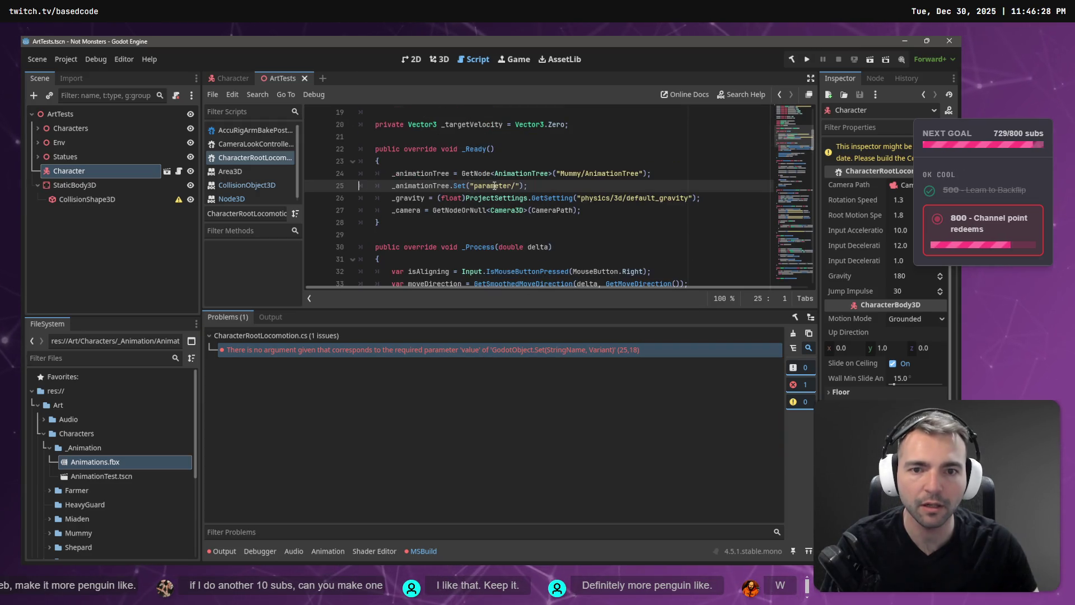
pyautogui.click(516, 185)
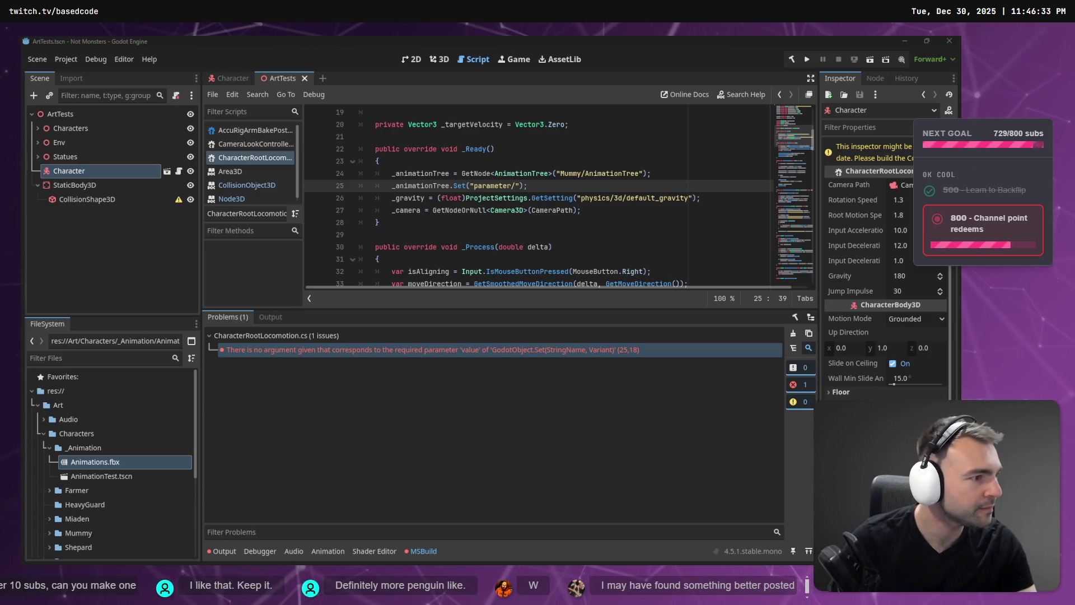
pyautogui.hotkey('alt', 'Tab')
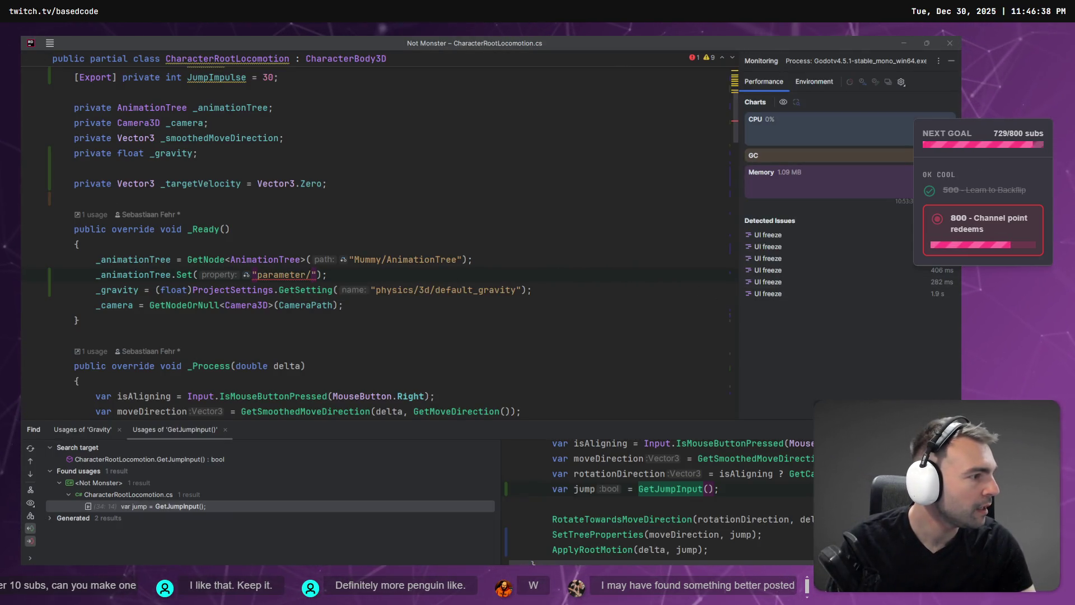
# Step: Rework line 25's _animationTree.Set path from ChatGPT's example, pasting then trimming /Run/scale
pyautogui.hotkey('alt', 'Tab')
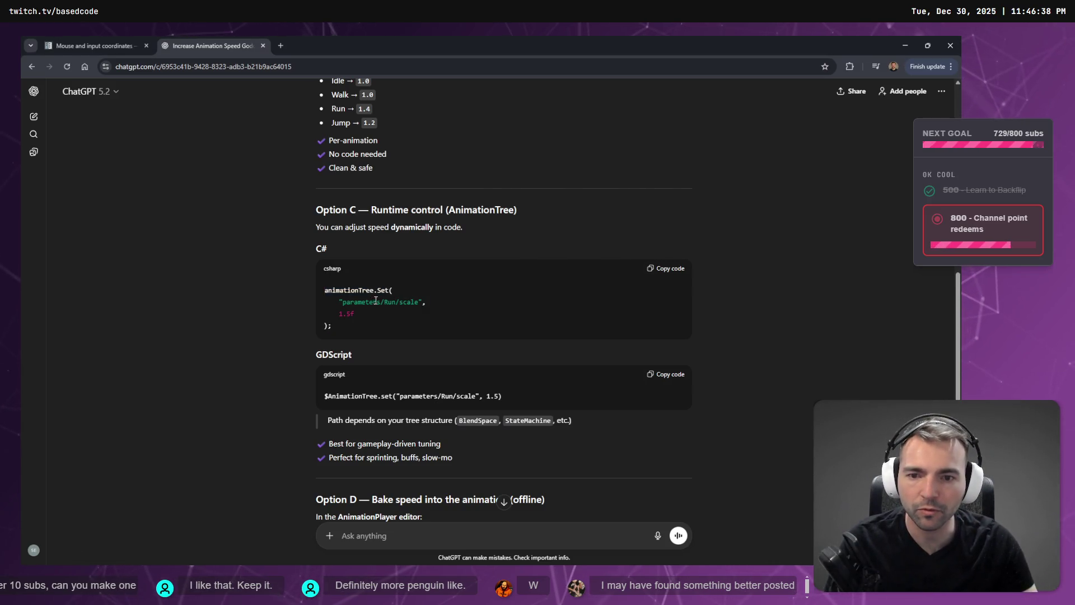
pyautogui.hotkey('alt', 'Tab')
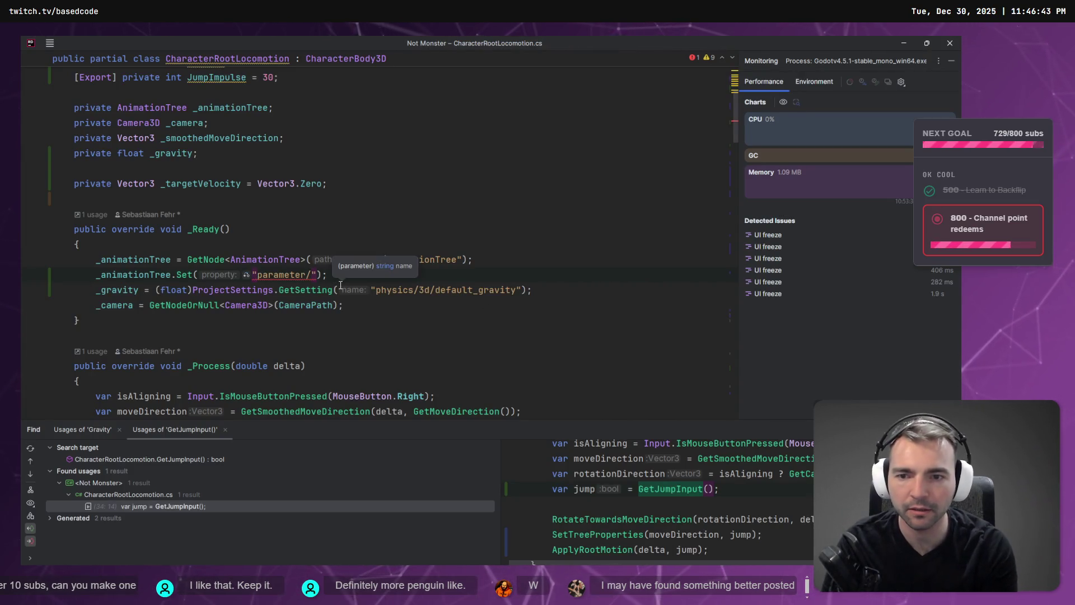
pyautogui.hotkey('ctrl', 'v')
pyautogui.press('BackSpace')
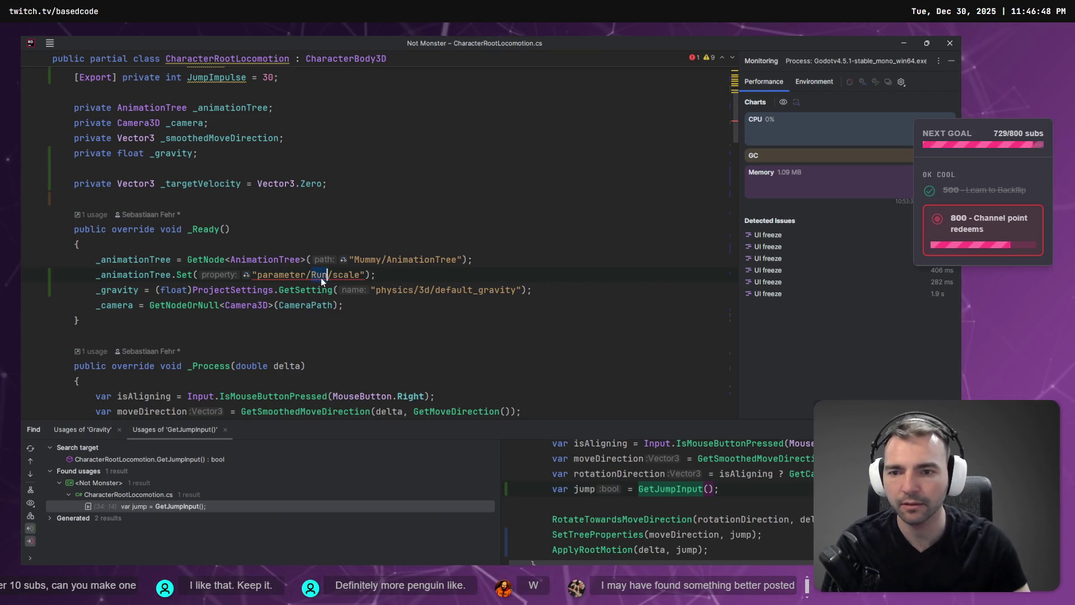
pyautogui.hotkey('ctrl', 'Right')
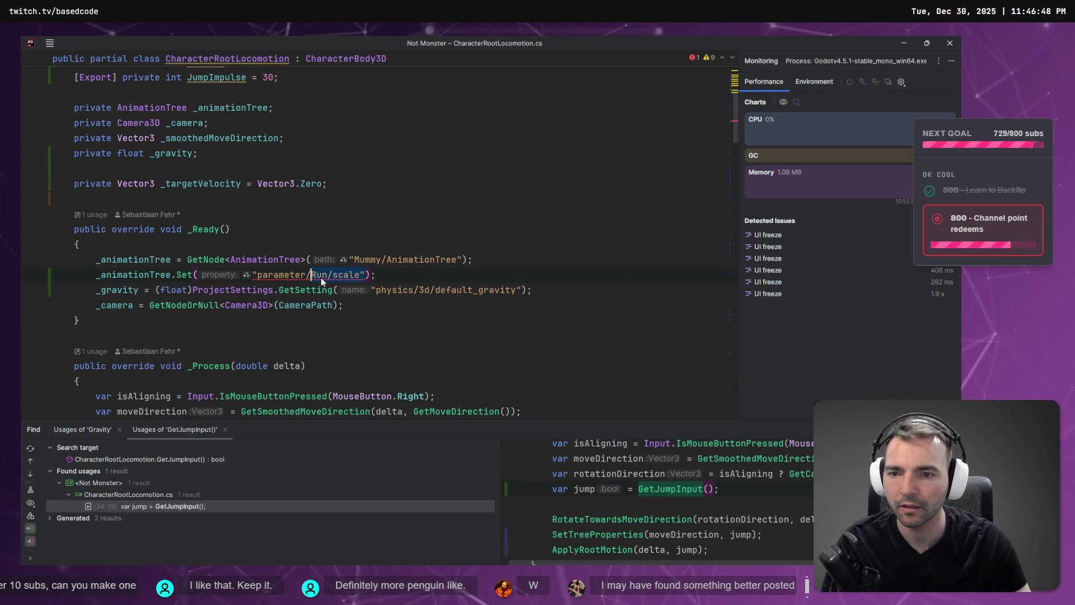
pyautogui.press('Left')
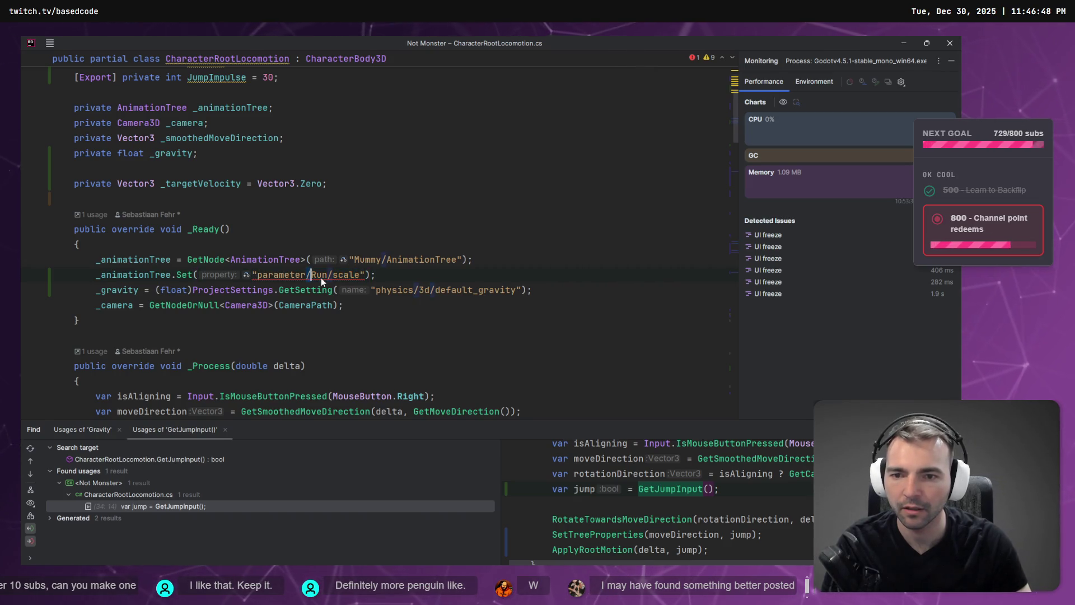
pyautogui.hotkey('ctrl', 'Delete')
pyautogui.hotkey('ctrl', 'Delete')
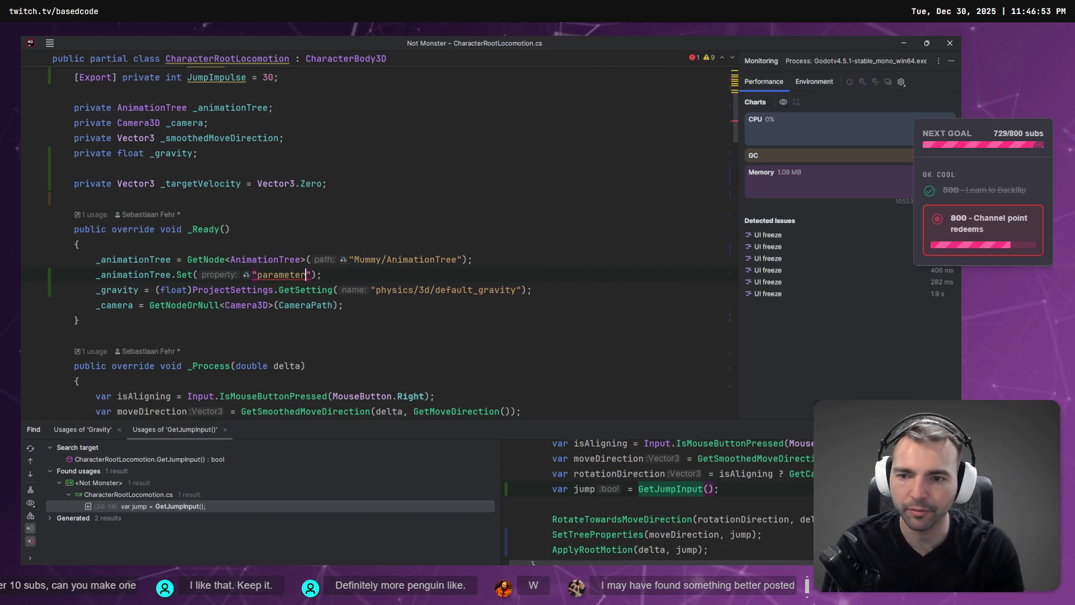
pyautogui.press('Escape')
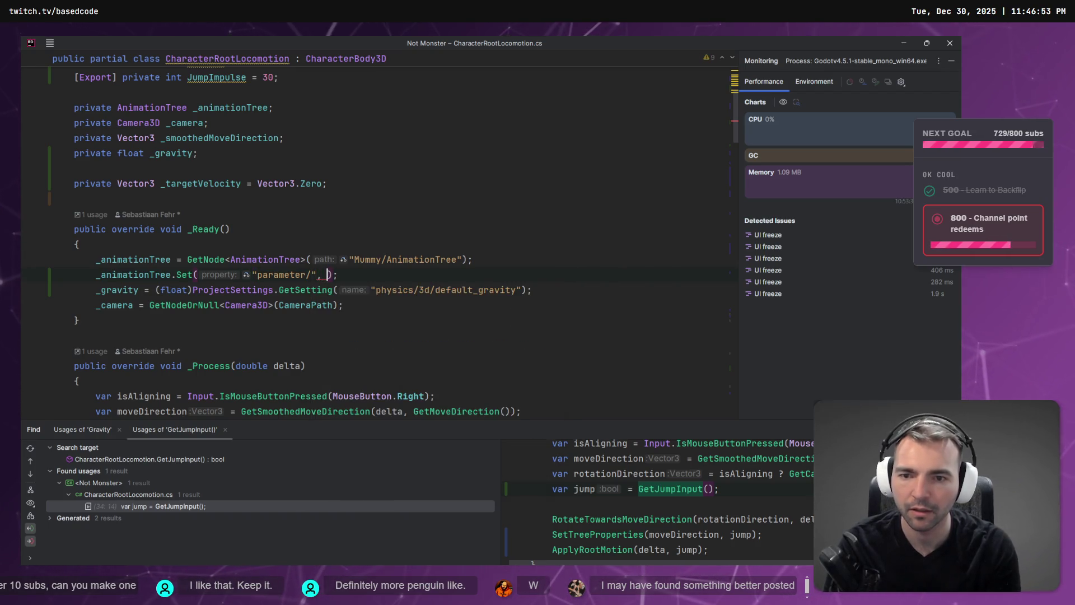
pyautogui.hotkey('alt', 'Tab')
pyautogui.hotkey('alt', 'Tab')
pyautogui.write('/')
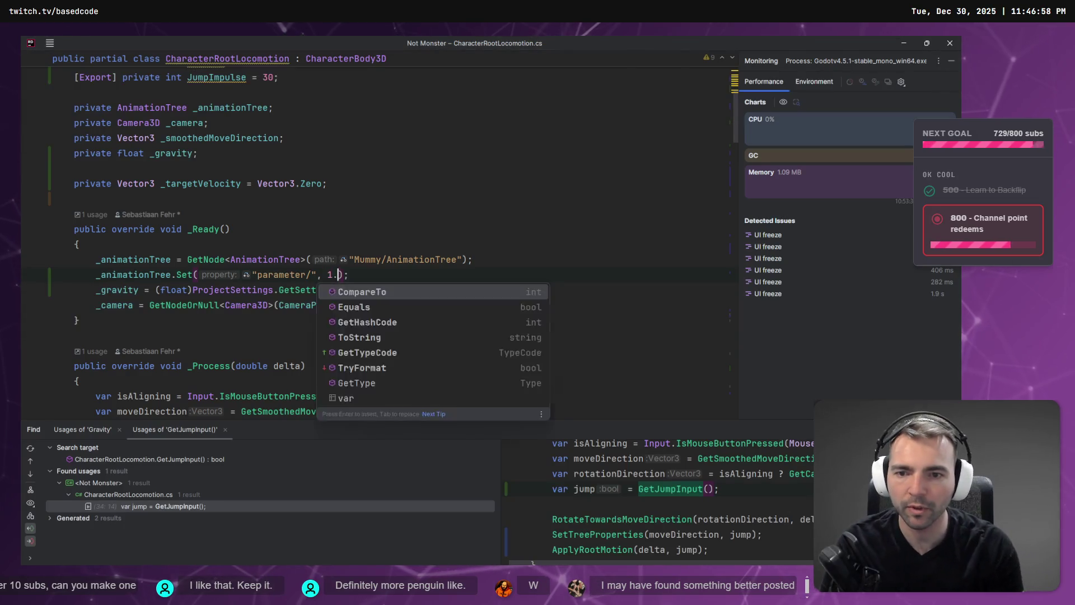
pyautogui.press('Escape')
pyautogui.write('5f')
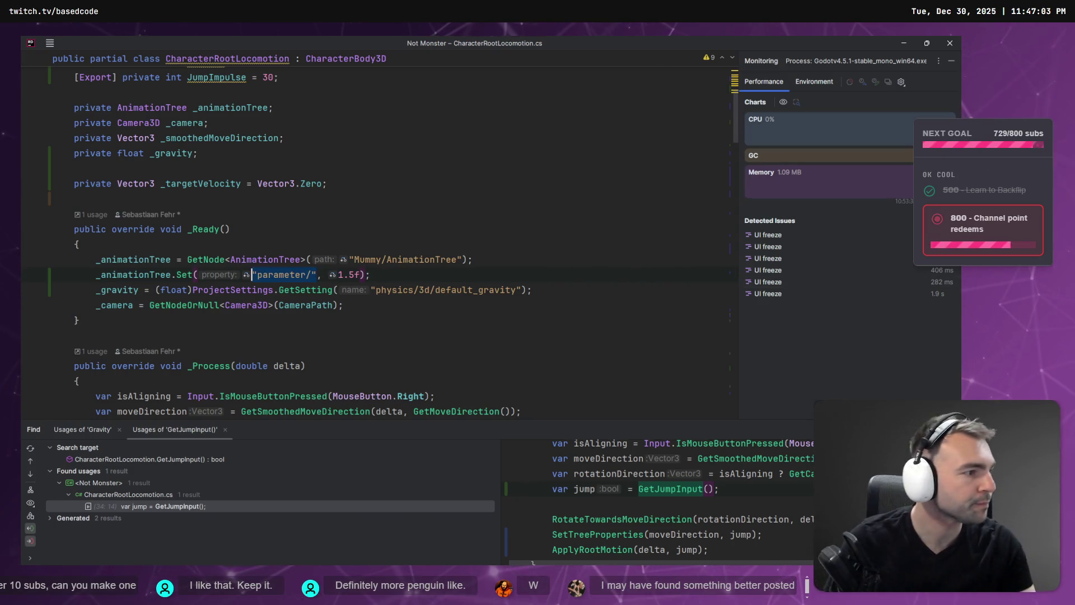
pyautogui.hotkey('alt', 'Tab')
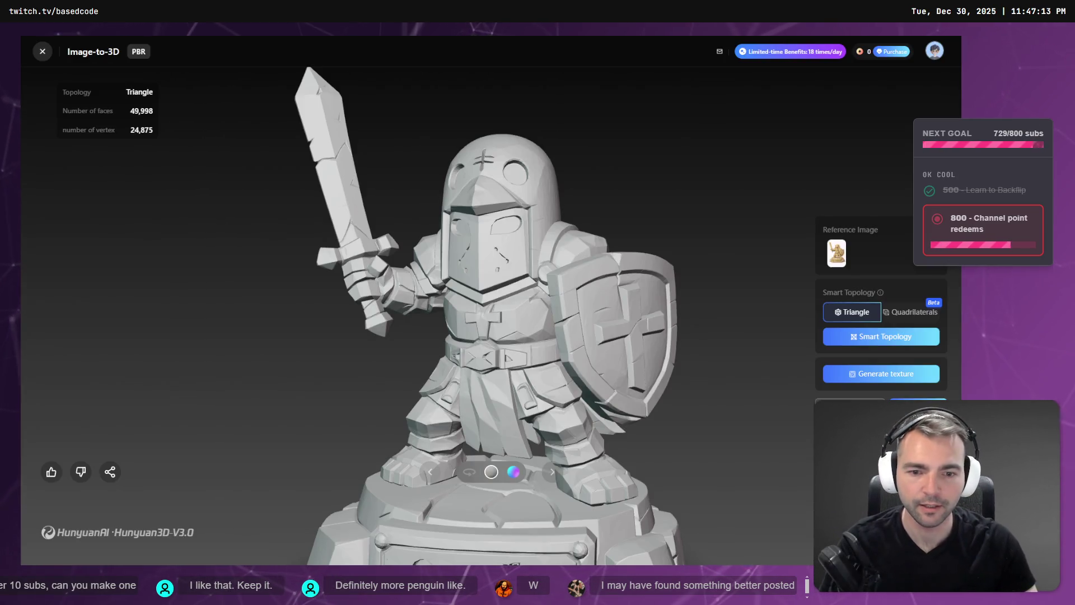
# Step: Turn on Auto Rotate for the generated knight statue and zoom in to inspect it
pyautogui.click(466, 475)
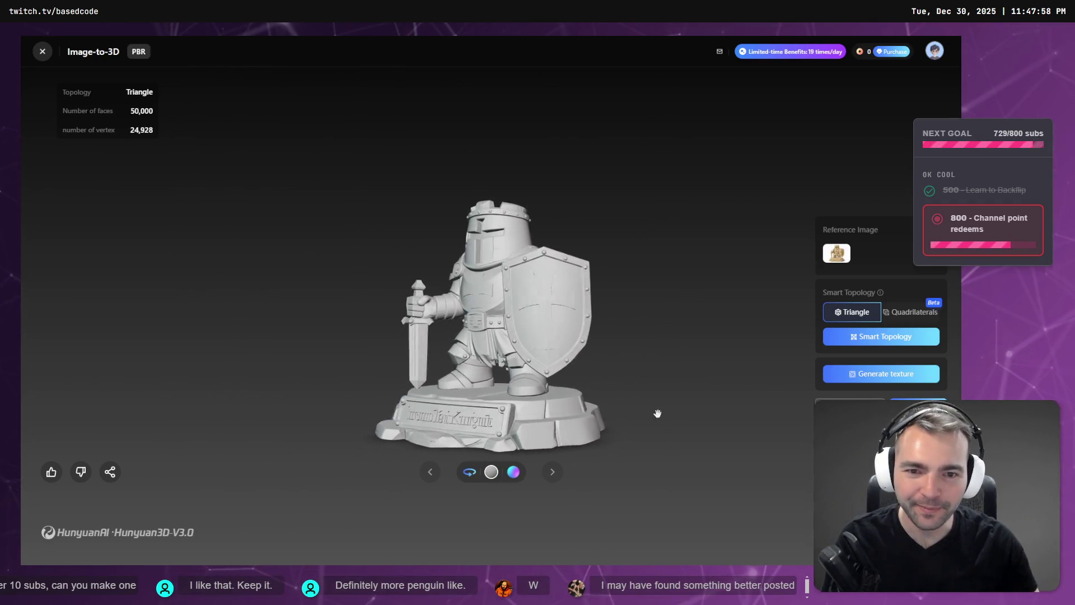
pyautogui.scroll(5, 671, 408)
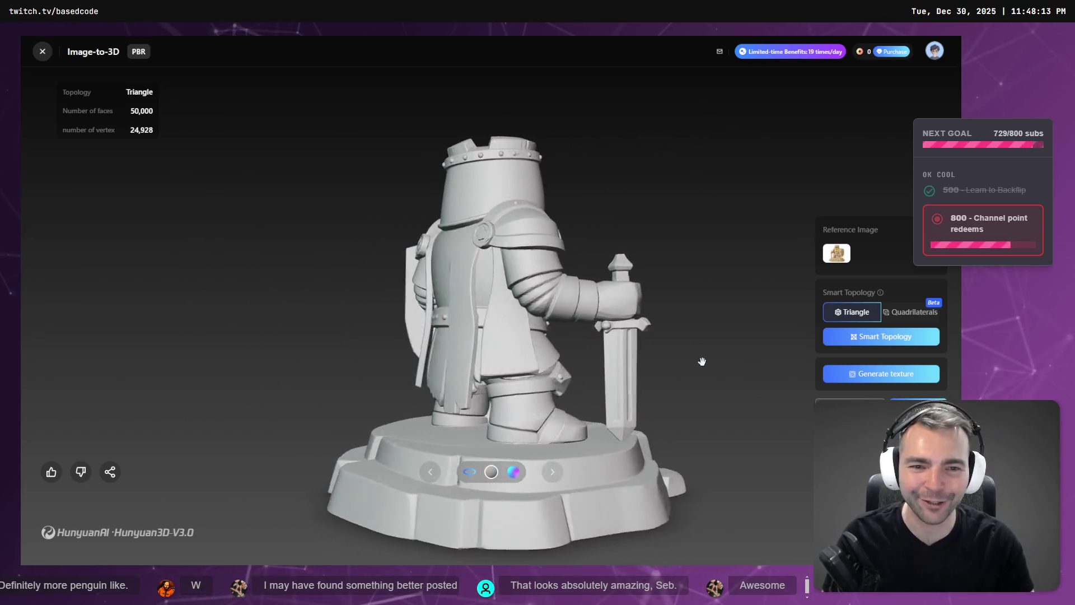
pyautogui.hotkey('alt', 'Tab')
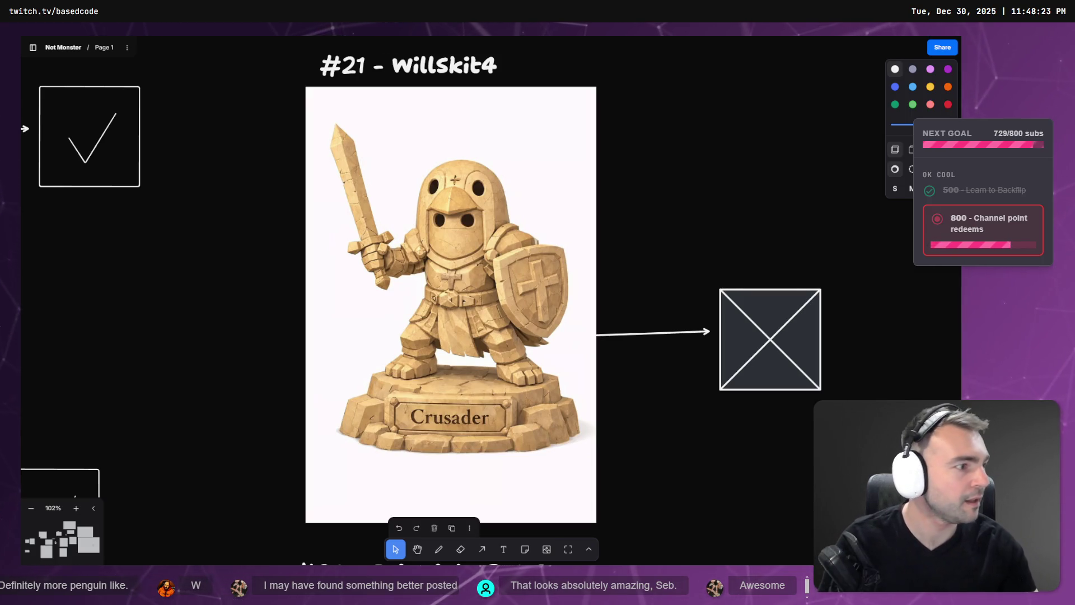
# Step: Zoom in on the #3 God Of War statue, then zoom out and pan to entries #15–#22
pyautogui.scroll(-5, 668, 184)
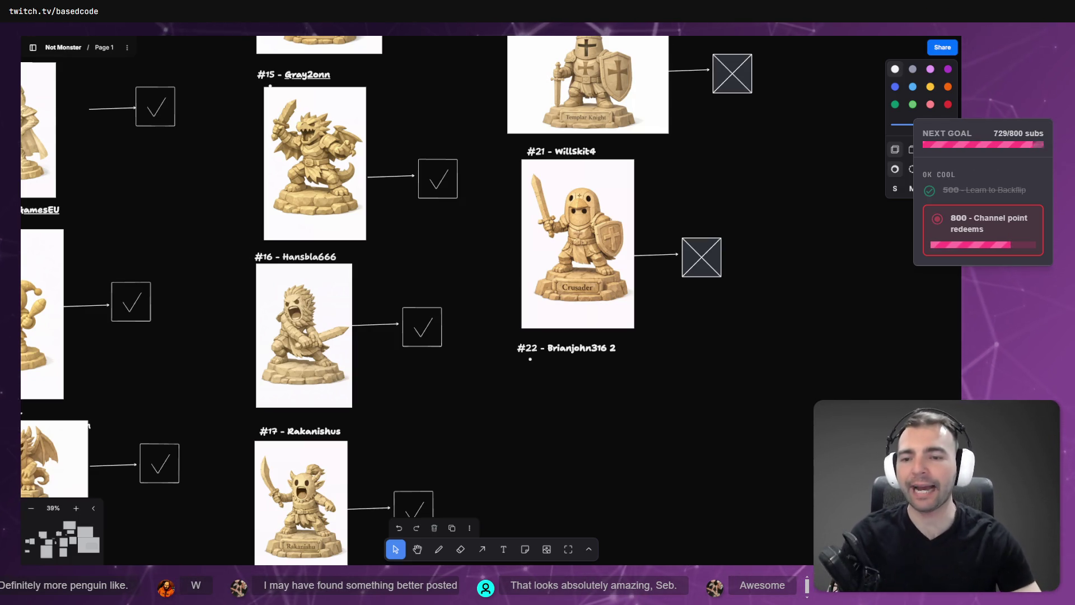
pyautogui.scroll(-5, 405, 167)
pyautogui.scroll(10, 493, 229)
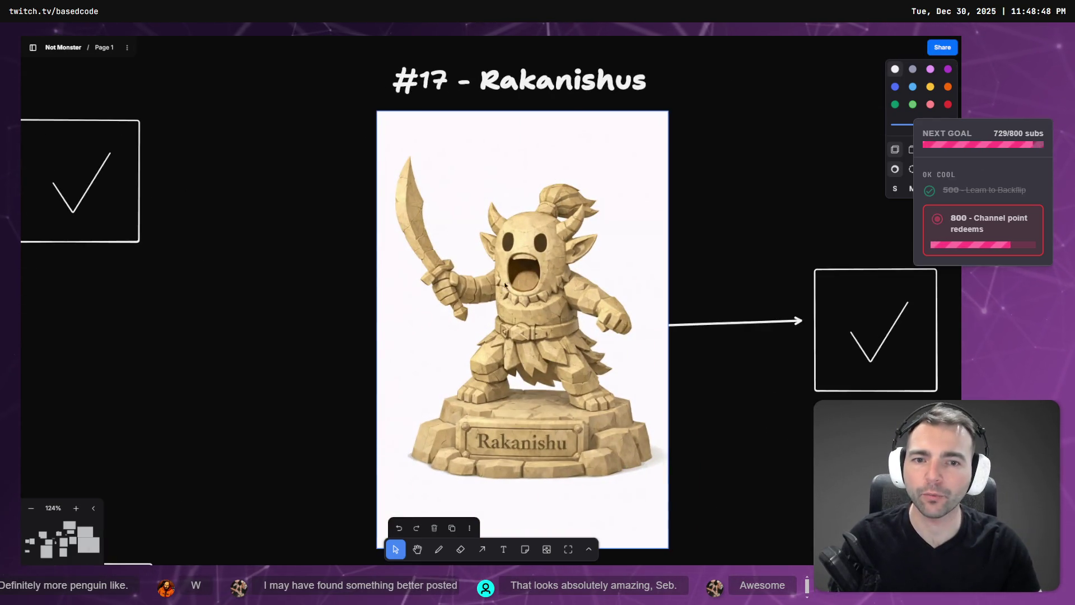
pyautogui.scroll(-8, 489, 242)
pyautogui.moveTo(488, 242); pyautogui.dragTo(441, 201)
pyautogui.scroll(10, 442, 201)
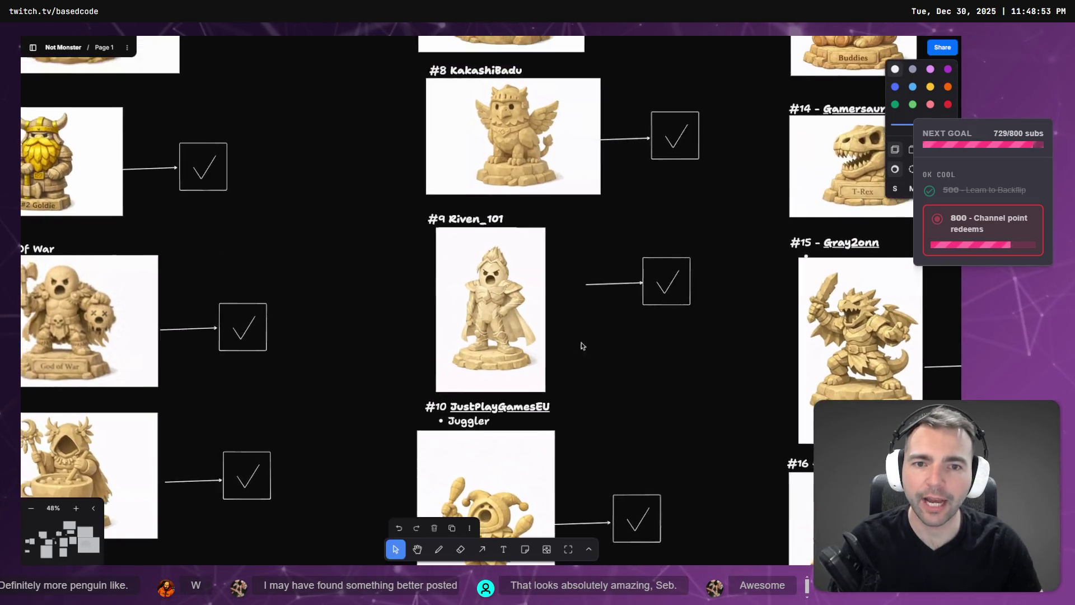
pyautogui.scroll(5, 438, 237)
pyautogui.hscroll(-5, 438, 238)
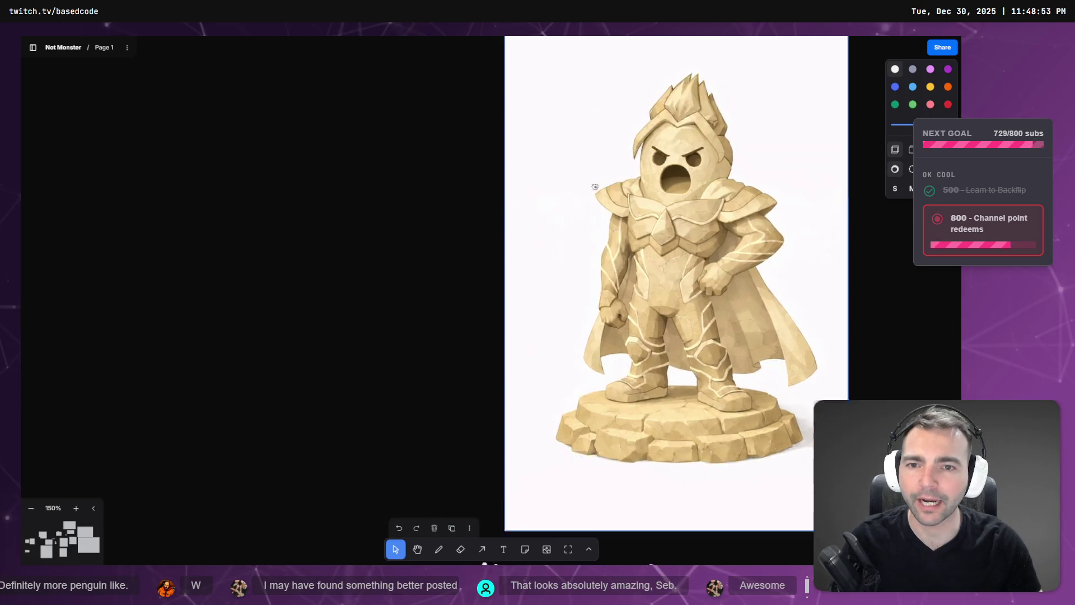
pyautogui.scroll(-5, 414, 267)
pyautogui.hscroll(-5, 415, 268)
pyautogui.scroll(10, 396, 258)
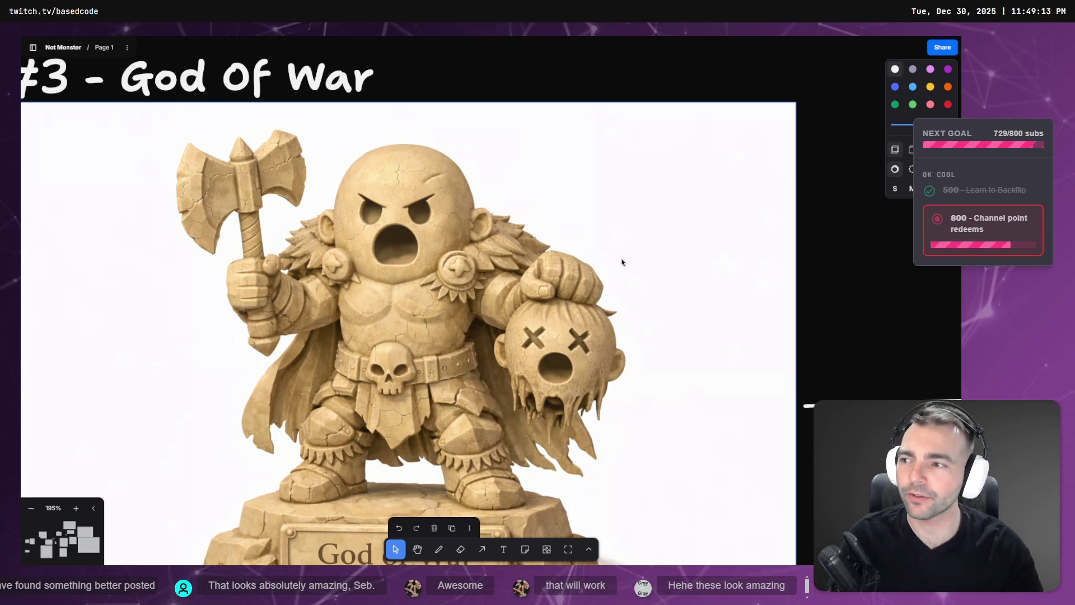
pyautogui.scroll(-5, 647, 240)
pyautogui.hscroll(15, 543, 266)
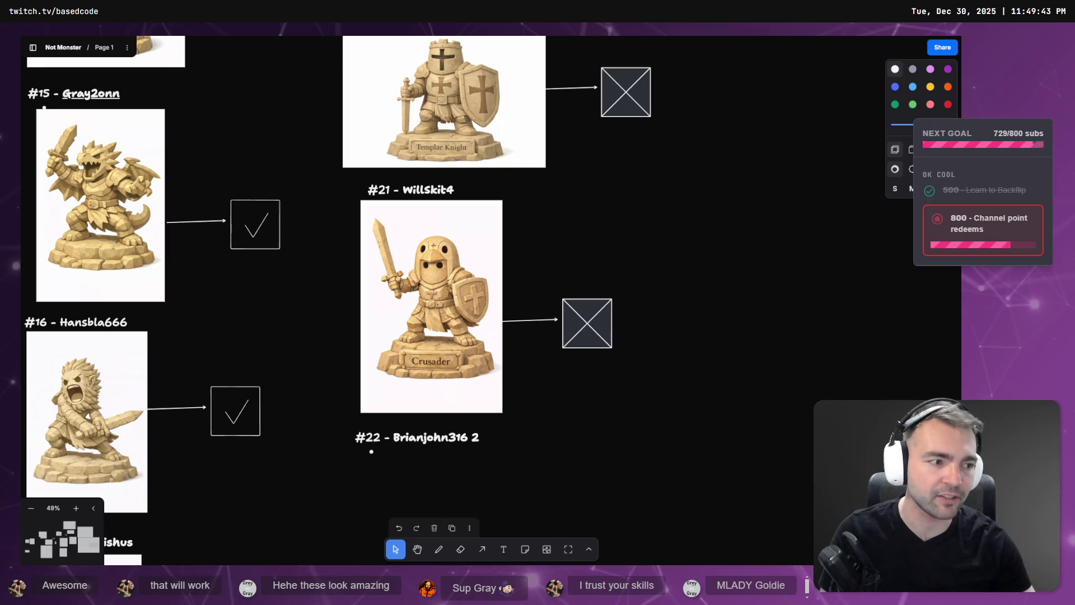
# Step: Pan around the board past the #17 Rakanishus entry, then bring up CharacterRootLocomotion.cs in Rider
pyautogui.scroll(-3, 669, 401)
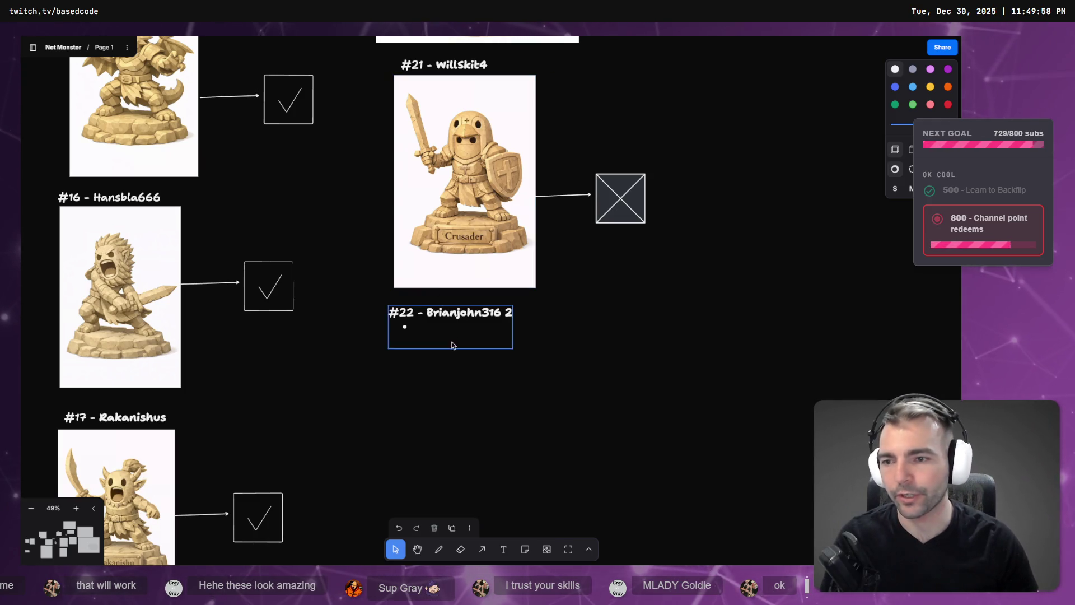
pyautogui.moveTo(241, 475); pyautogui.dragTo(467, 306)
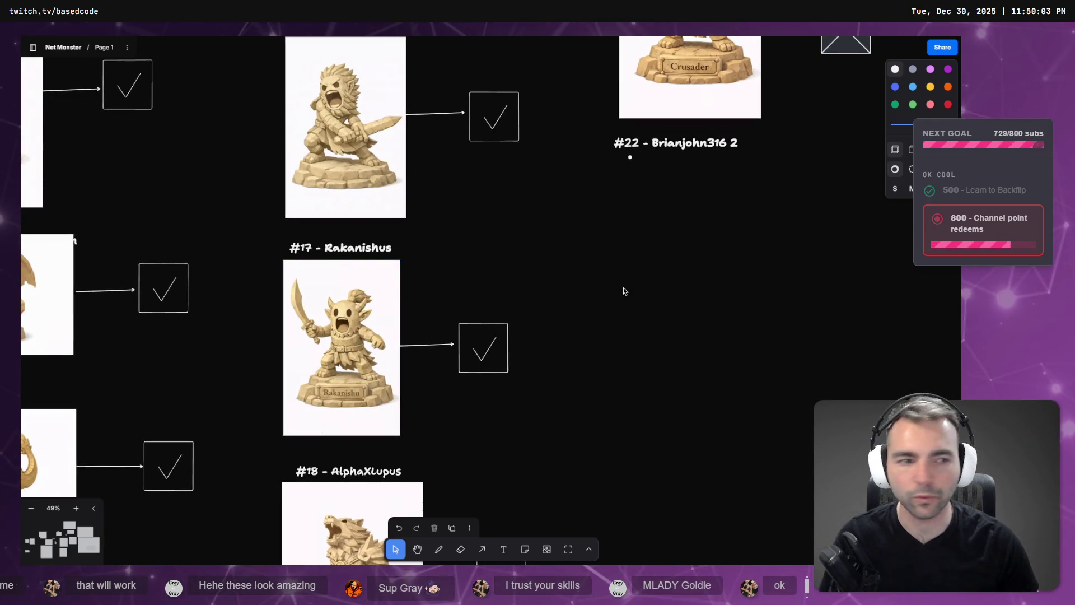
pyautogui.scroll(5, 623, 287)
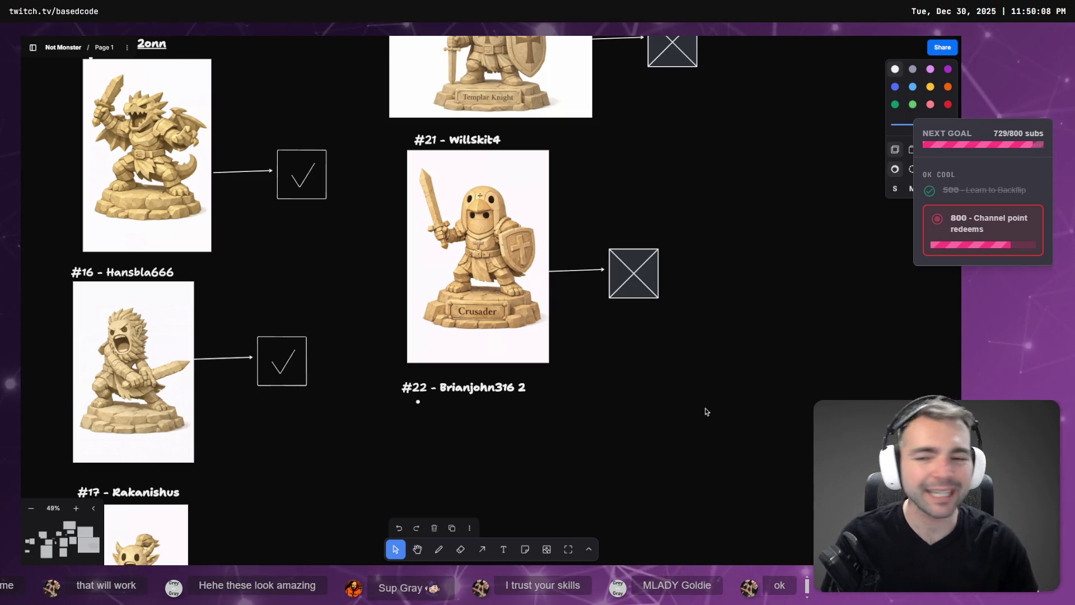
pyautogui.hscroll(-15, 481, 336)
pyautogui.hscroll(-5, 409, 309)
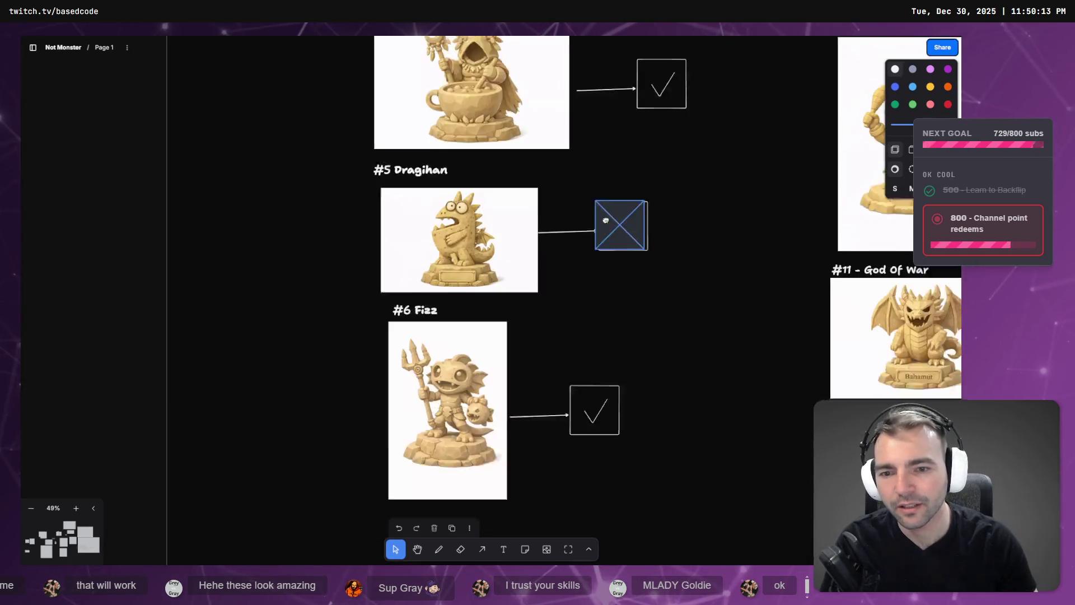
pyautogui.scroll(10, 551, 151)
pyautogui.scroll(5, 552, 151)
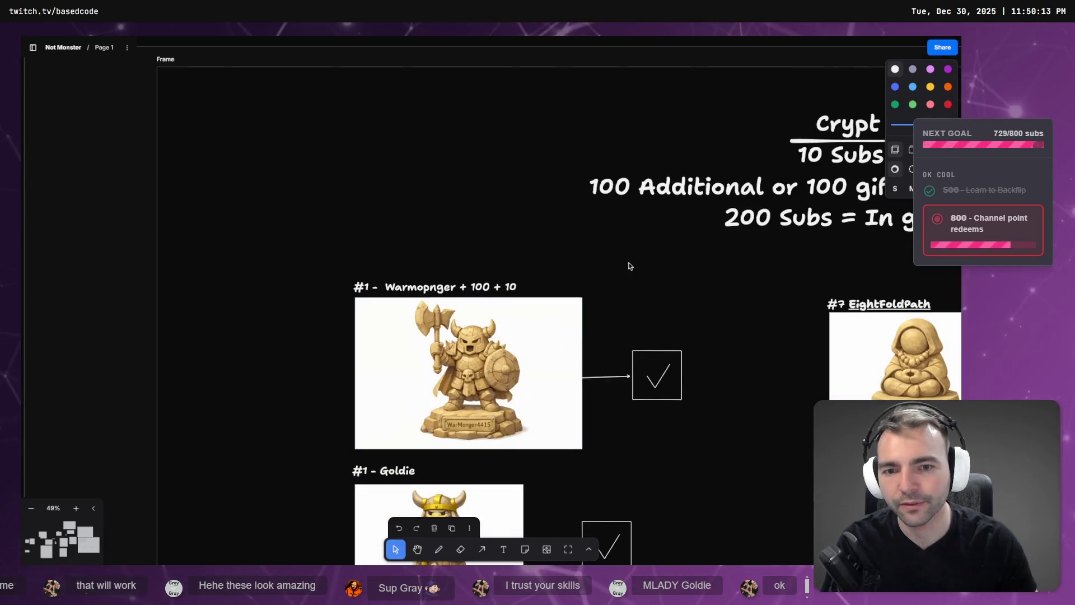
pyautogui.hscroll(20, 560, 280)
pyautogui.scroll(-10, 588, 364)
pyautogui.scroll(-5, 593, 230)
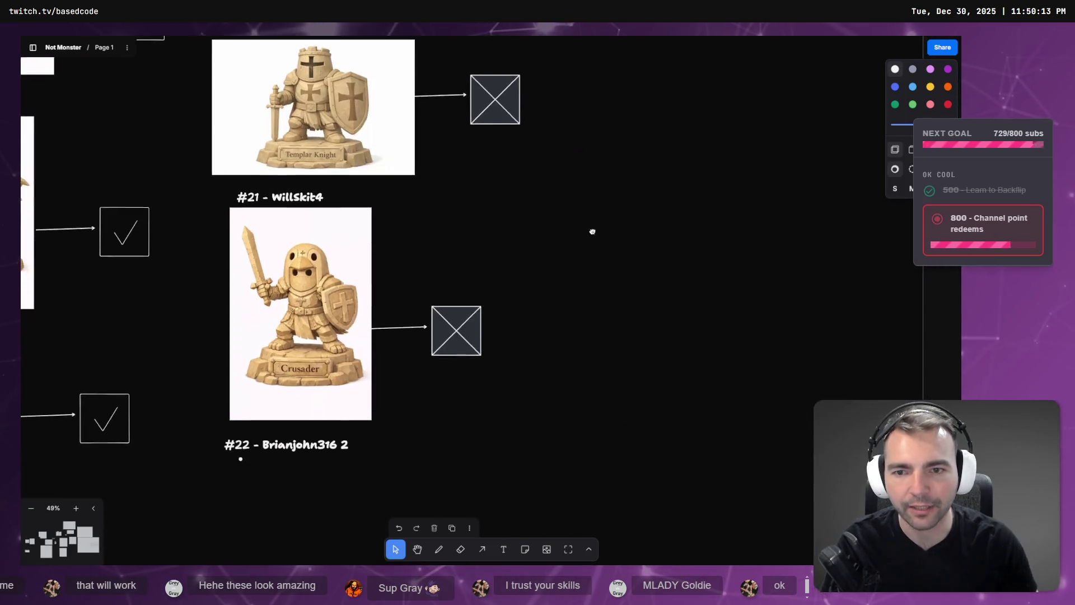
pyautogui.scroll(-1, 586, 319)
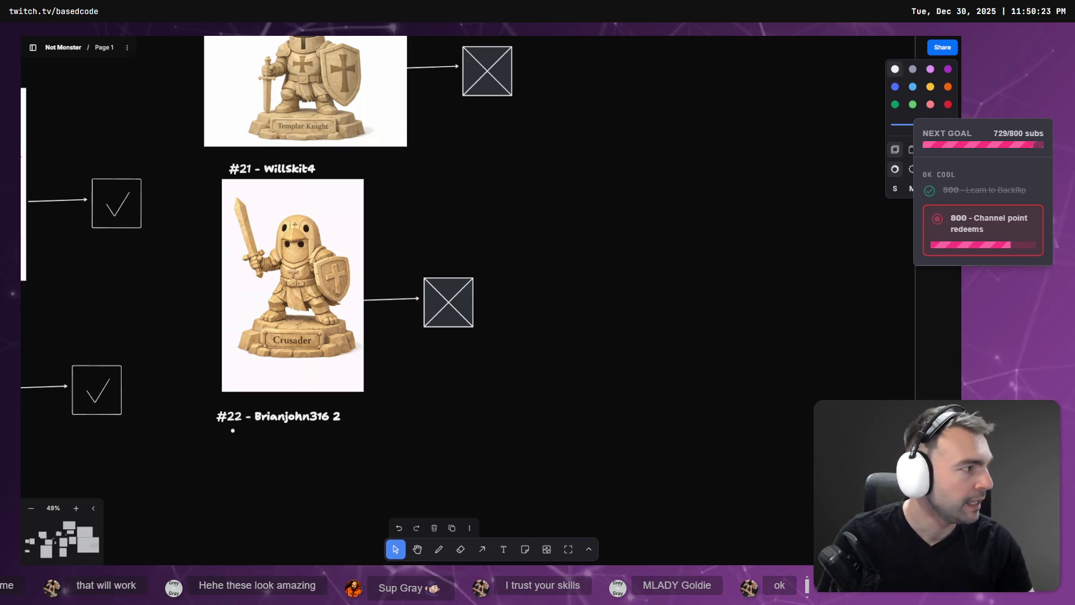
pyautogui.hotkey('alt', 'Tab')
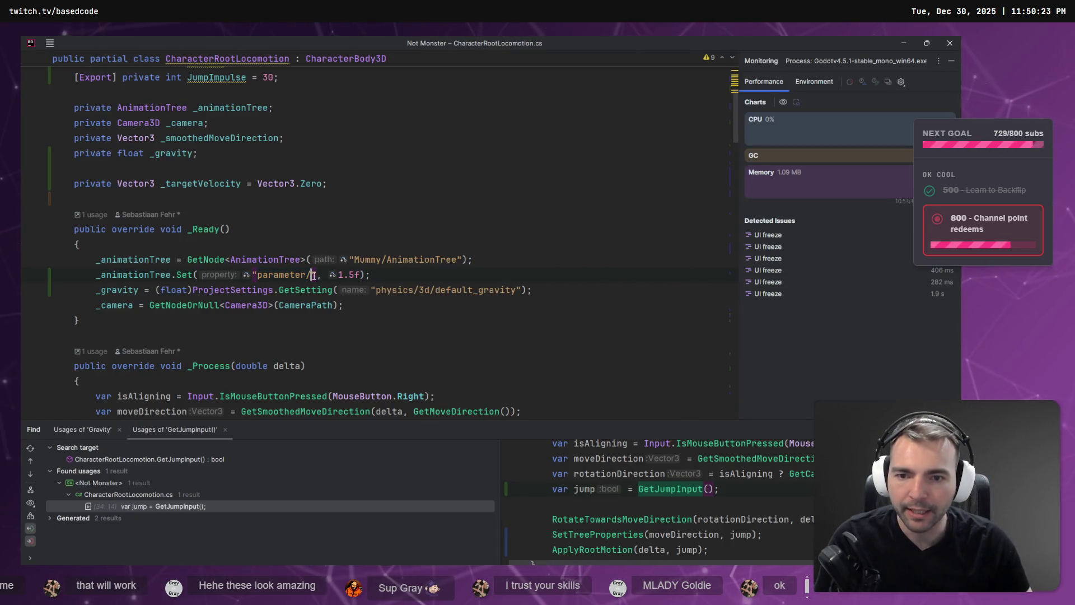
# Step: Read ChatGPT's C# AnimationTree speed snippet, then bring up the Godot editor's Script view
pyautogui.hotkey('alt', 'Tab')
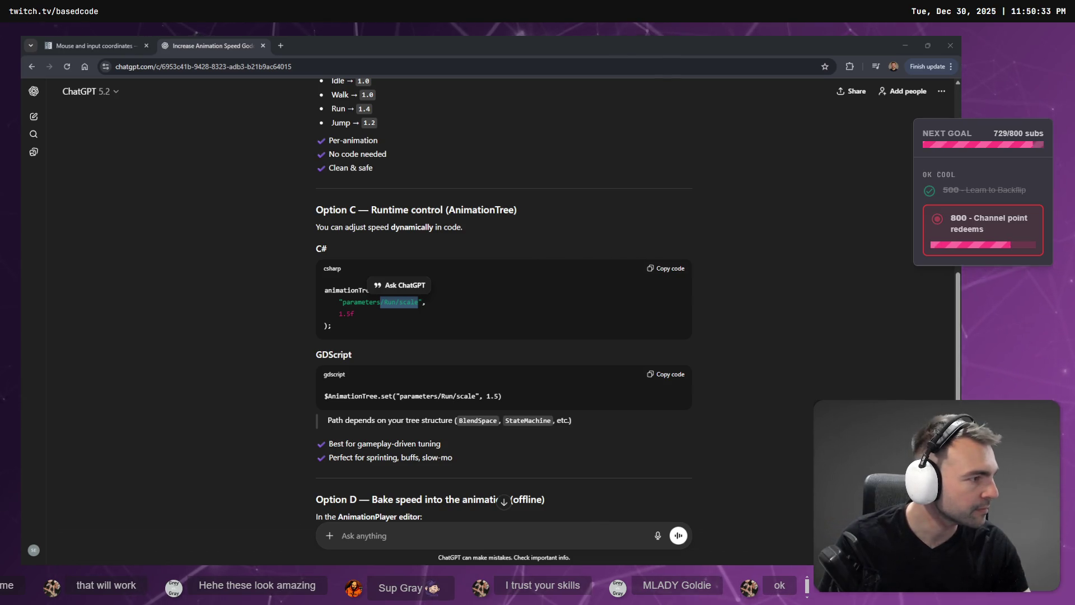
pyautogui.hotkey('alt', 'Tab')
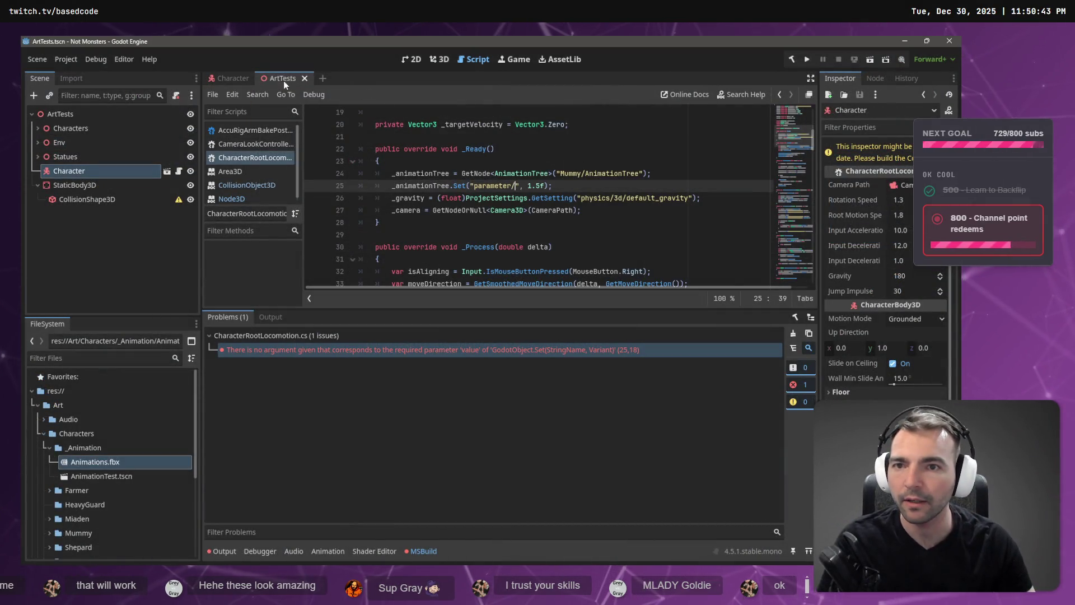
# Step: Read the Jump state's exact name in the Character scene's AnimationTree graph, then return to the script
pyautogui.click(433, 62)
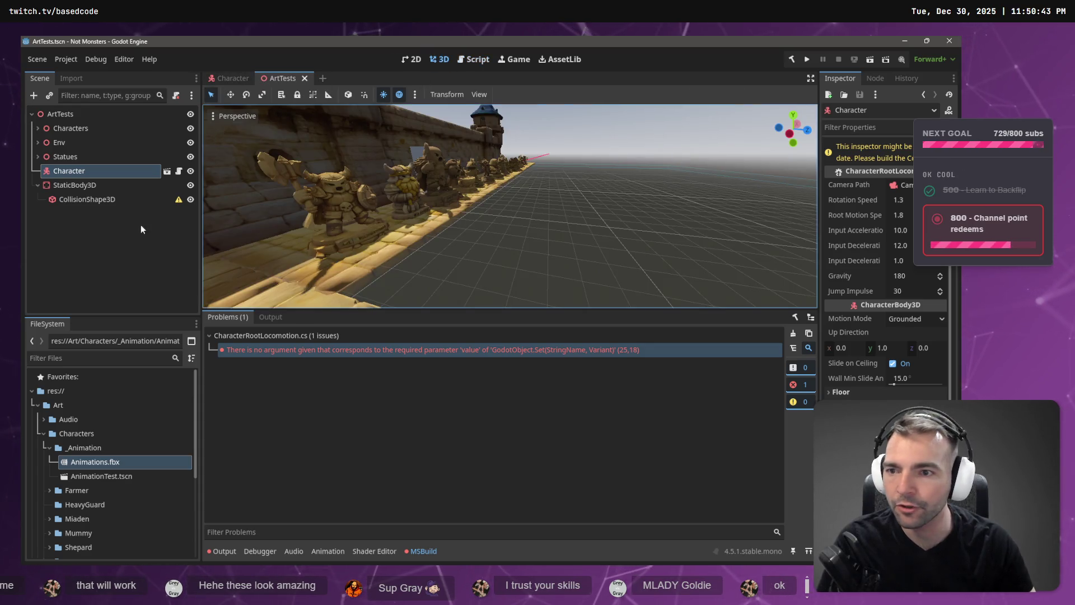
pyautogui.click(230, 79)
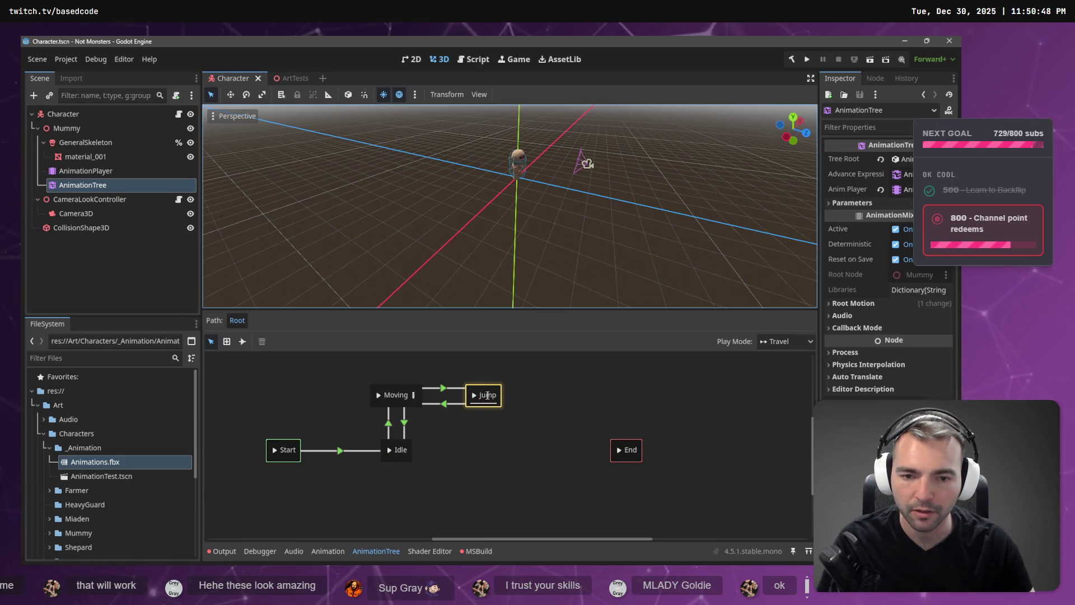
pyautogui.doubleClick(488, 395)
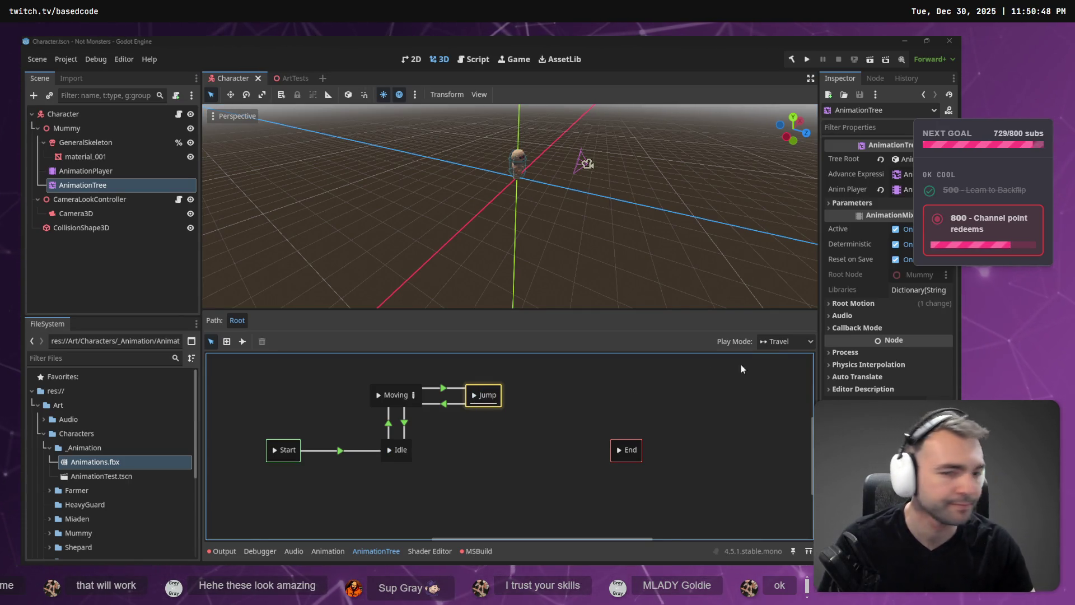
pyautogui.hotkey('alt', 'Tab')
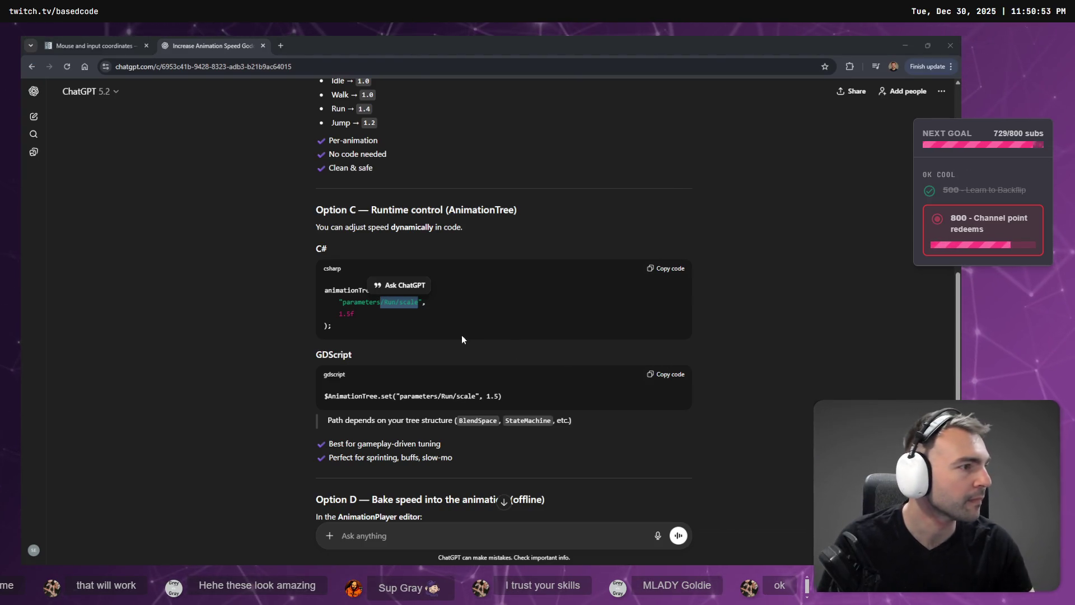
pyautogui.hotkey('alt', 'Tab')
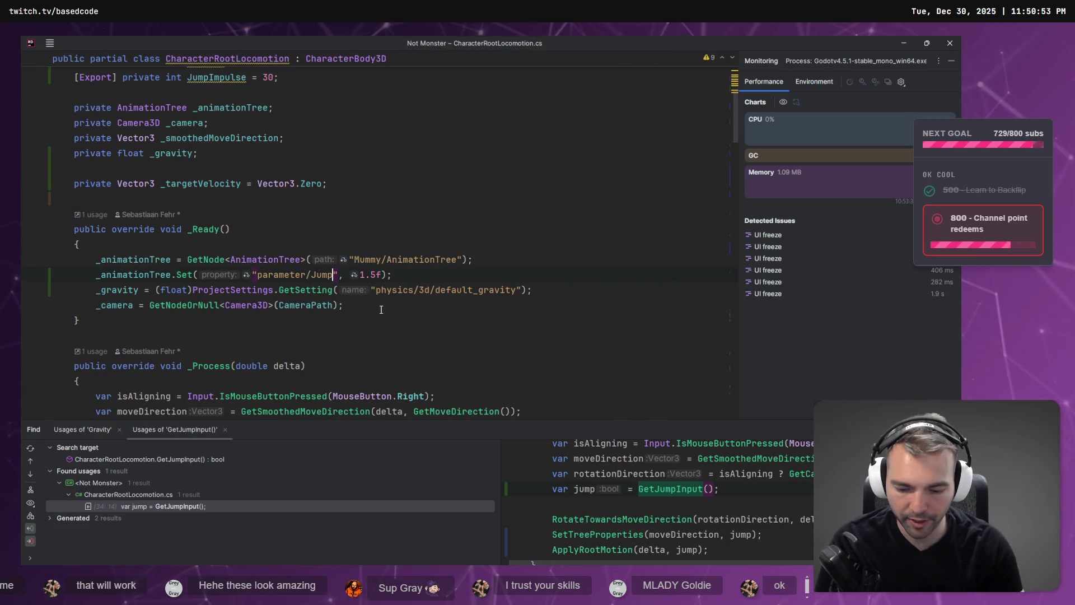
# Step: In _Ready, set "parameter/Jump/scale" to 2.5f instead of 1.5f, then open Godot's ArtTests scene
pyautogui.hotkey('alt', 'Tab')
pyautogui.hotkey('alt', 'Tab')
pyautogui.write('/s')
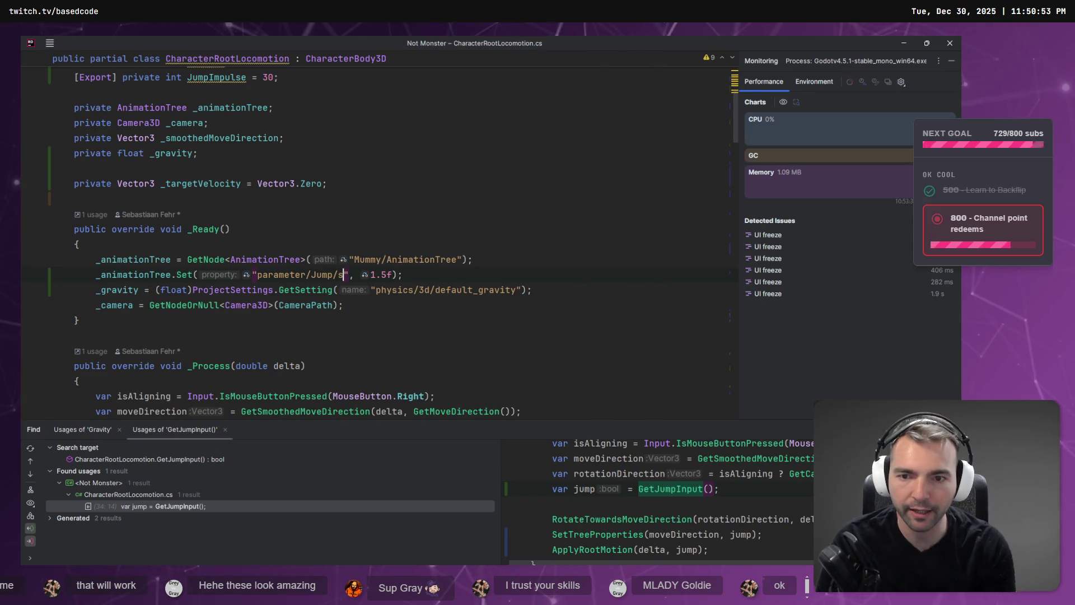
pyautogui.click(375, 274)
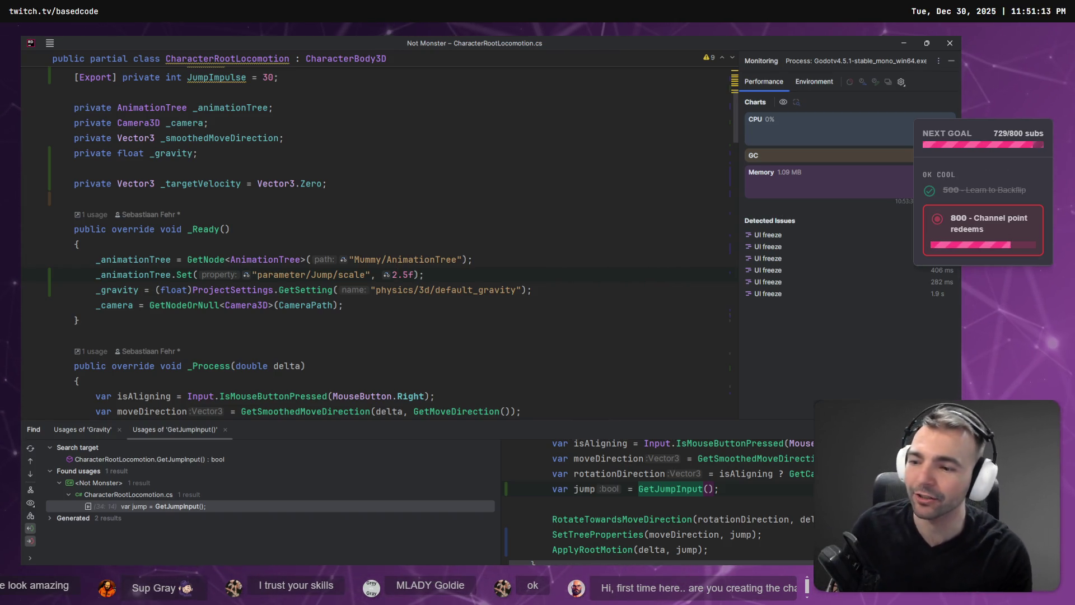
pyautogui.click(463, 240)
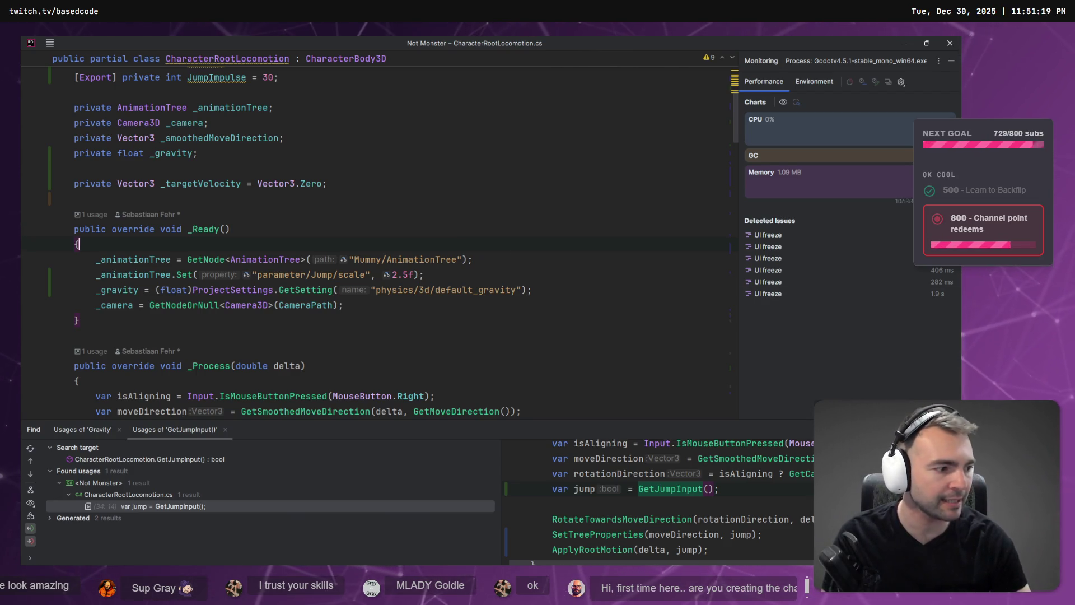
pyautogui.hotkey('alt', 'Tab')
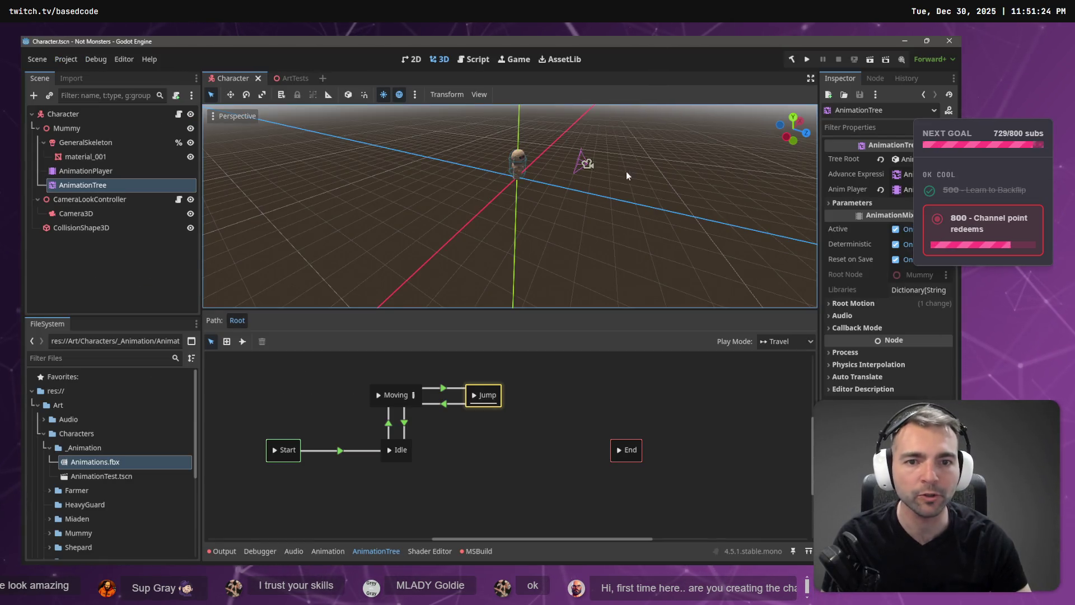
pyautogui.click(287, 79)
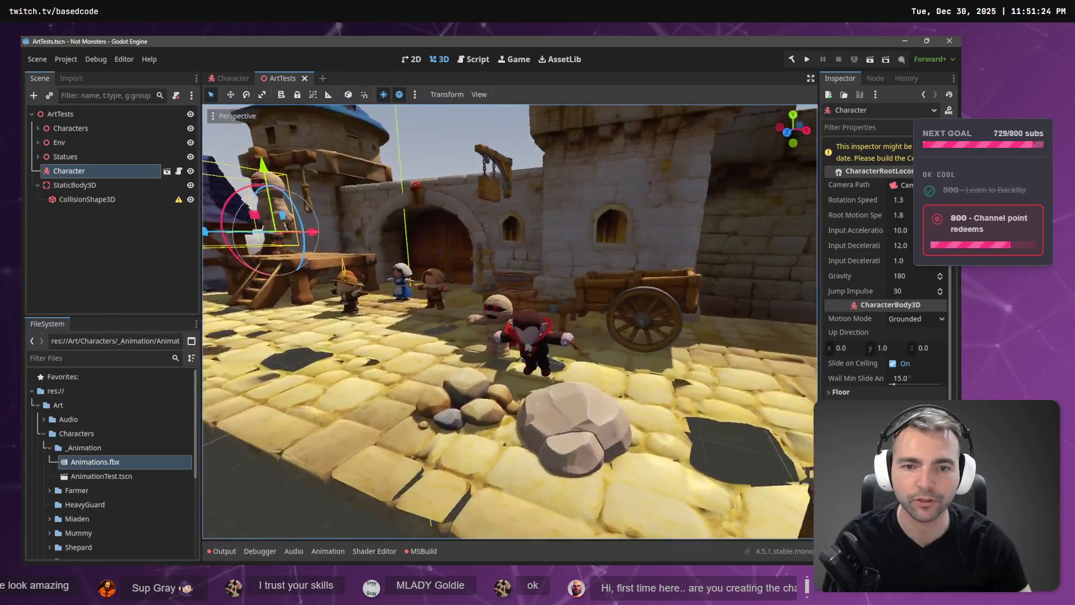
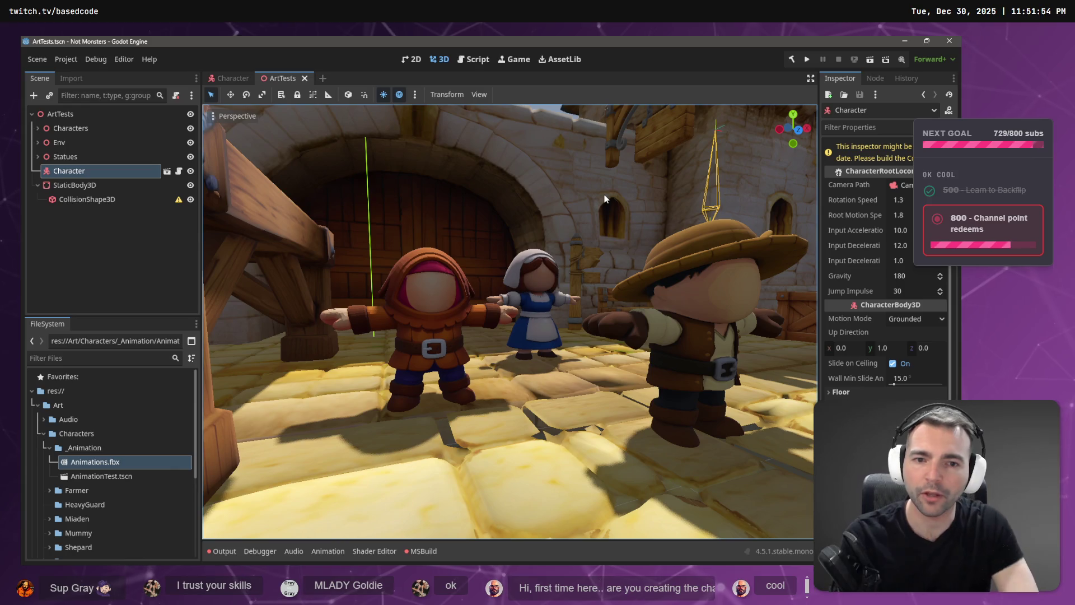
# Step: Fly the editor camera along the castle street to view the mummy and vampire from above
pyautogui.rightClick(596, 207)
pyautogui.press('s')
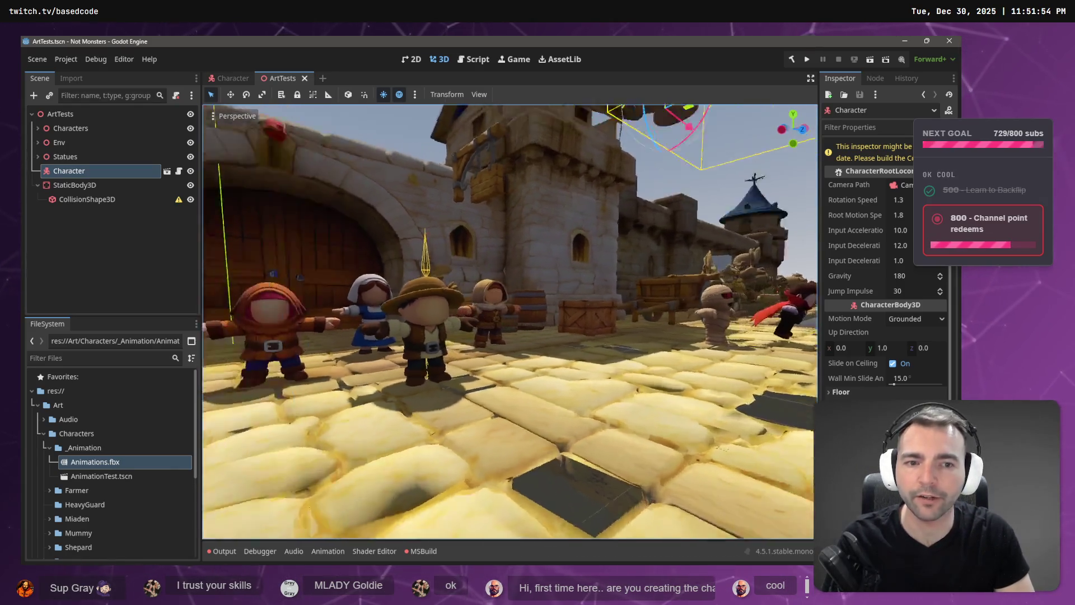
pyautogui.press('w')
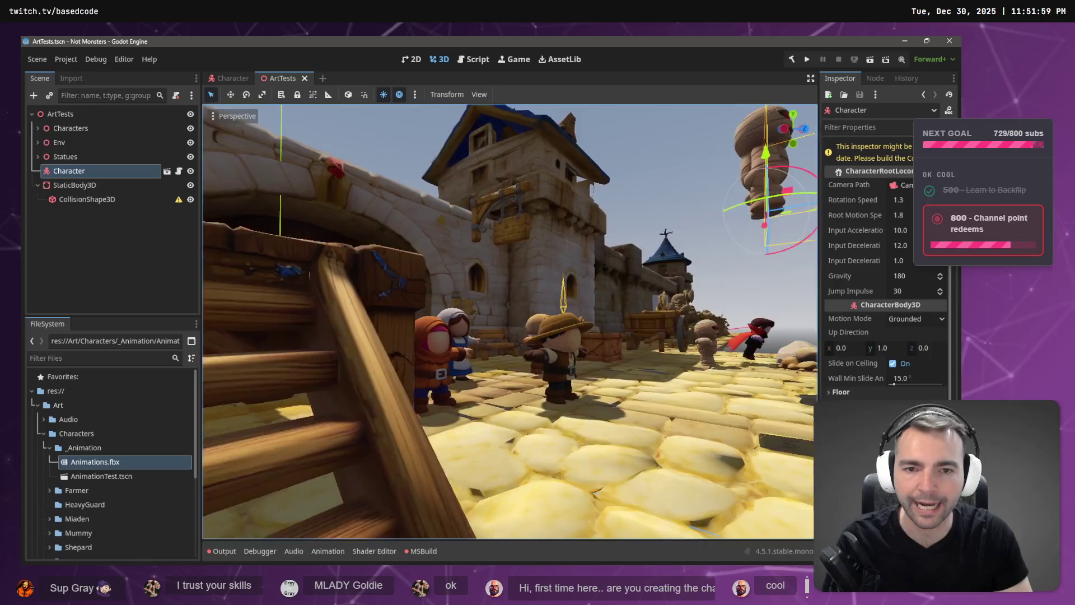
pyautogui.press('e')
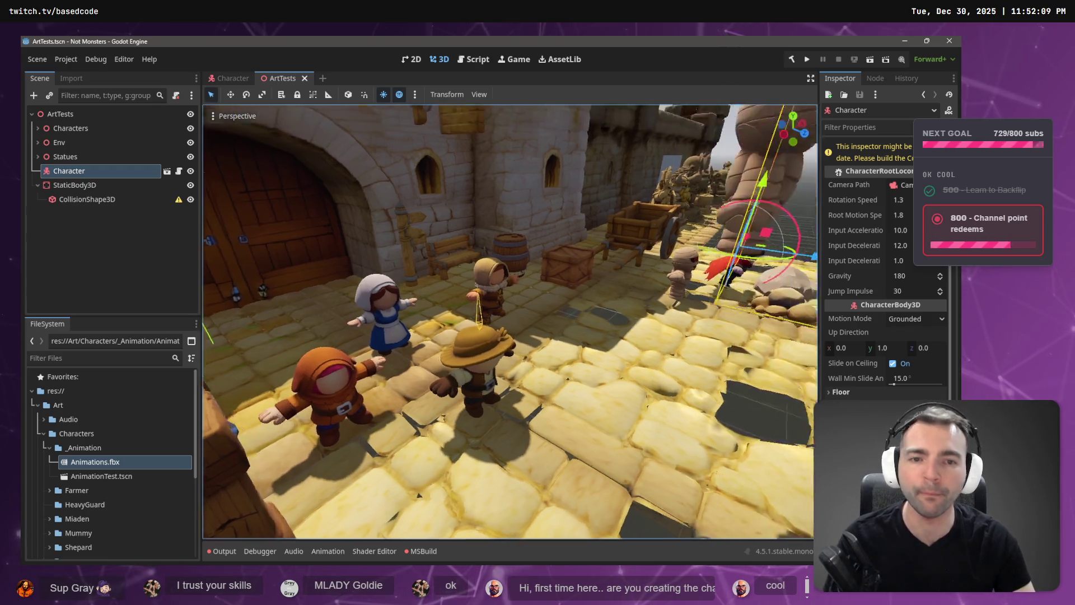
pyautogui.rightClick(516, 200)
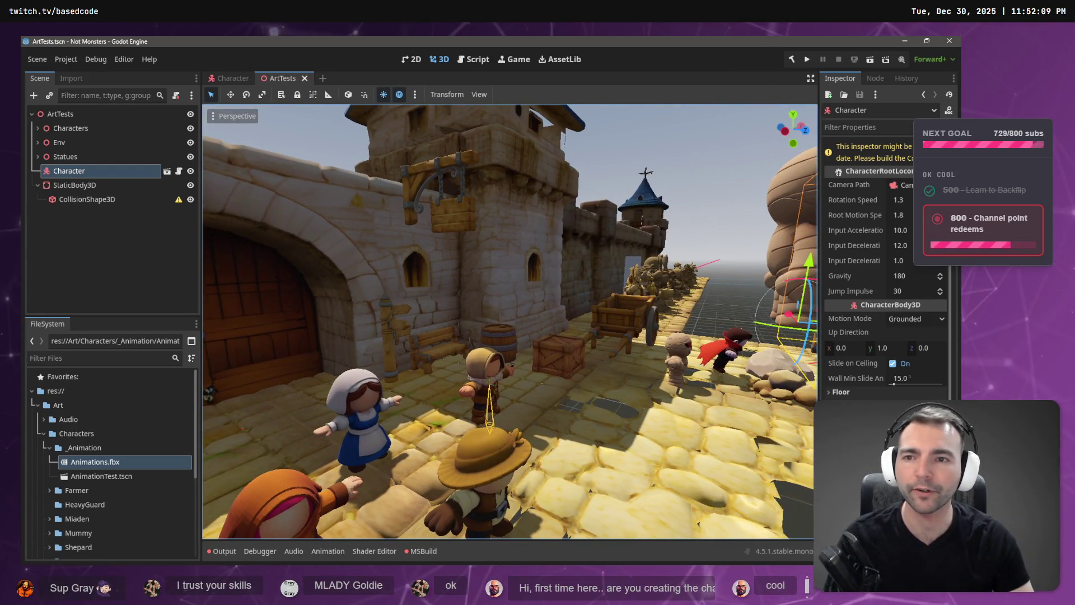
pyautogui.press('f')
pyautogui.press('w')
pyautogui.press('a')
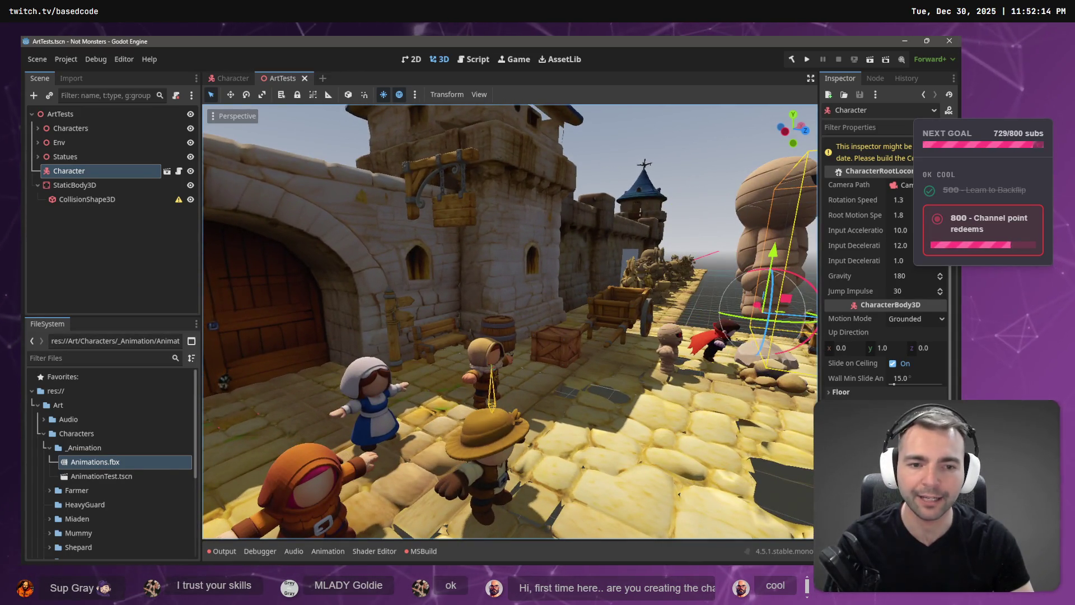
pyautogui.press('w')
pyautogui.press('d')
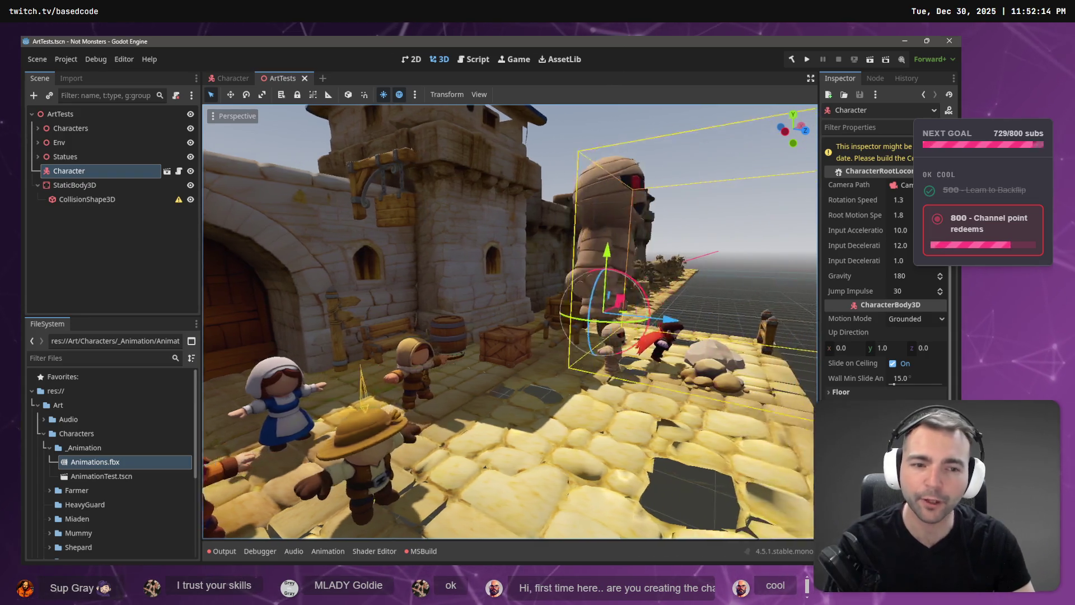
pyautogui.press('s')
pyautogui.press('a')
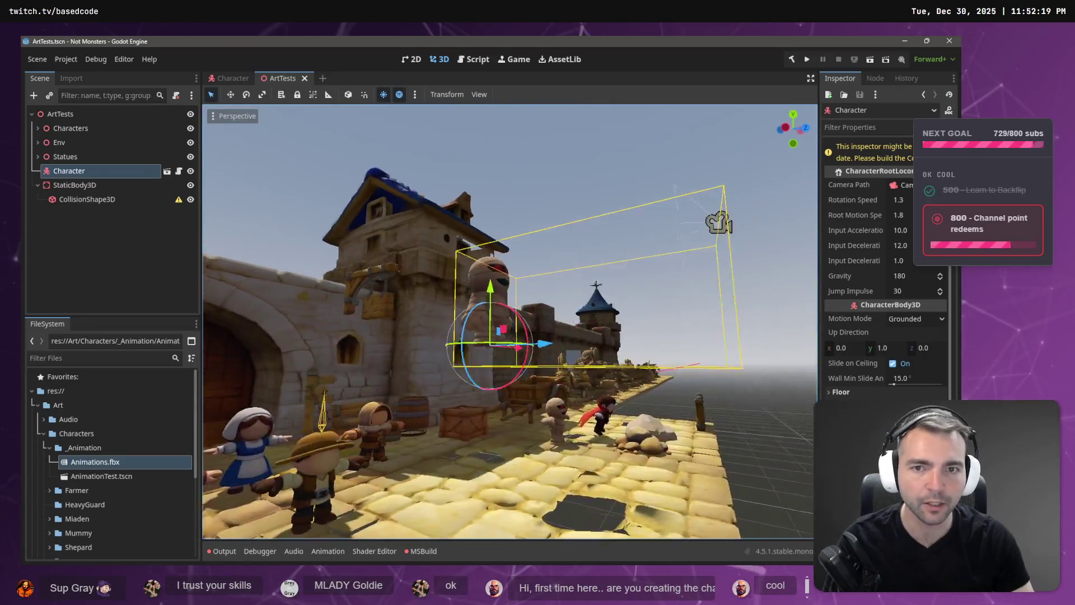
pyautogui.press('e')
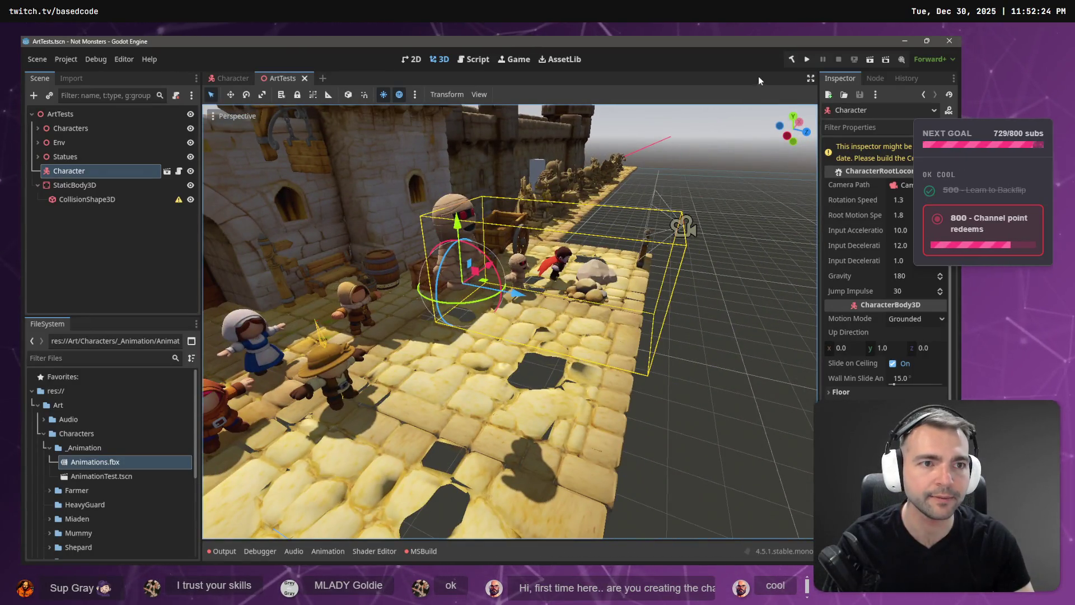
# Step: Run the project and walk the mummy across the courtyard toward the arched gate and back
pyautogui.click(806, 59)
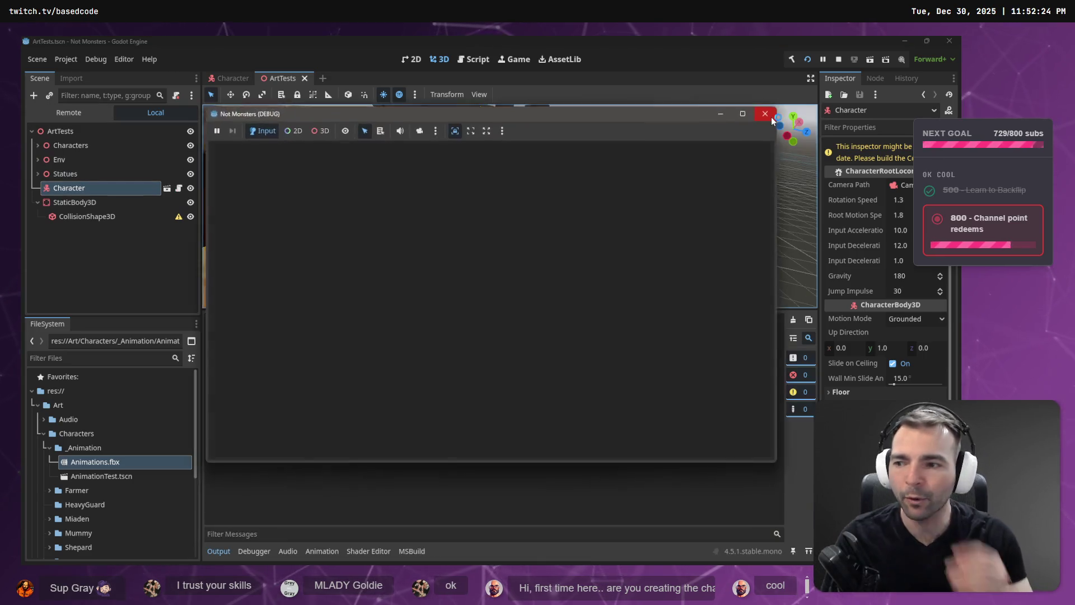
pyautogui.press('w')
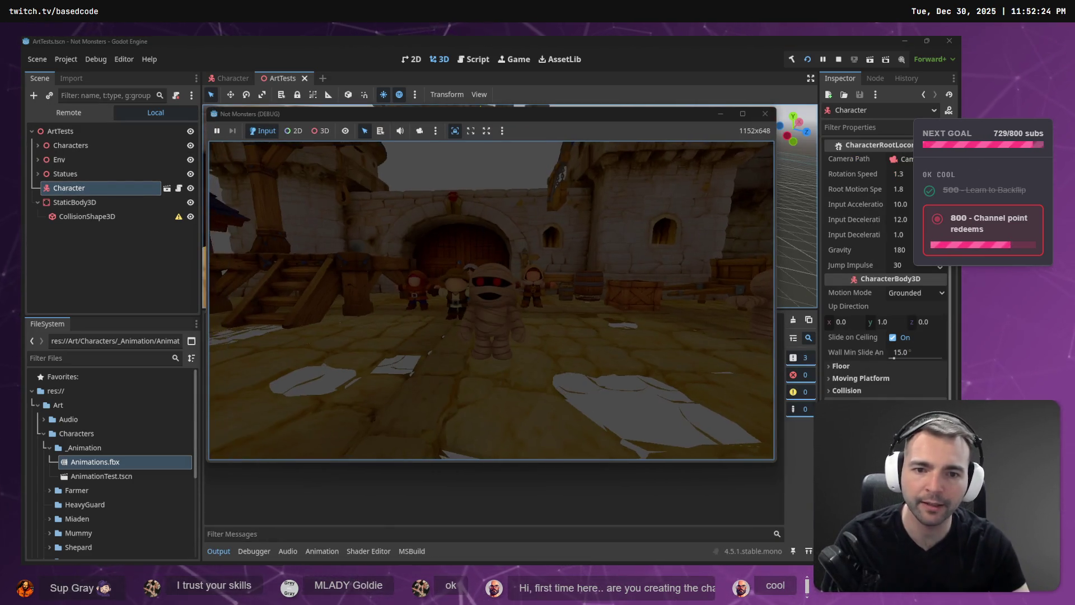
pyautogui.press('a')
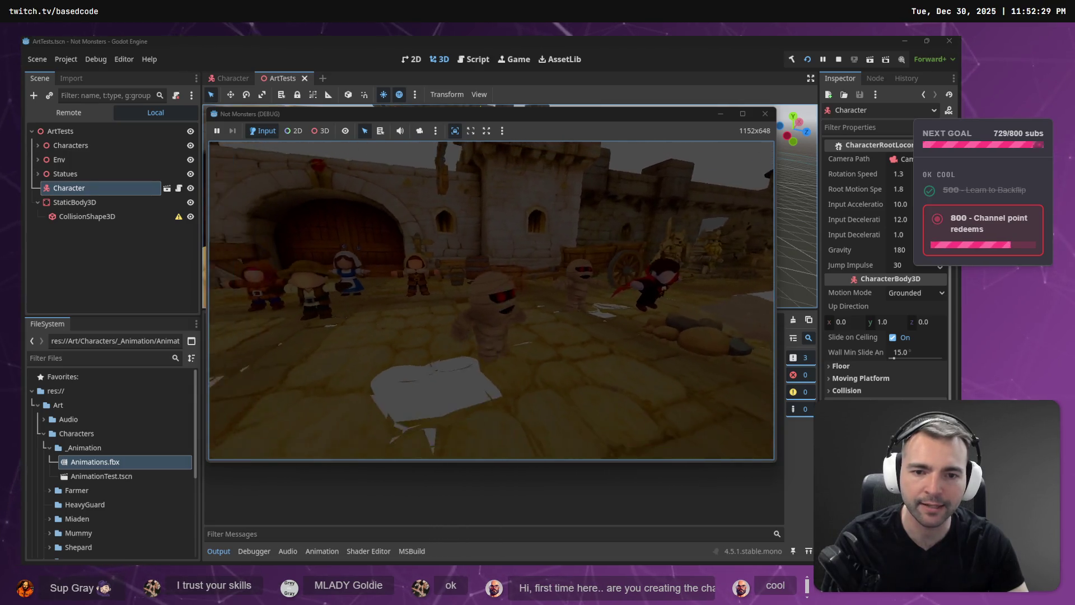
pyautogui.press('d')
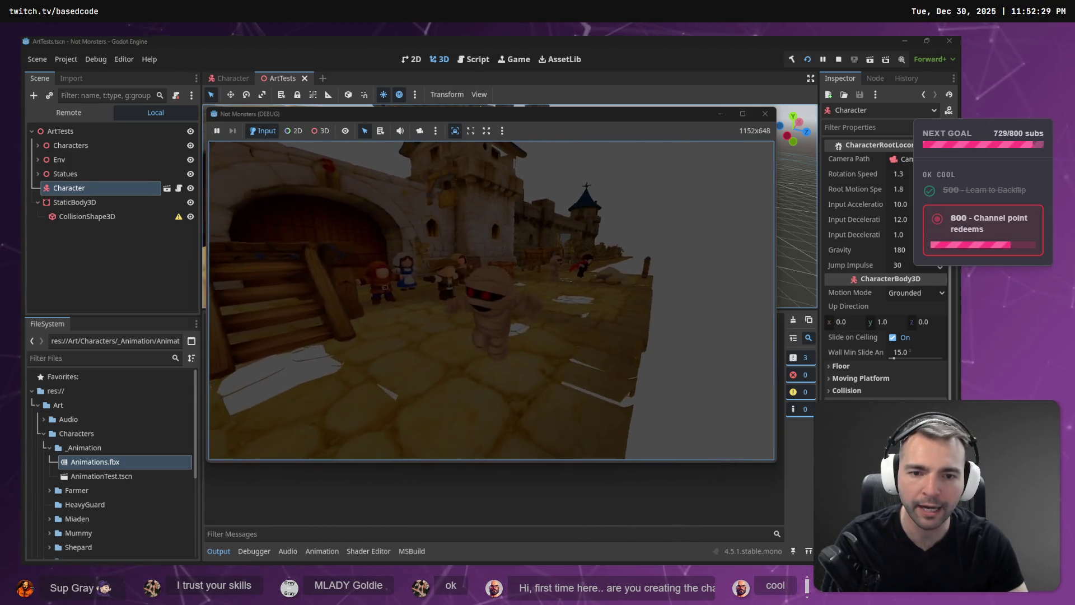
pyautogui.press('a')
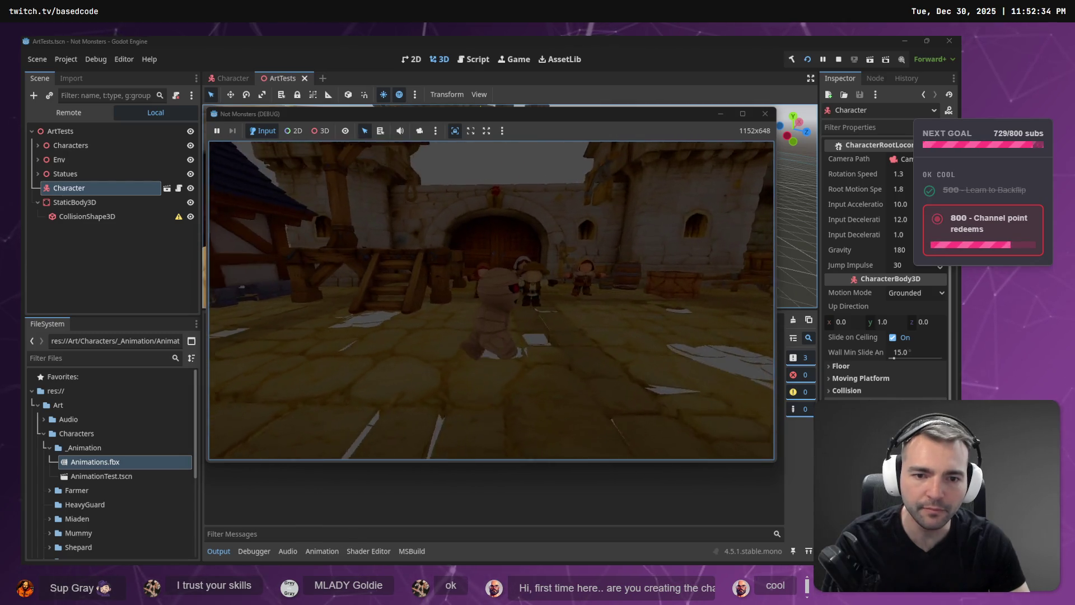
pyautogui.press('a')
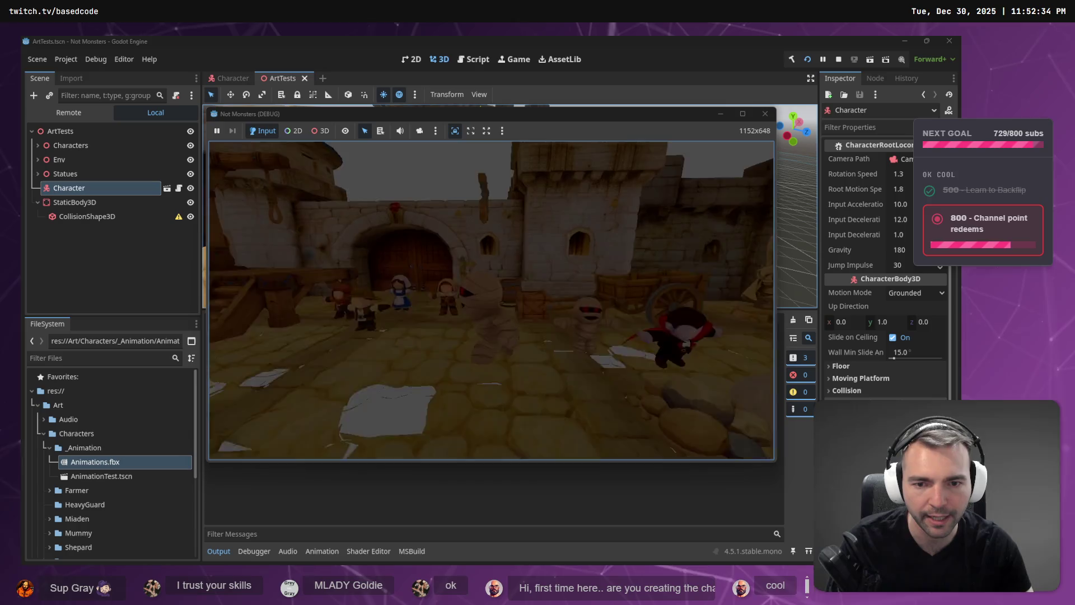
pyautogui.press('w')
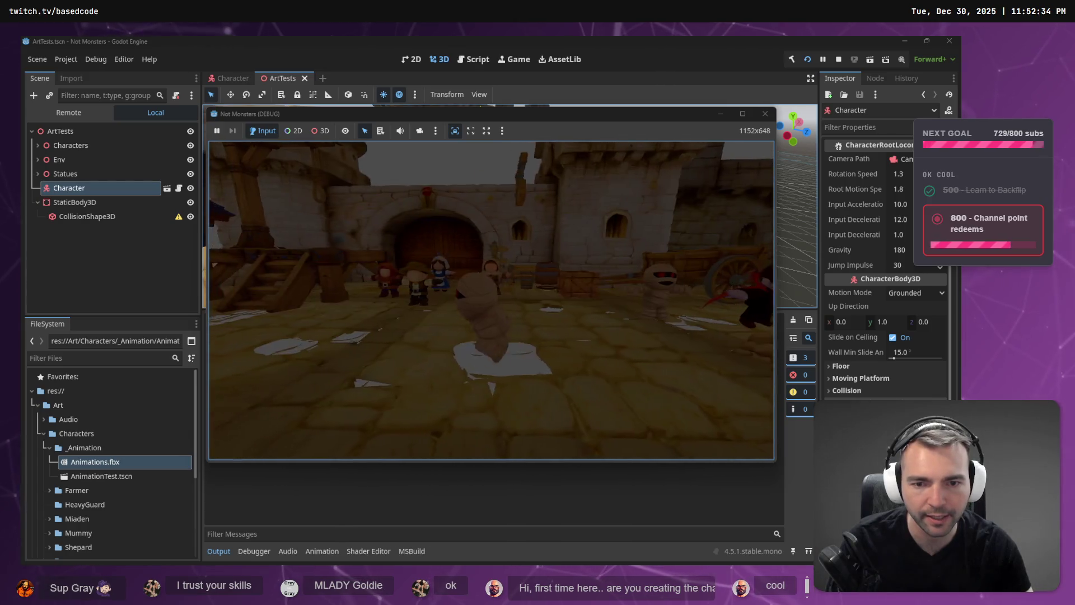
pyautogui.press('d')
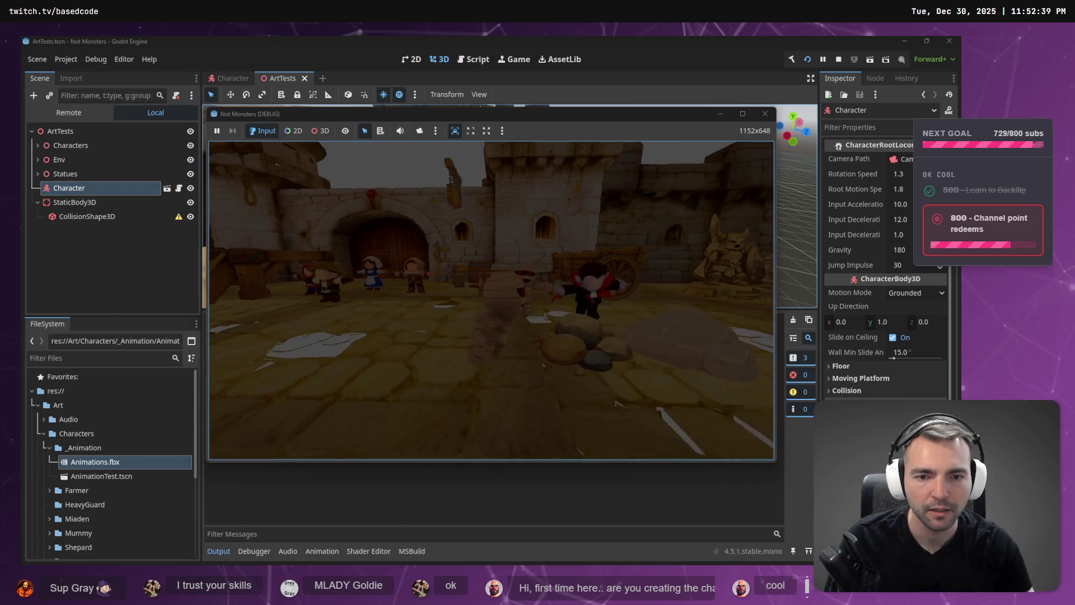
pyautogui.press('s')
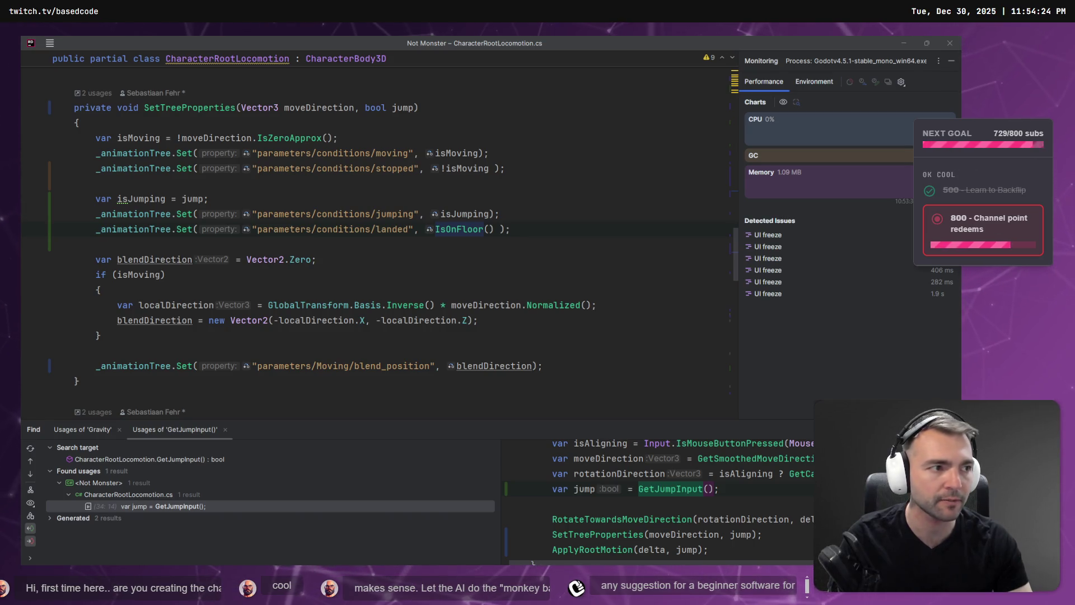
# Step: View the knight statue model zoomed in and full screen in Hunyuan 3D, then return to Rider
pyautogui.hotkey('alt', 'Tab')
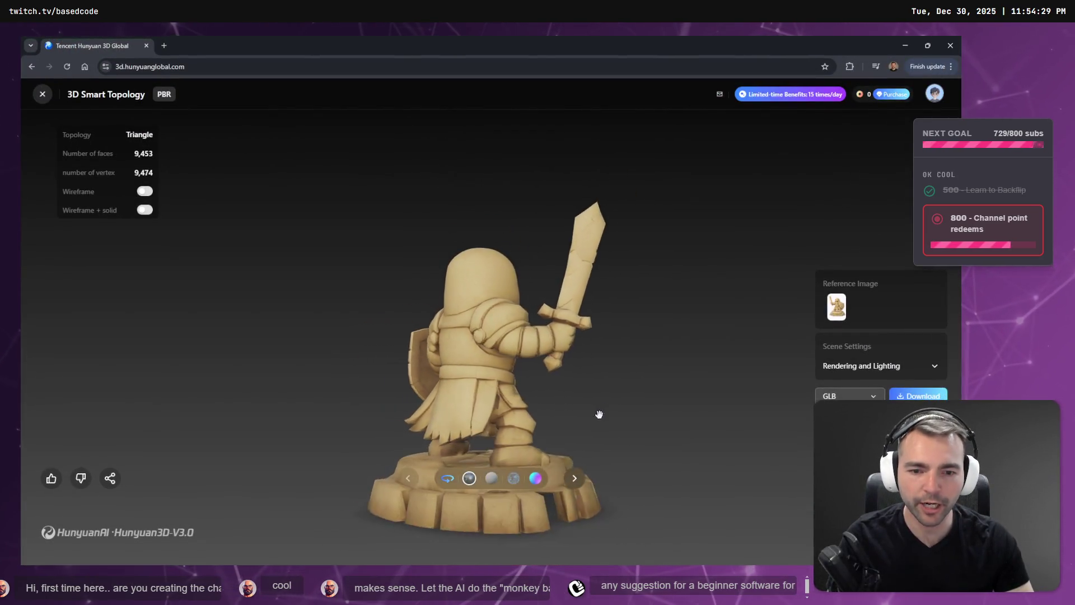
pyautogui.scroll(5, 633, 395)
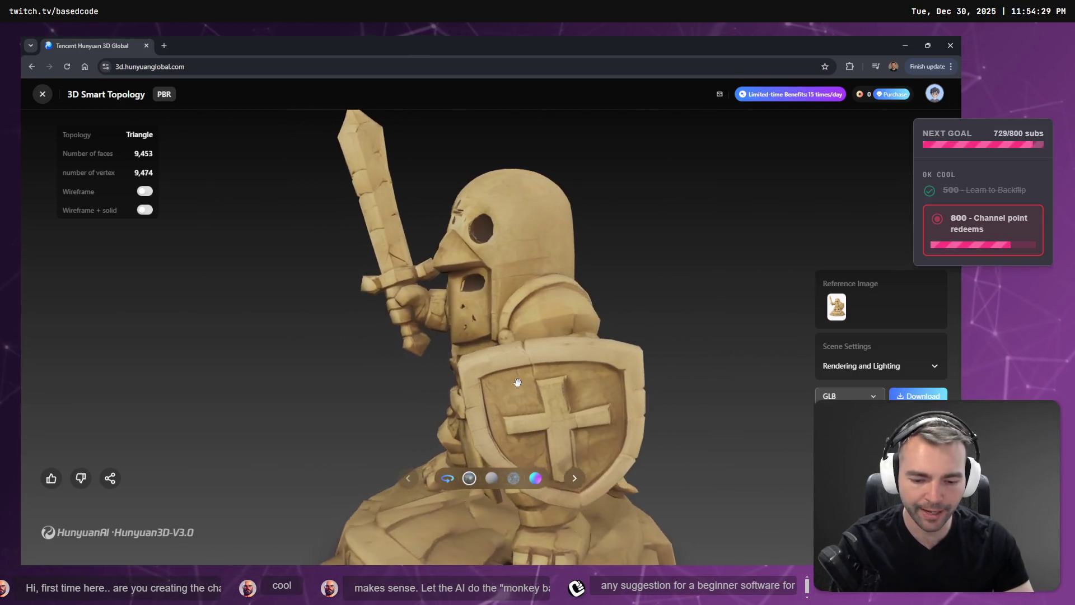
pyautogui.press('F11')
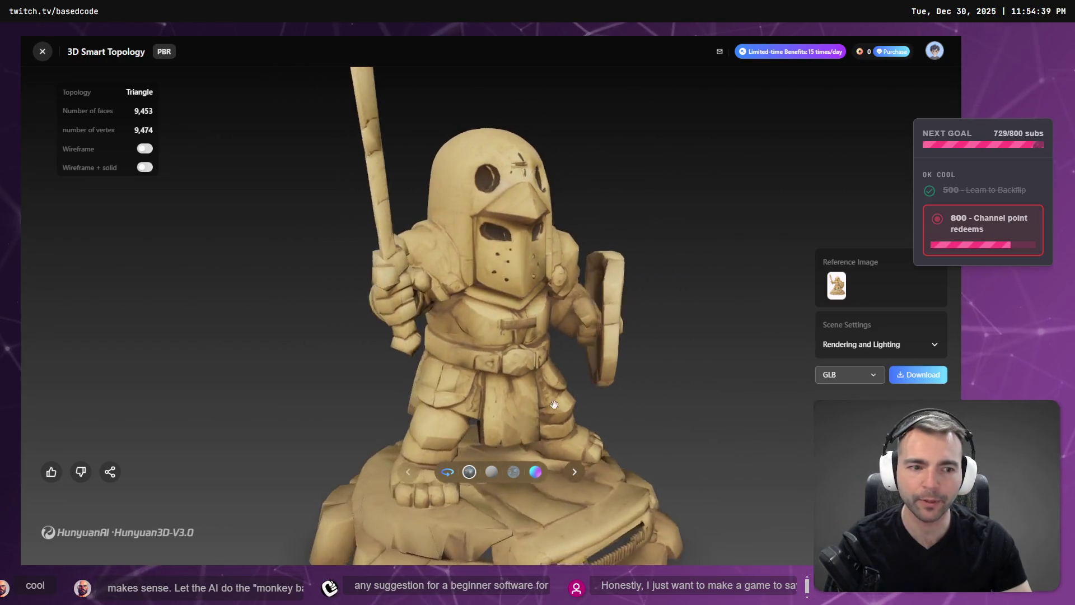
pyautogui.hotkey('alt', 'Tab')
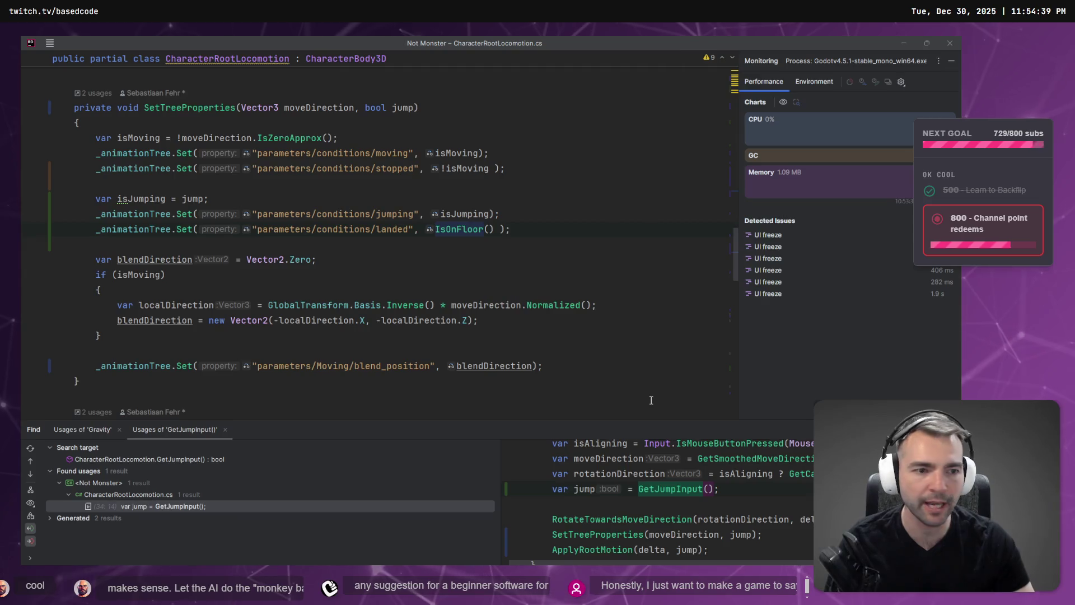
pyautogui.hotkey('alt', 'Tab')
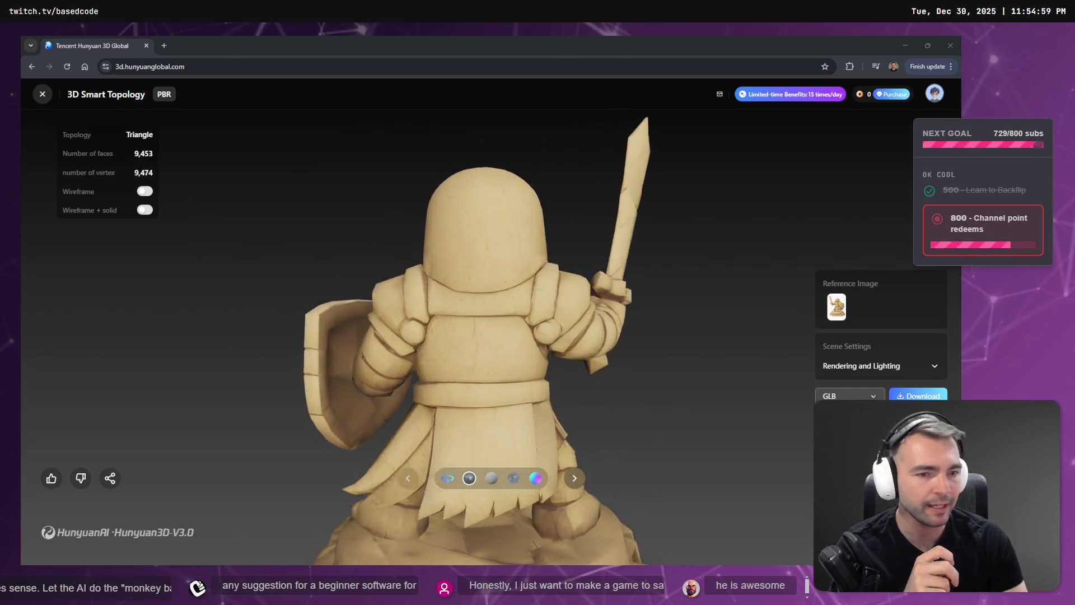
pyautogui.hotkey('alt', 'Tab')
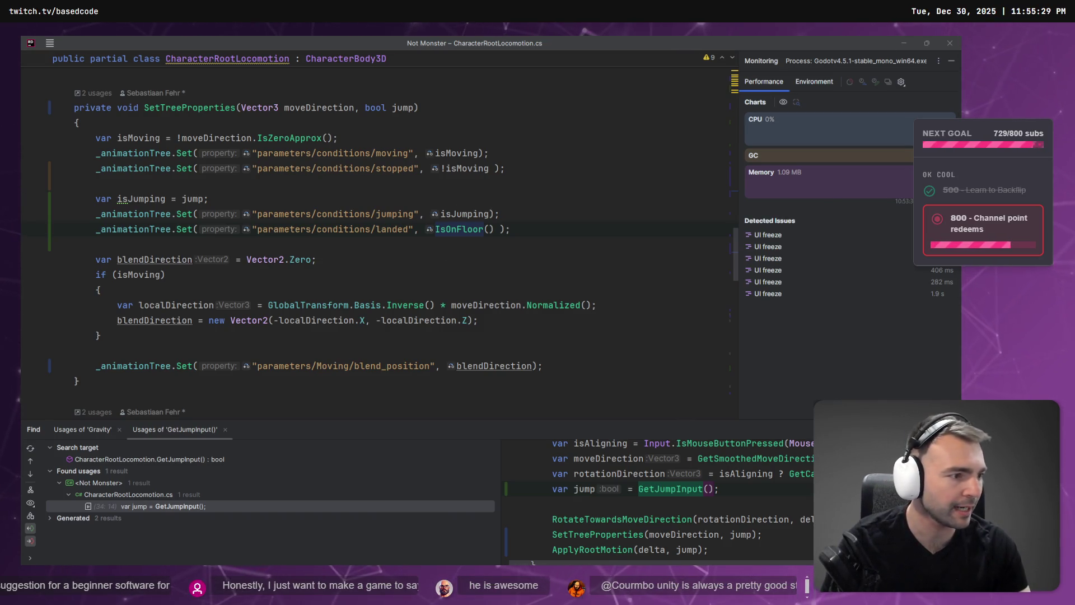
pyautogui.click(555, 166)
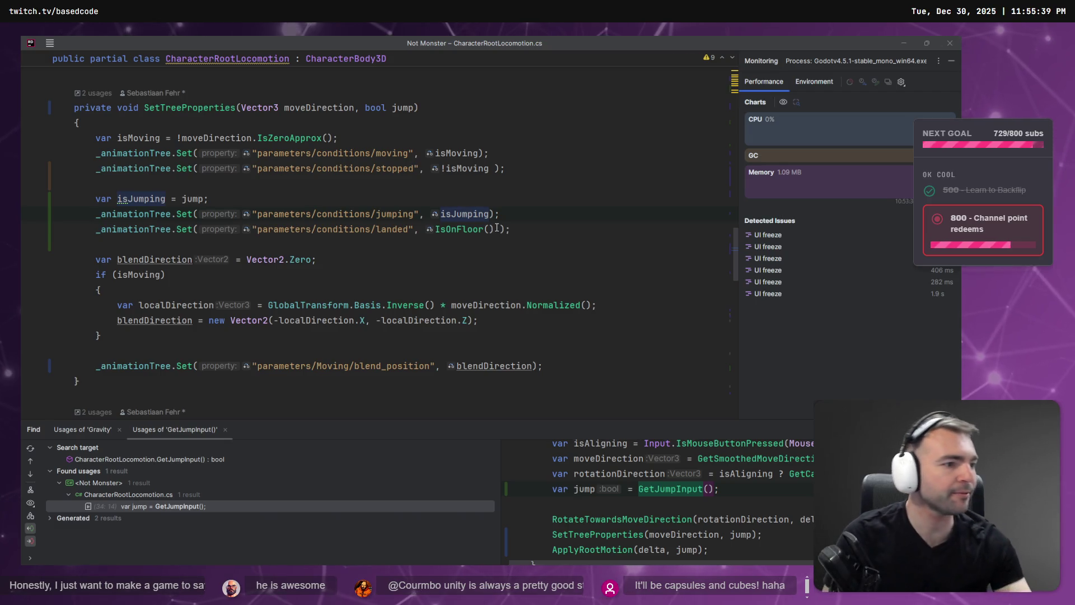
# Step: Leave the SetTreeProperties code for the ChatGPT conversation in Chrome
pyautogui.hotkey('alt', 'Tab')
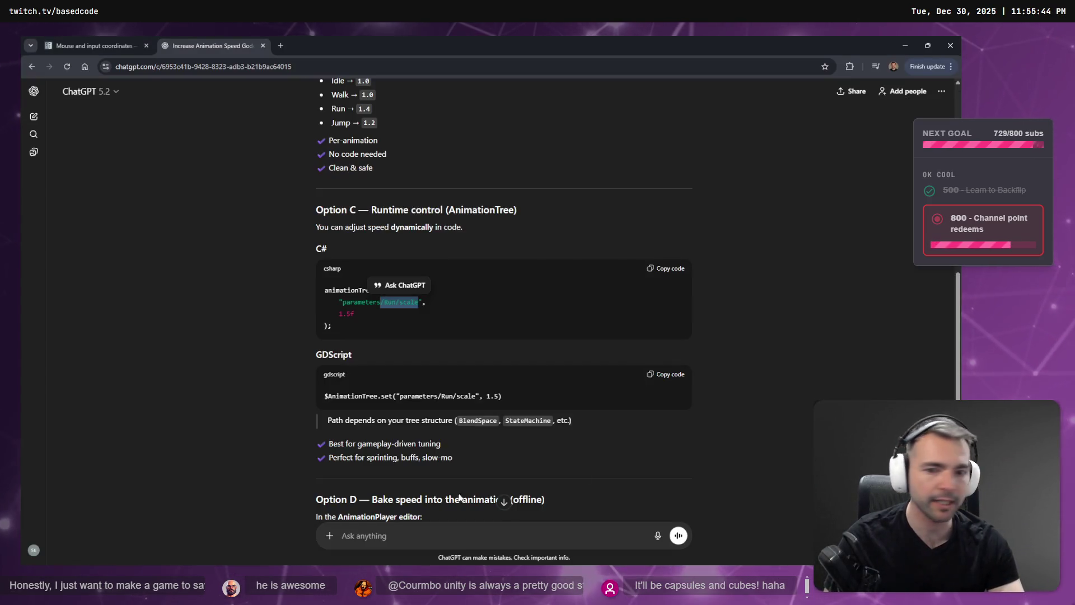
# Step: Read through ChatGPT's answer about raising animation speed via parameters/Run/scale
pyautogui.scroll(-7, 477, 457)
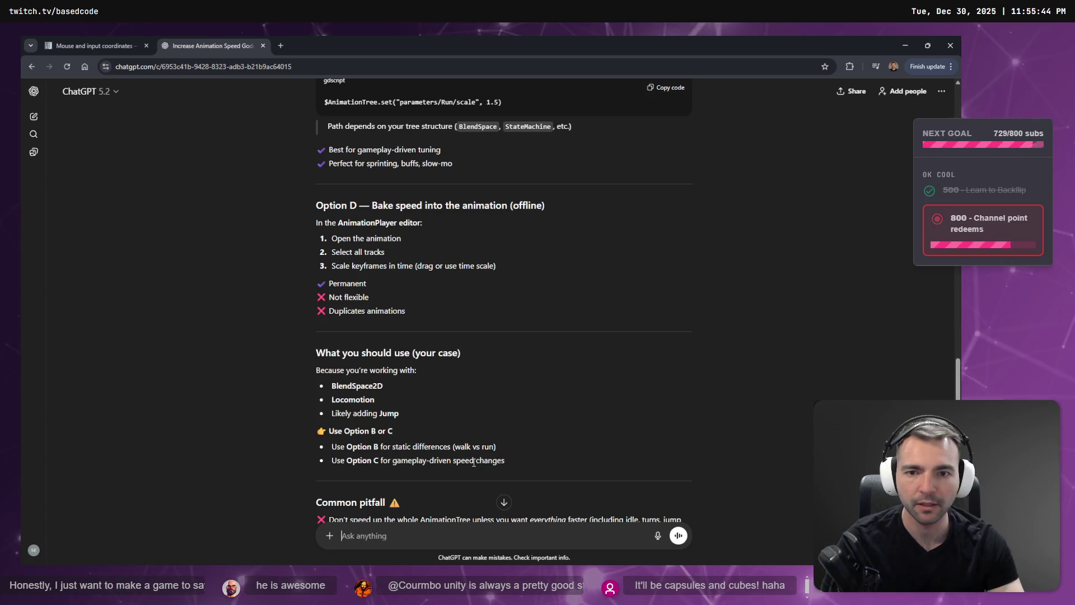
pyautogui.scroll(3, 473, 463)
pyautogui.moveTo(360, 343); pyautogui.dragTo(422, 372)
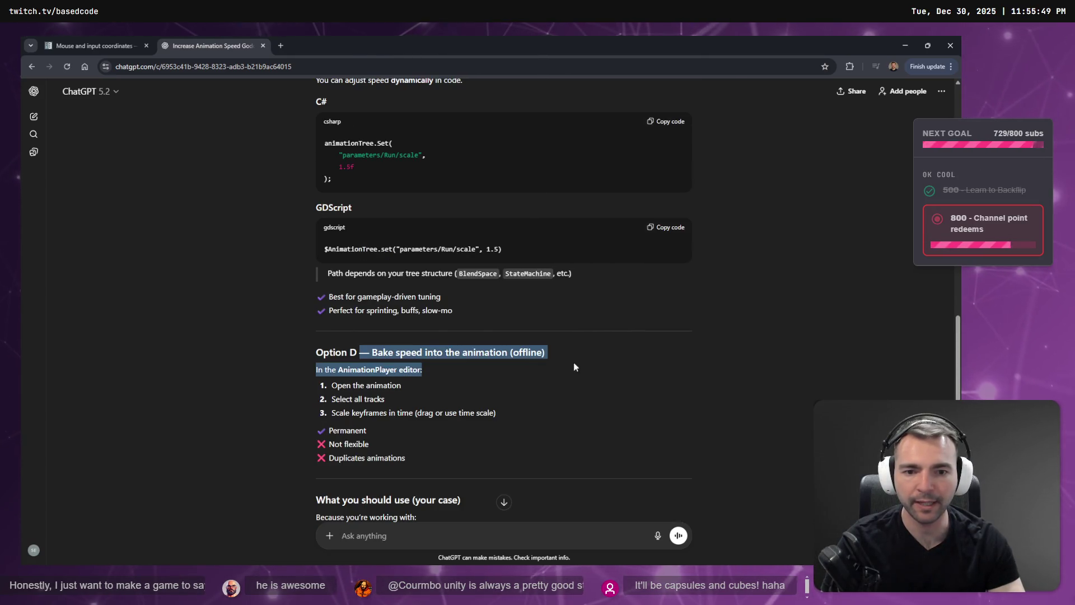
pyautogui.click(423, 372)
pyautogui.scroll(-6, 560, 401)
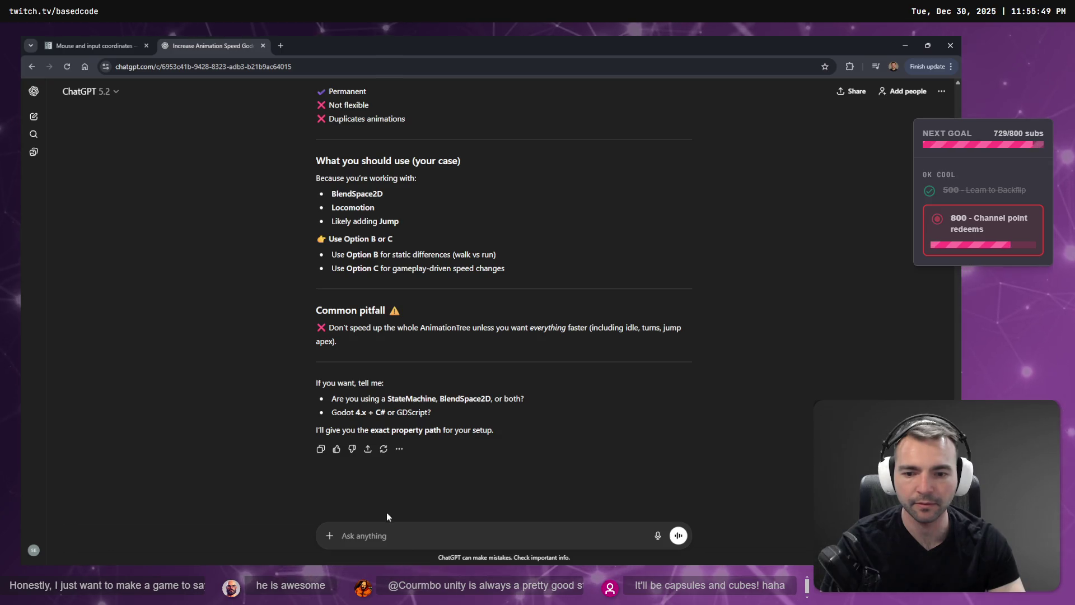
# Step: Dictate a follow-up asking about per-animation speed in-engine and dropping its first frames in code
pyautogui.click(395, 535)
pyautogui.press('super+h')
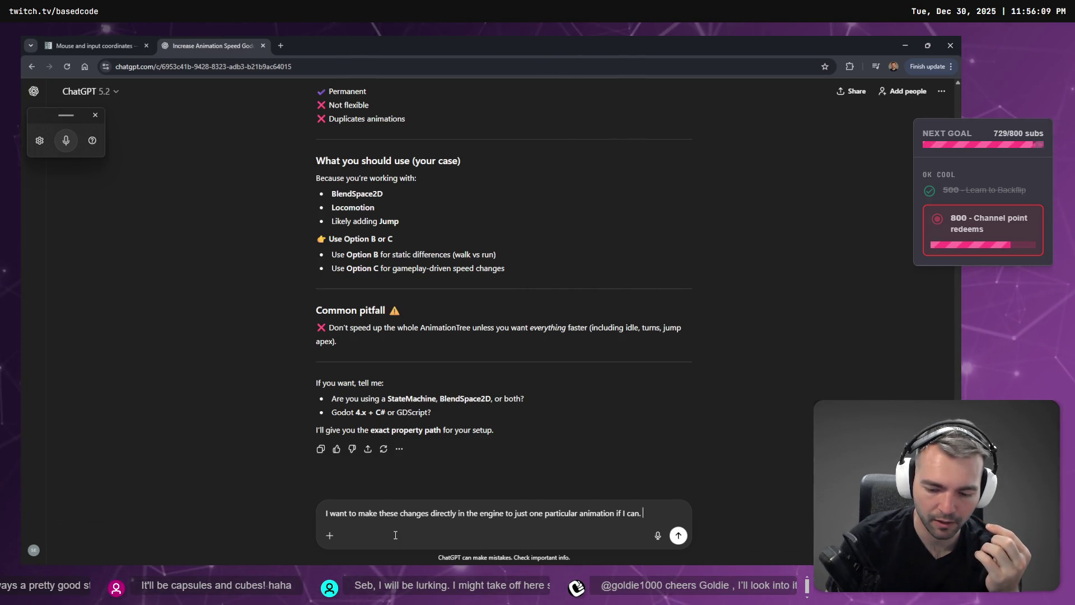
pyautogui.press('super+h')
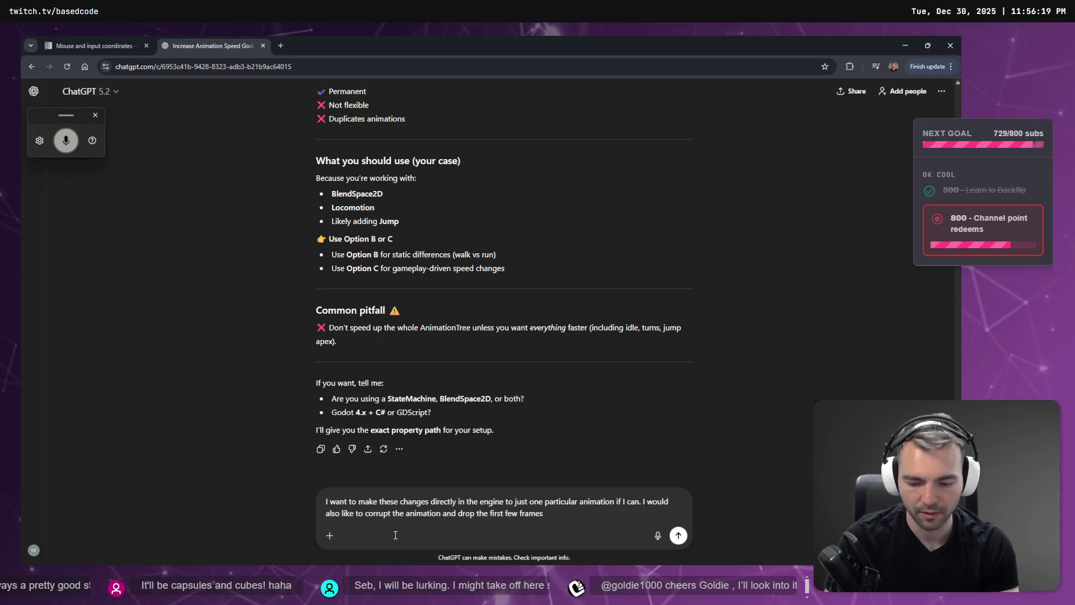
pyautogui.press('super+h')
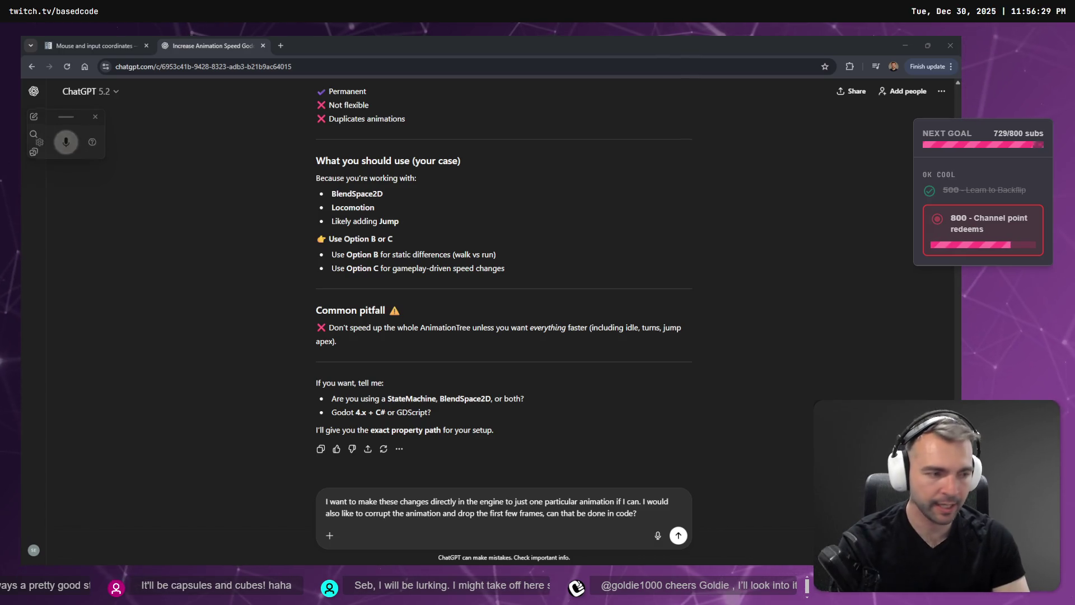
pyautogui.hotkey('alt', 'Tab')
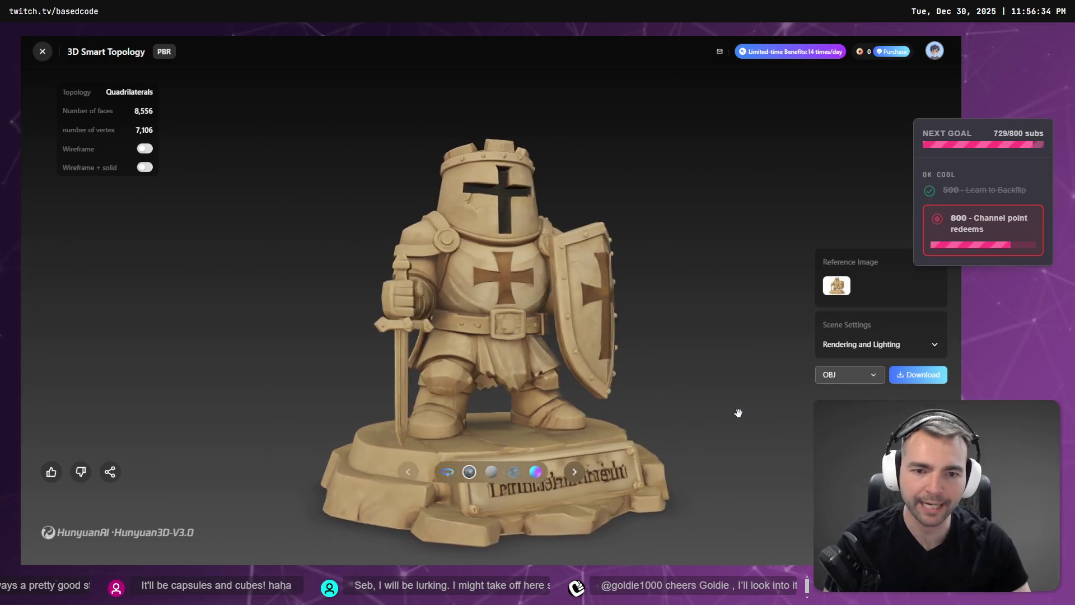
# Step: Orbit the knight statue to its shield side and briefly check it as a wireframe
pyautogui.moveTo(738, 413)
pyautogui.mouseDown()
pyautogui.moveTo(679, 401)
pyautogui.moveTo(655, 425)
pyautogui.moveTo(312, 353)
pyautogui.moveTo(171, 169)
pyautogui.mouseUp()
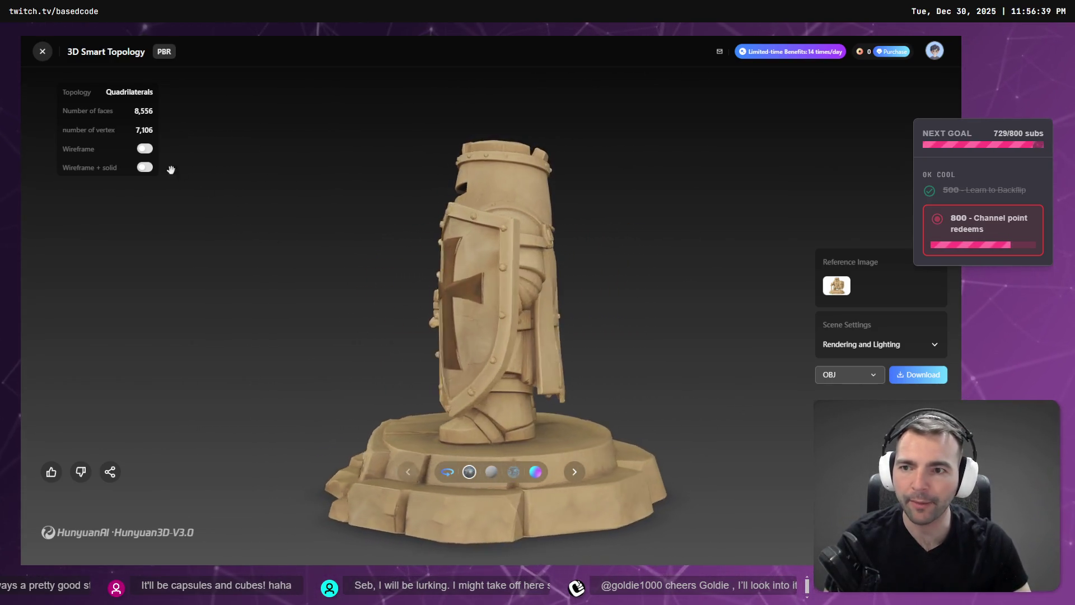
pyautogui.click(144, 148)
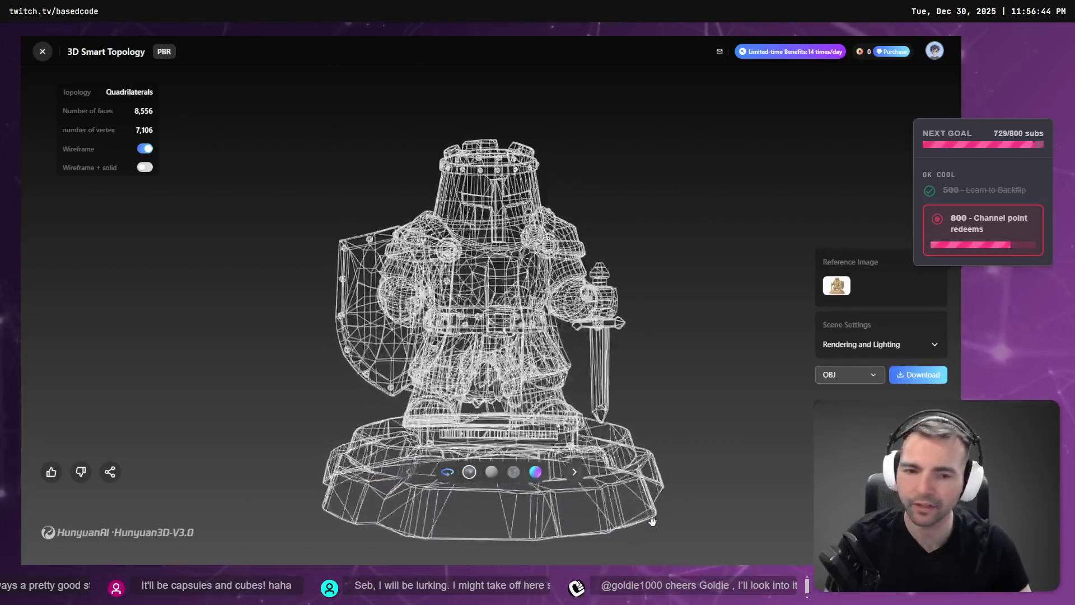
pyautogui.click(147, 150)
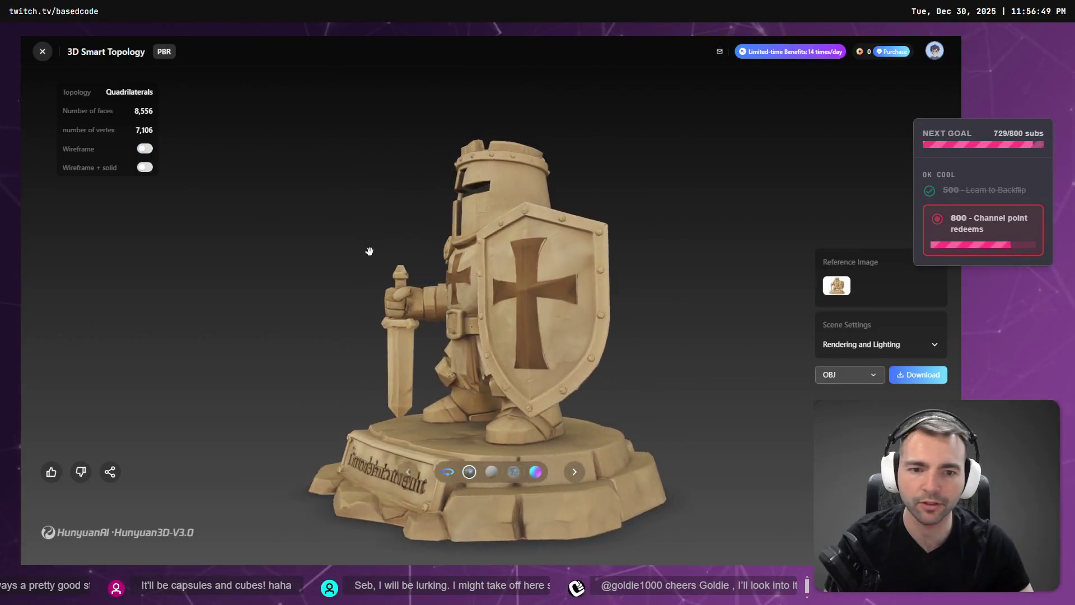
pyautogui.hotkey('alt', 'Tab')
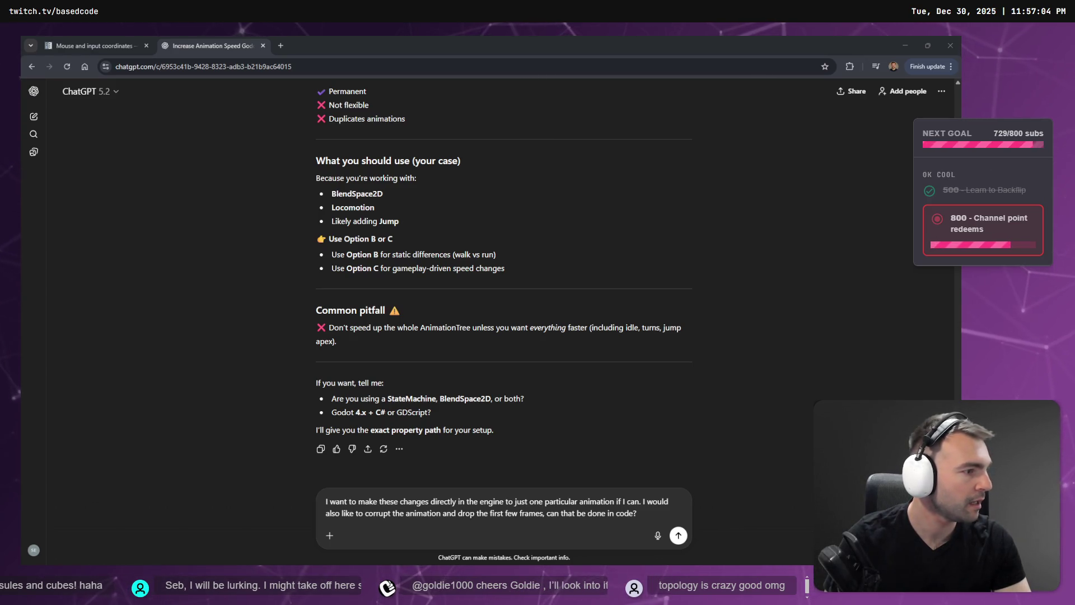
# Step: Move the downloaded statue zip from Downloads into the _To Process folder
pyautogui.press('super+e')
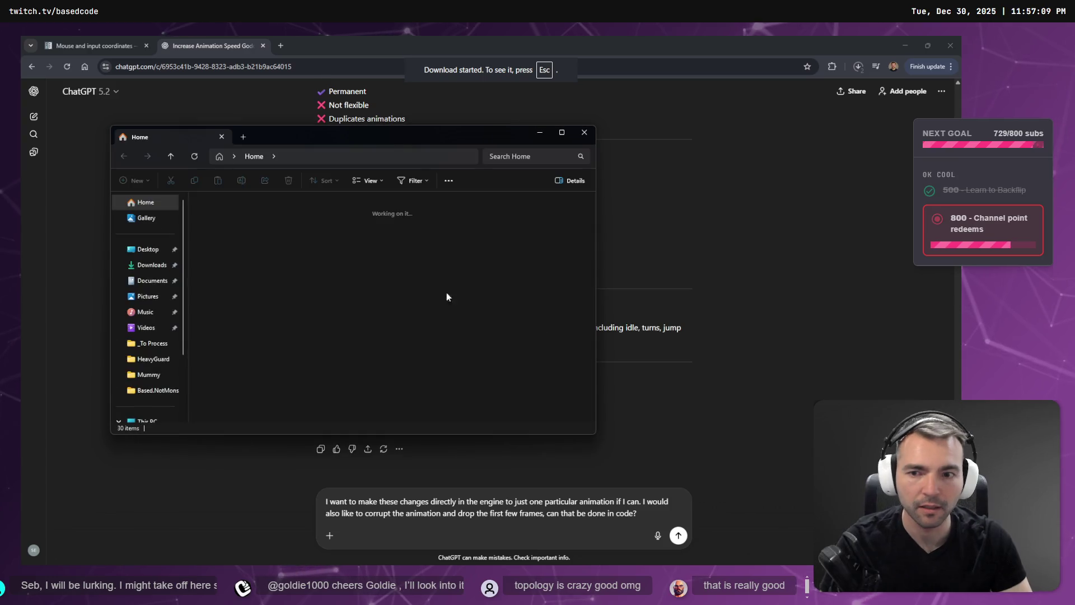
pyautogui.click(150, 265)
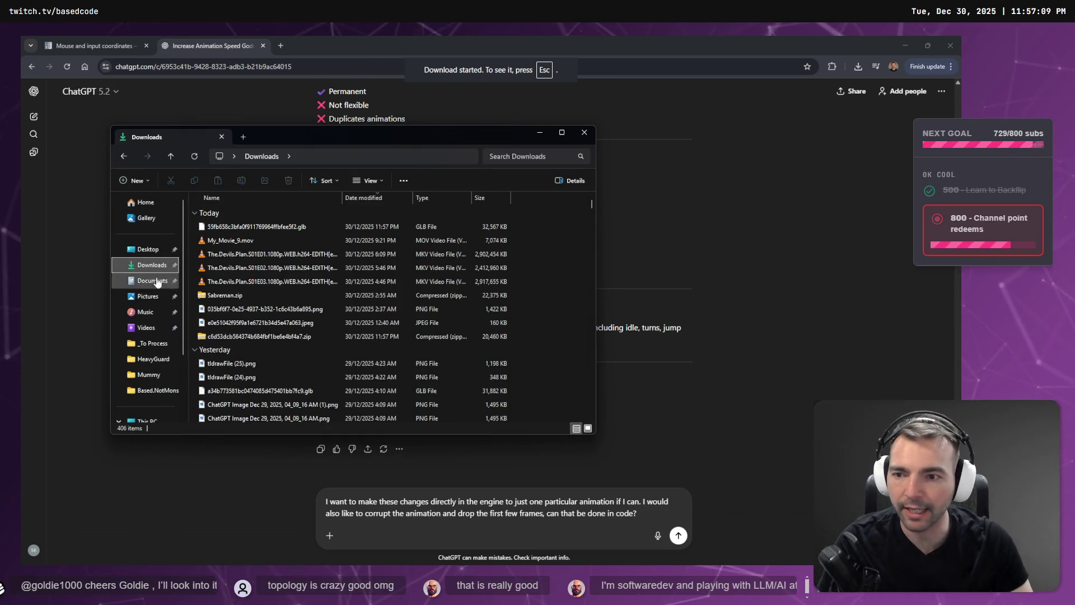
pyautogui.click(152, 343)
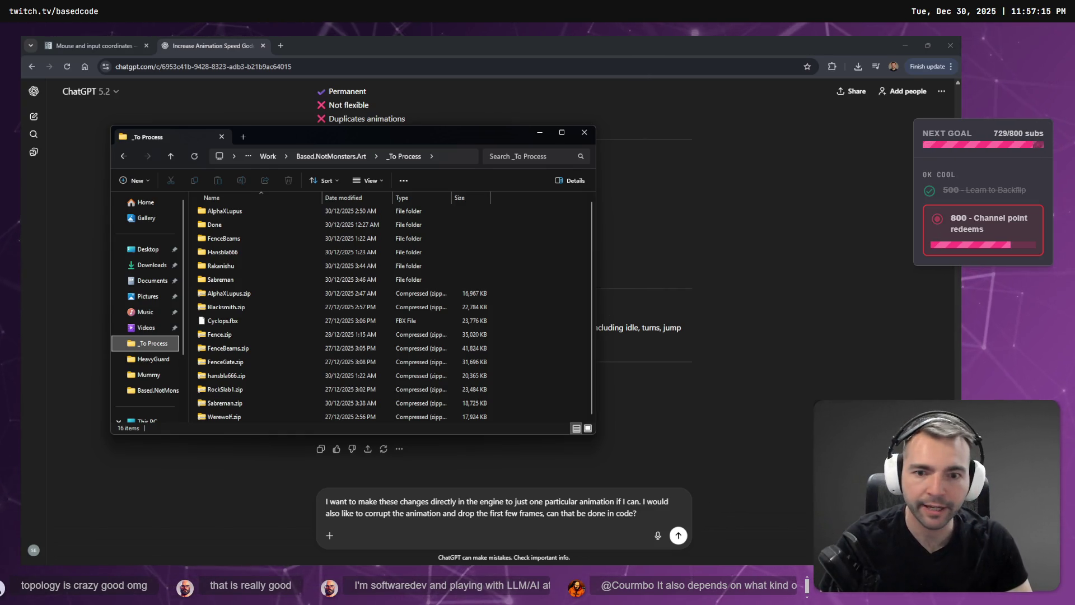
pyautogui.moveTo(1074, 274); pyautogui.dragTo(549, 280)
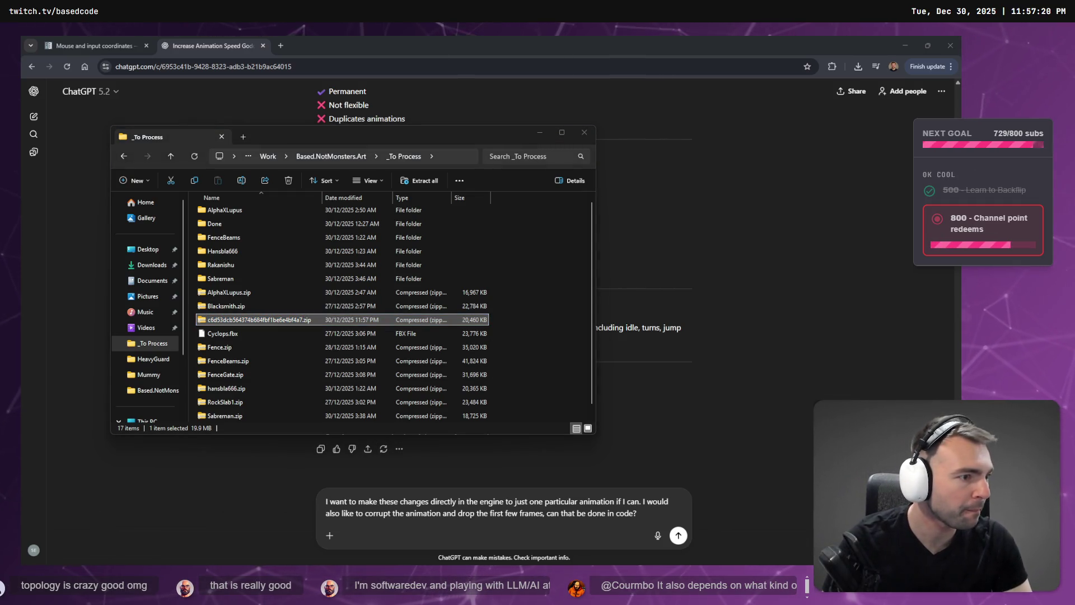
# Step: Rename the zip to the #20 Templar Knight requester's username followed by _1
pyautogui.scroll(5, 485, 169)
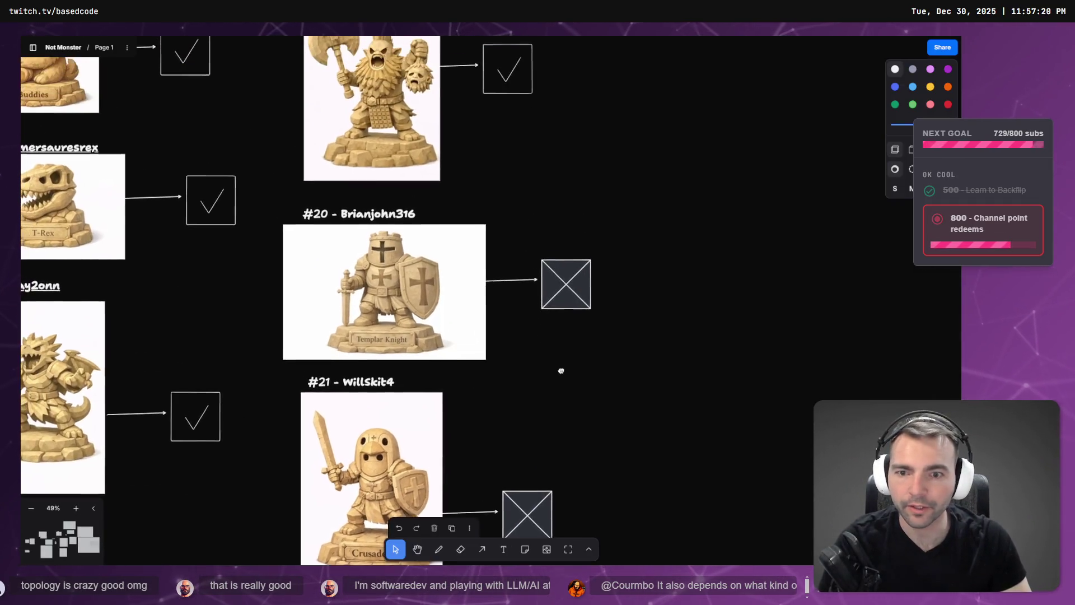
pyautogui.click(330, 216)
pyautogui.doubleClick(348, 215)
pyautogui.click(348, 214)
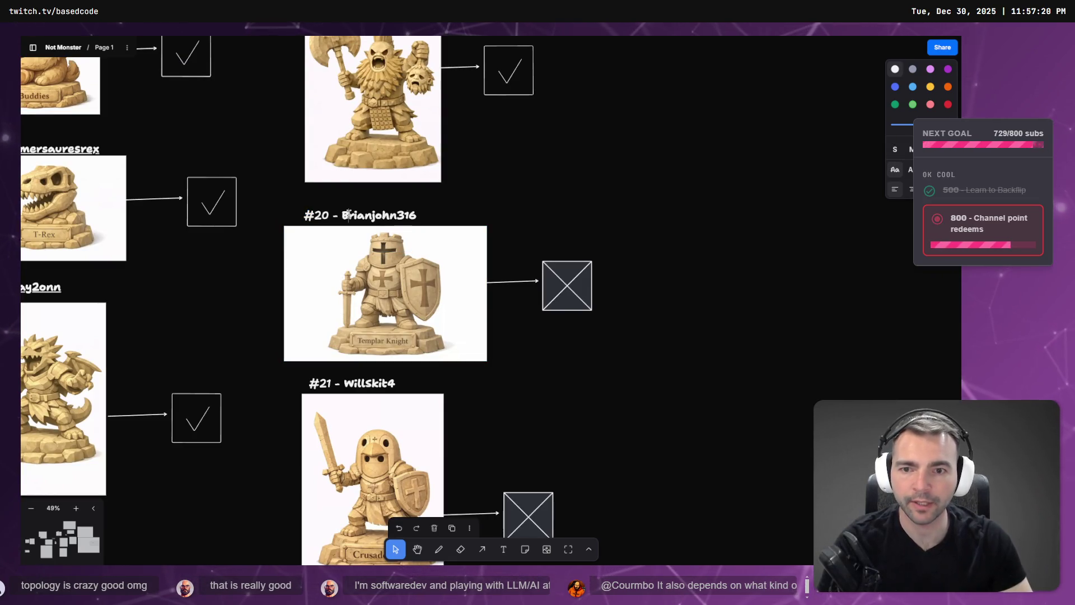
pyautogui.doubleClick(379, 215)
pyautogui.hotkey('ctrl', 'c')
pyautogui.hotkey('alt', 'Tab')
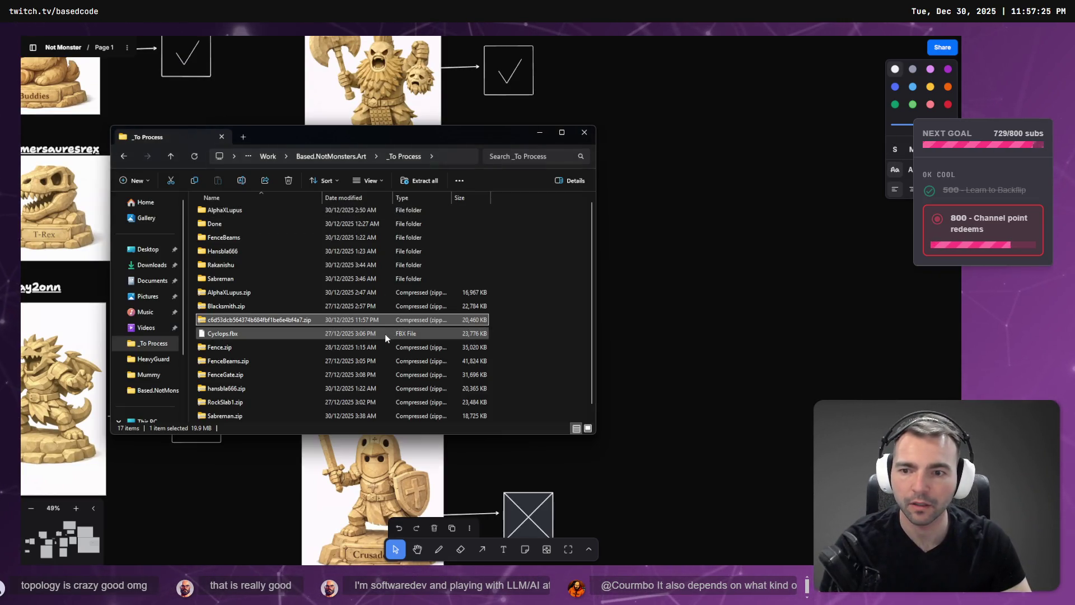
pyautogui.press('F2')
pyautogui.hotkey('ctrl', 'v')
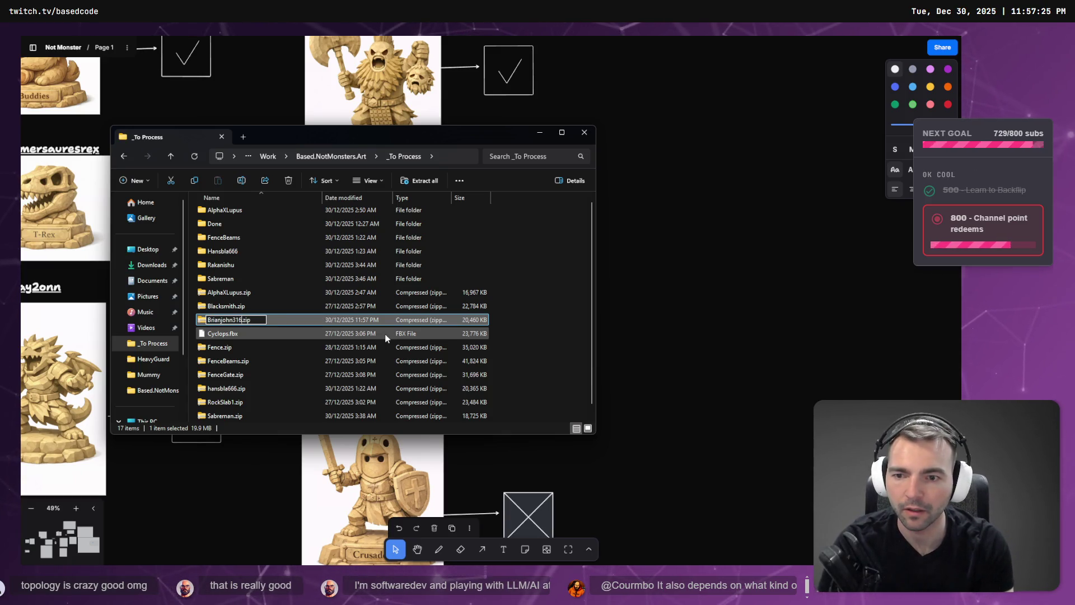
pyautogui.write('_1')
pyautogui.press('Return')
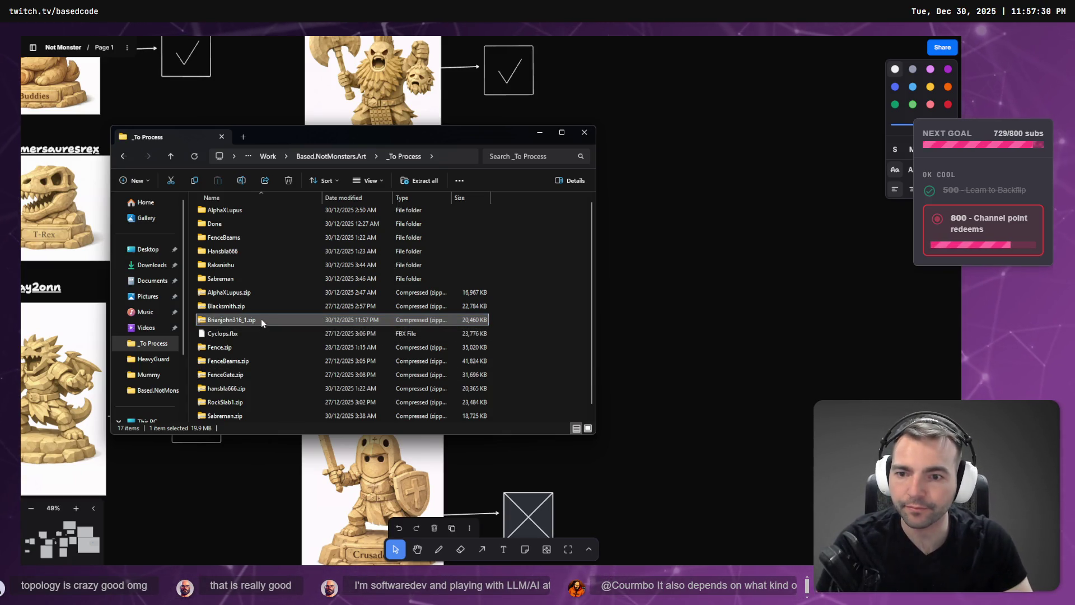
pyautogui.rightClick(261, 318)
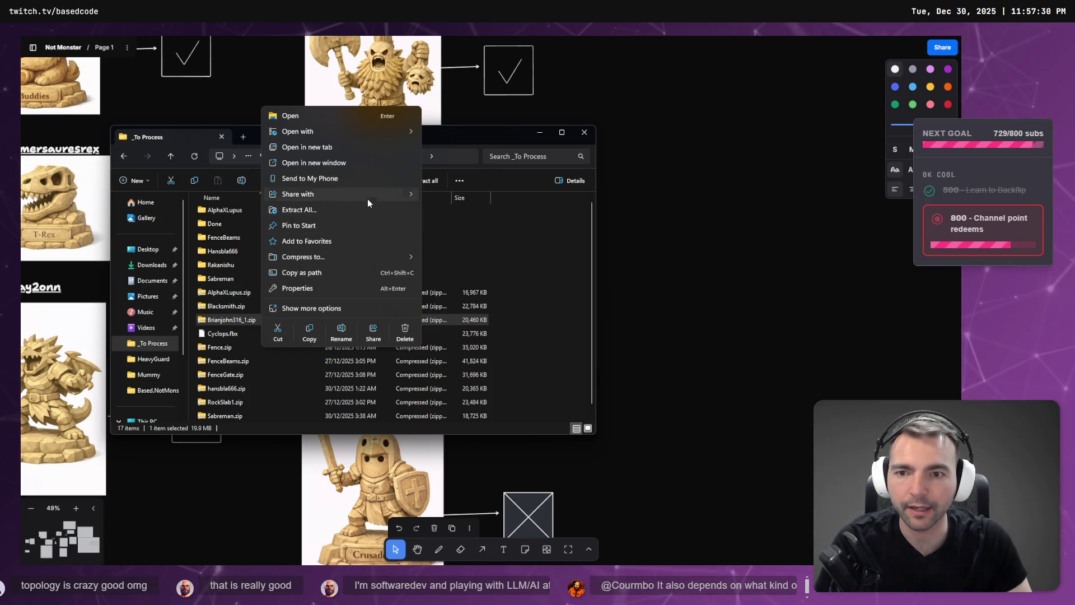
# Step: Extract the zip and rename its .obj model to the extracted folder's name
pyautogui.click(314, 209)
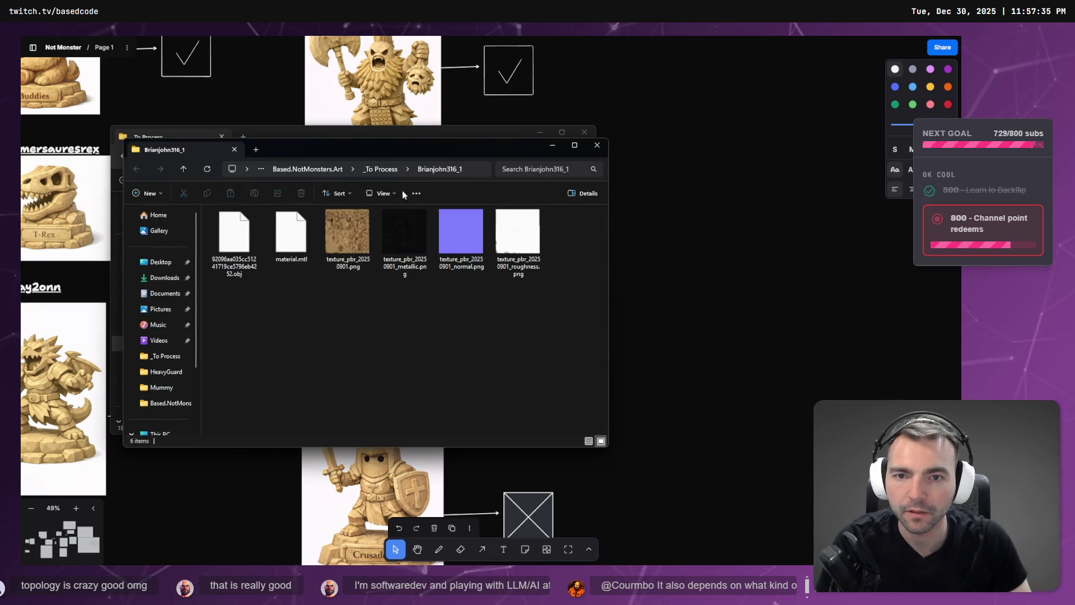
pyautogui.click(234, 235)
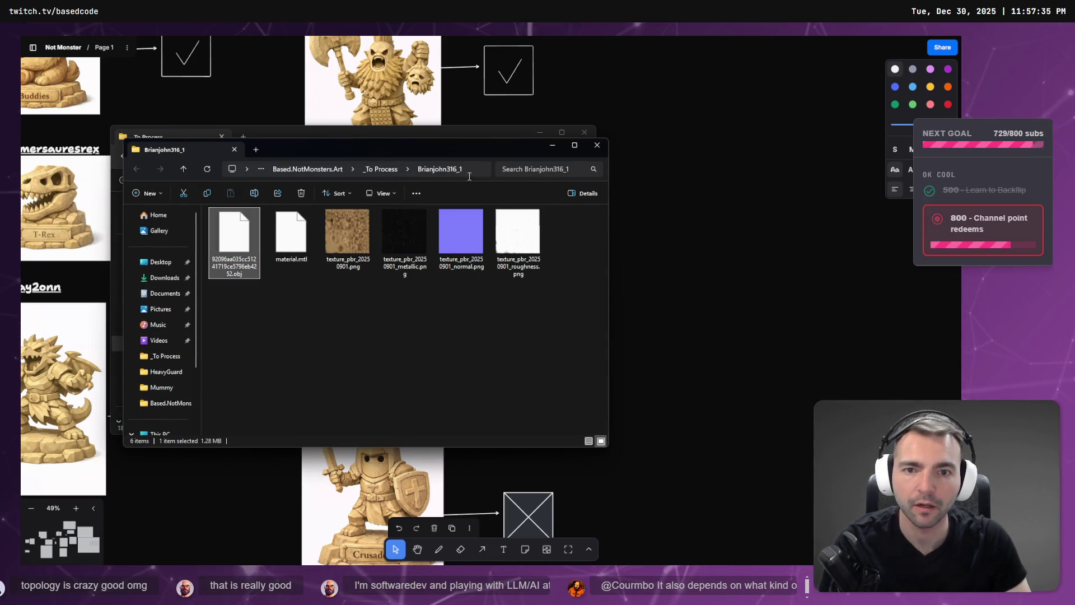
pyautogui.click(469, 177)
pyautogui.doubleClick(477, 176)
pyautogui.hotkey('ctrl', 'c')
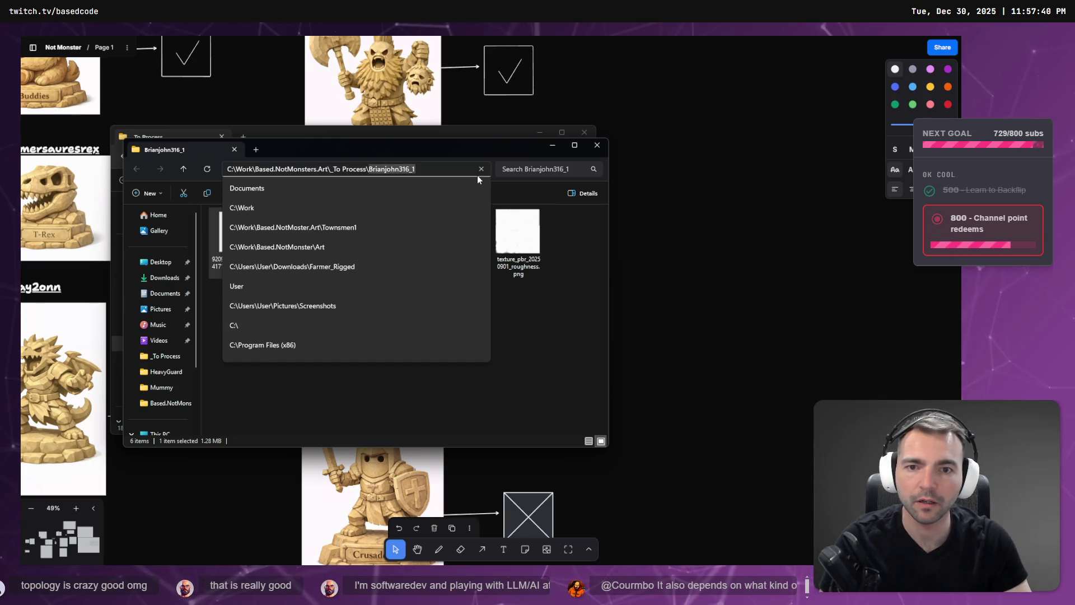
pyautogui.press('Escape')
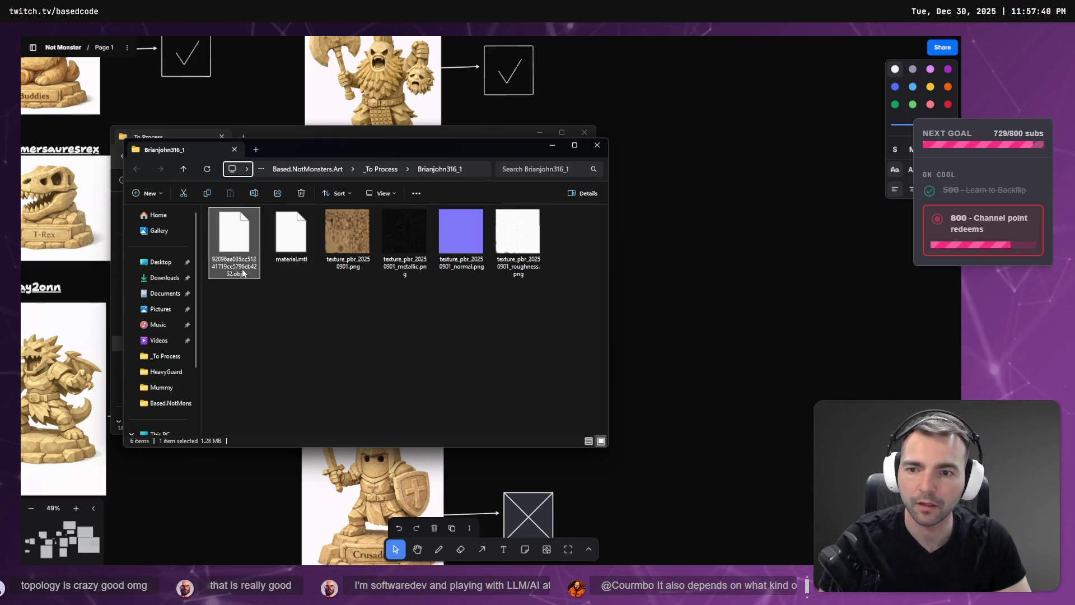
pyautogui.press('F1')
pyautogui.hotkey('alt', 'F4')
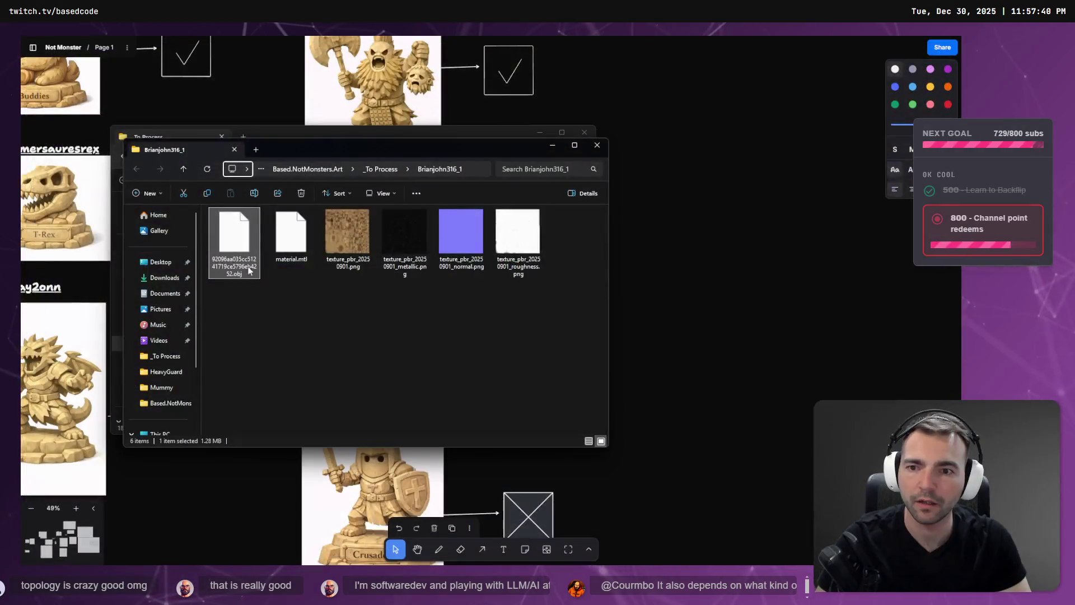
pyautogui.press('F2')
pyautogui.hotkey('ctrl', 'v')
pyautogui.press('Return')
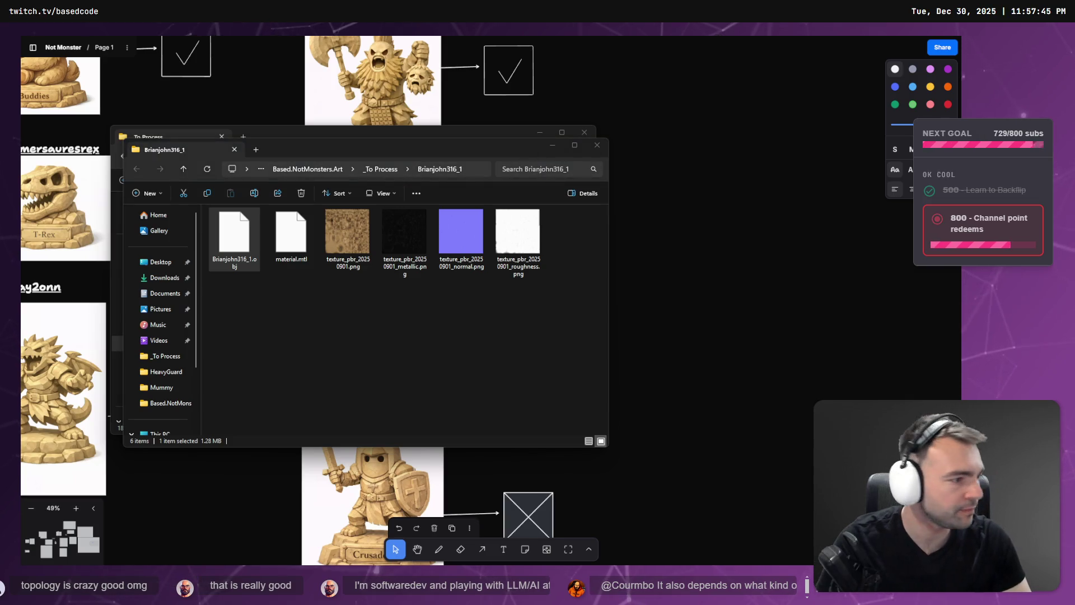
pyautogui.hotkey('alt', 'Tab')
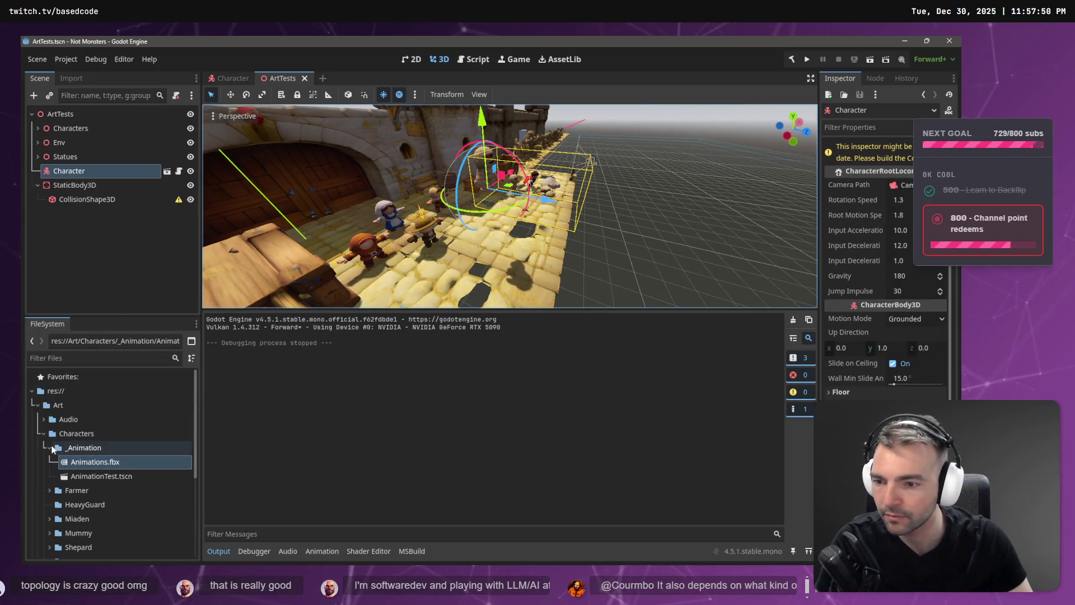
# Step: Import the extracted statue folder into Environment > Statues in the FileSystem dock
pyautogui.click(49, 447)
pyautogui.click(44, 433)
pyautogui.click(45, 448)
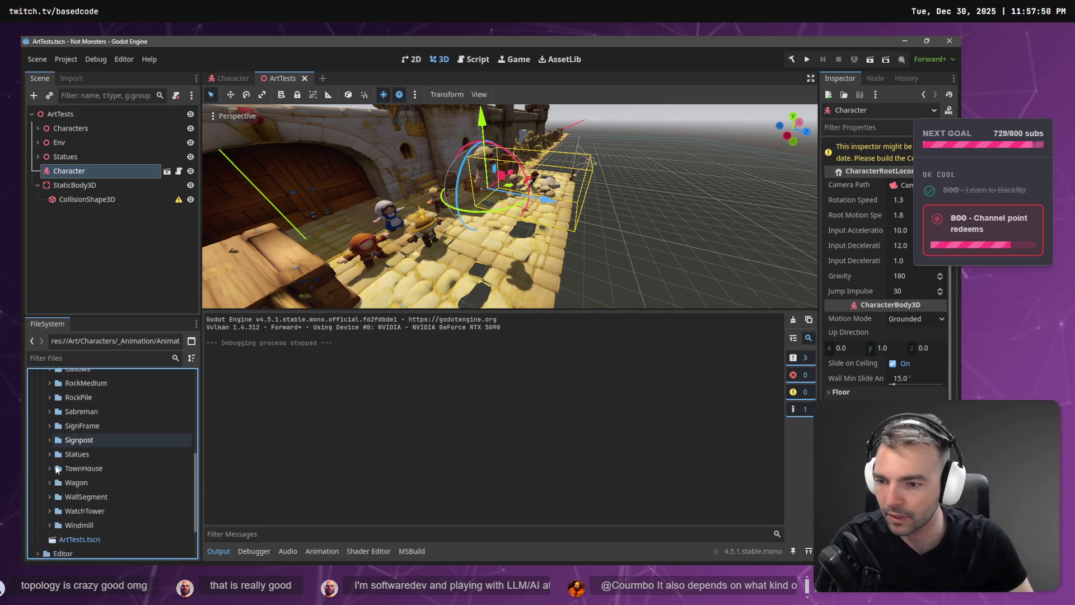
pyautogui.scroll(-5, 49, 455)
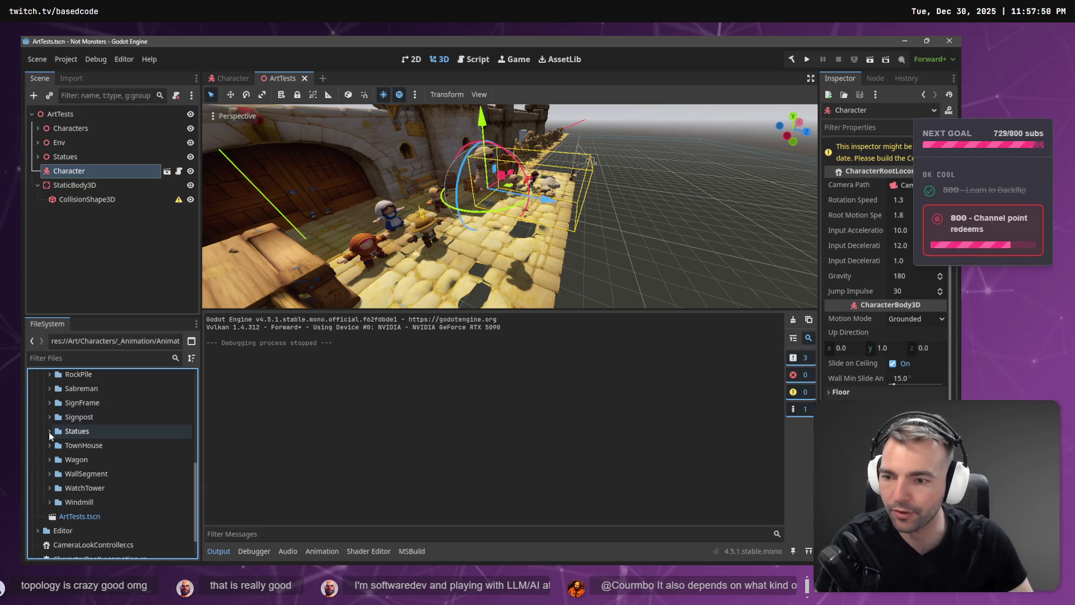
pyautogui.click(49, 432)
pyautogui.hotkey('alt', 'Tab')
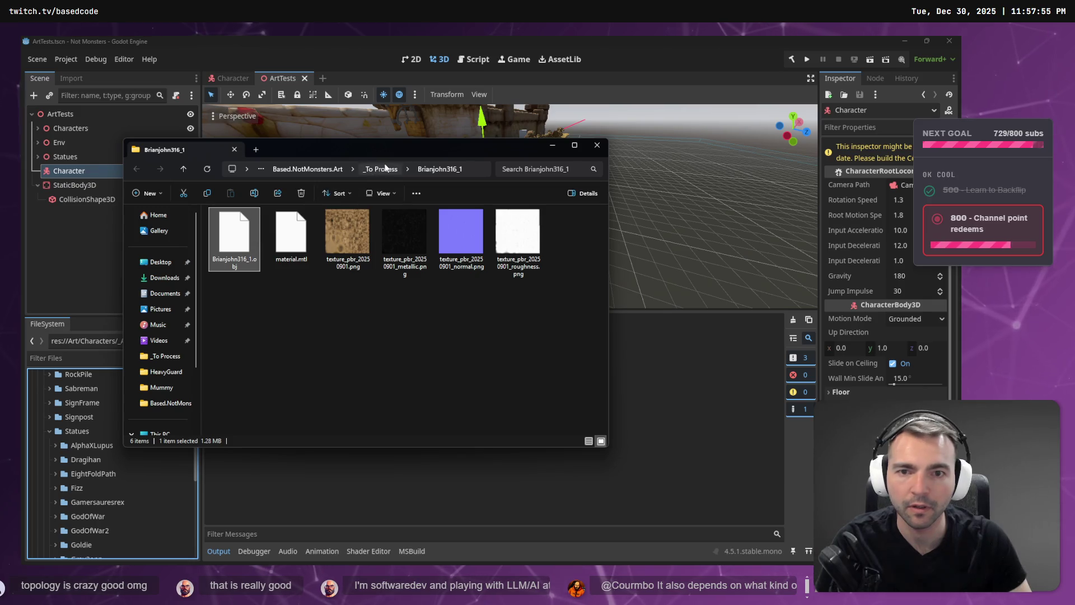
pyautogui.hotkey('alt', 'Up')
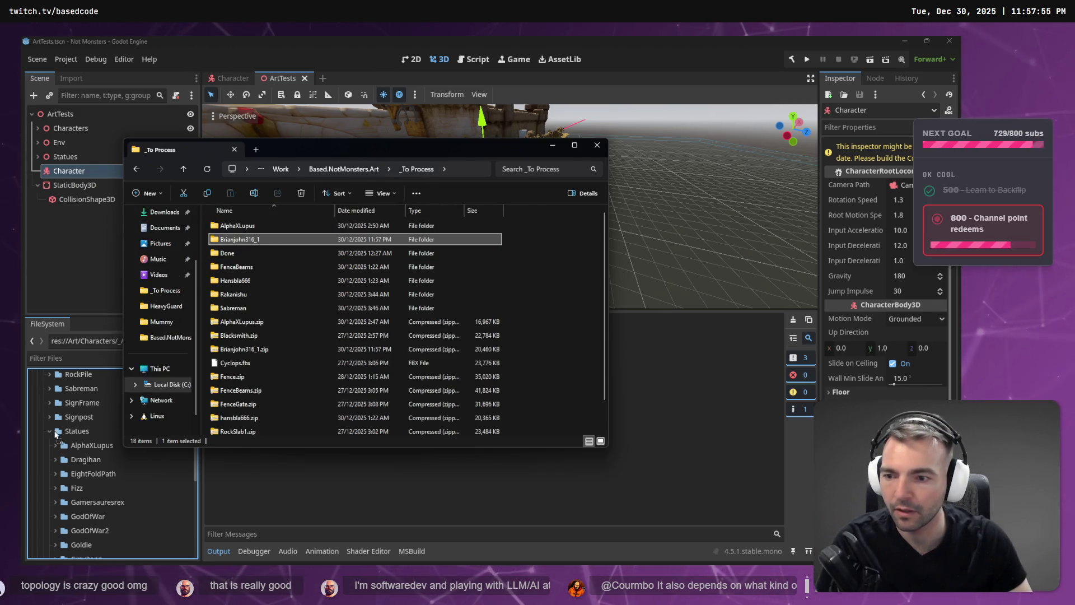
pyautogui.click(619, 37)
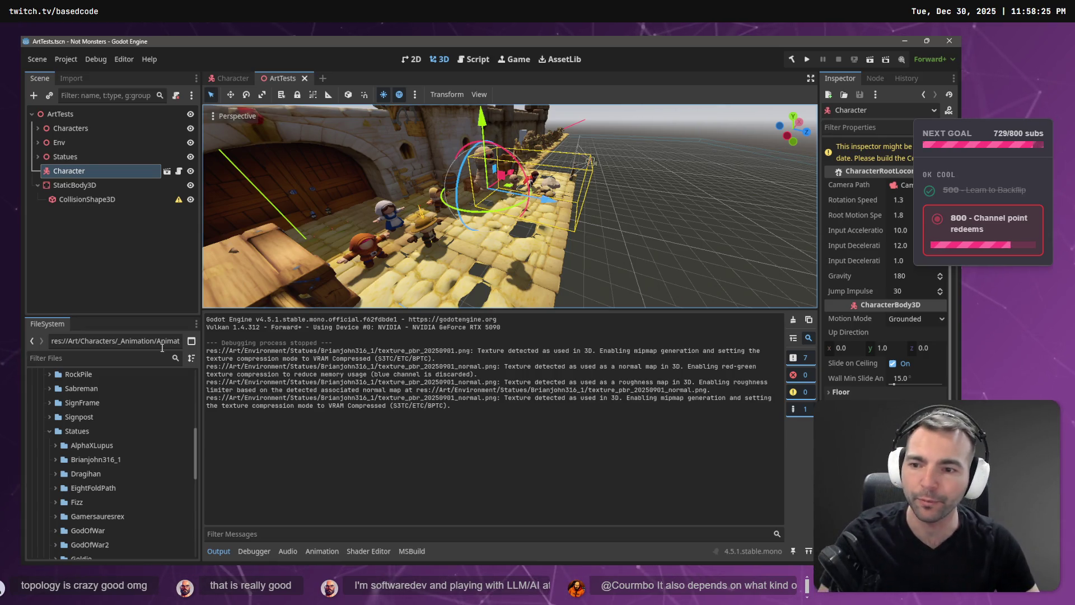
pyautogui.scroll(-2, 128, 432)
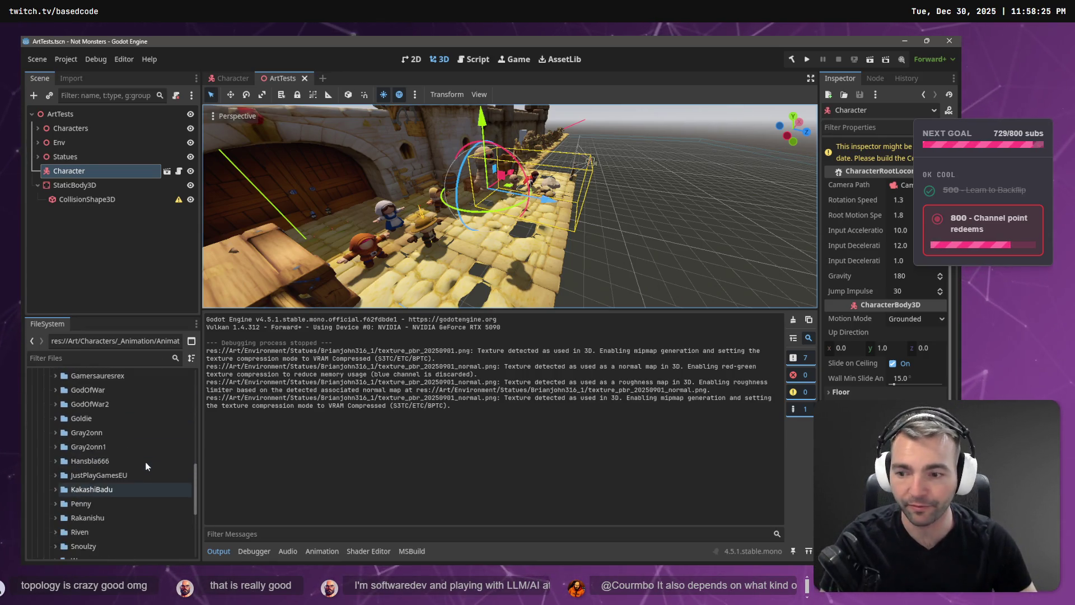
pyautogui.click(55, 435)
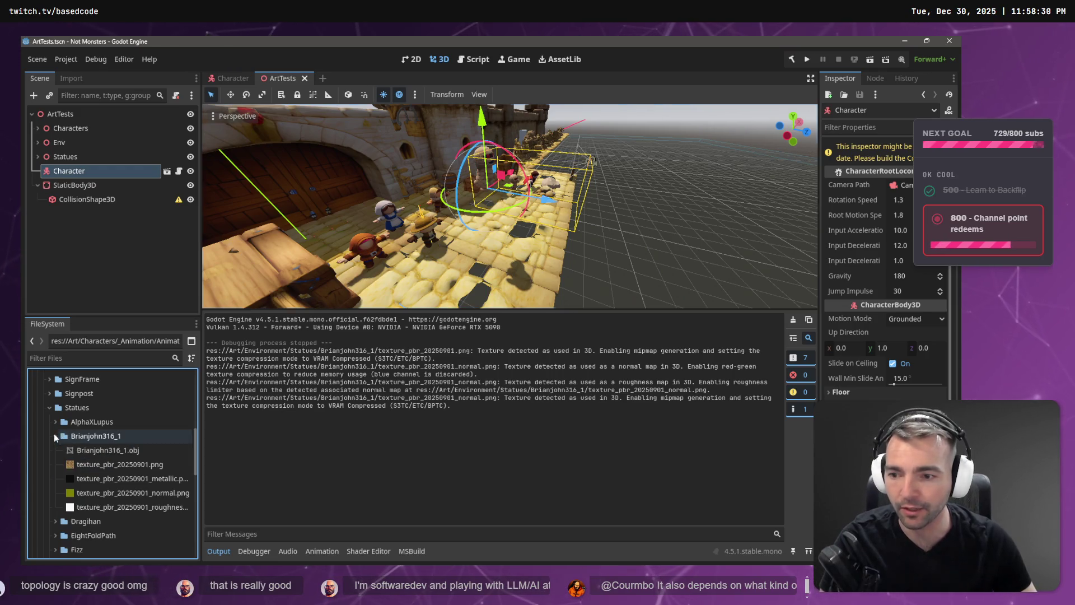
# Step: Drop the statue model into the ArtTests scene and move it along X and Z near the statue row
pyautogui.moveTo(96, 451)
pyautogui.mouseDown()
pyautogui.moveTo(514, 263)
pyautogui.moveTo(537, 224)
pyautogui.moveTo(465, 267)
pyautogui.mouseUp()
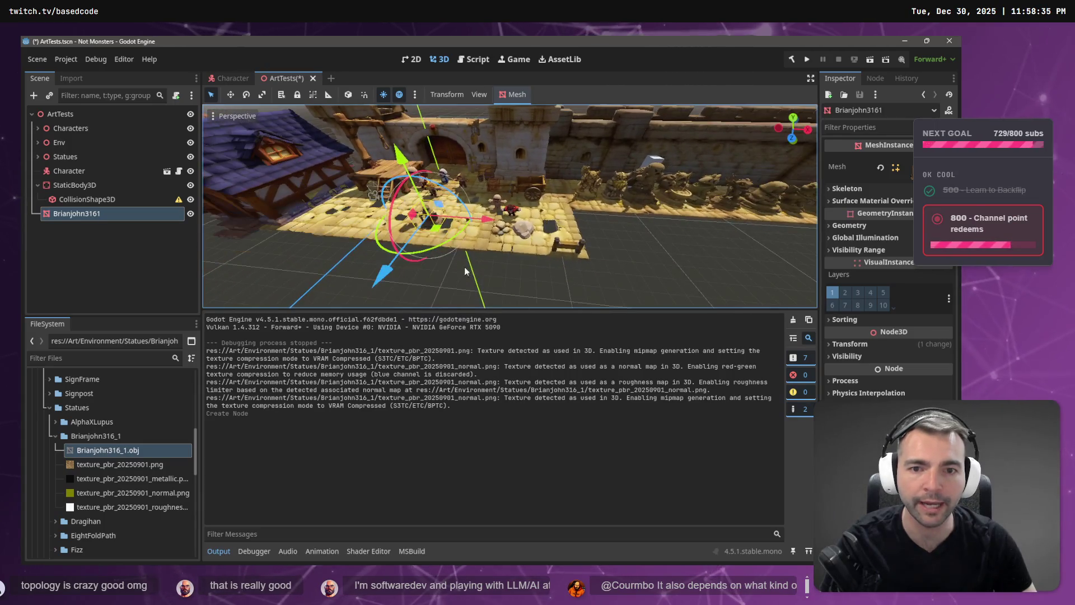
pyautogui.moveTo(488, 227)
pyautogui.mouseDown()
pyautogui.moveTo(759, 223)
pyautogui.moveTo(515, 206)
pyautogui.moveTo(721, 223)
pyautogui.mouseUp()
pyautogui.press('f')
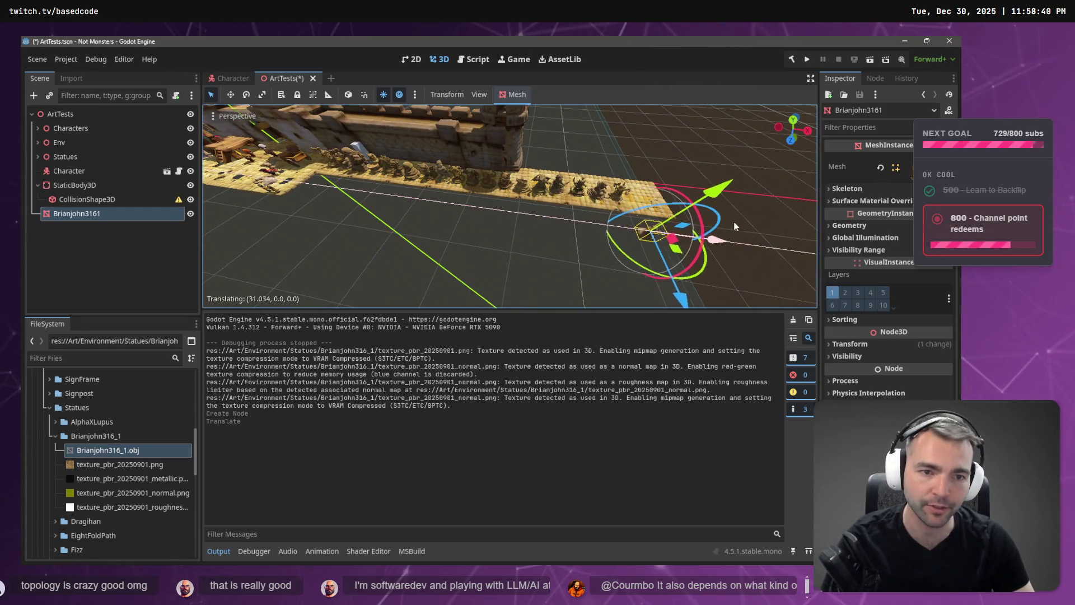
pyautogui.moveTo(684, 301)
pyautogui.mouseDown()
pyautogui.moveTo(701, 210)
pyautogui.moveTo(739, 213)
pyautogui.mouseUp()
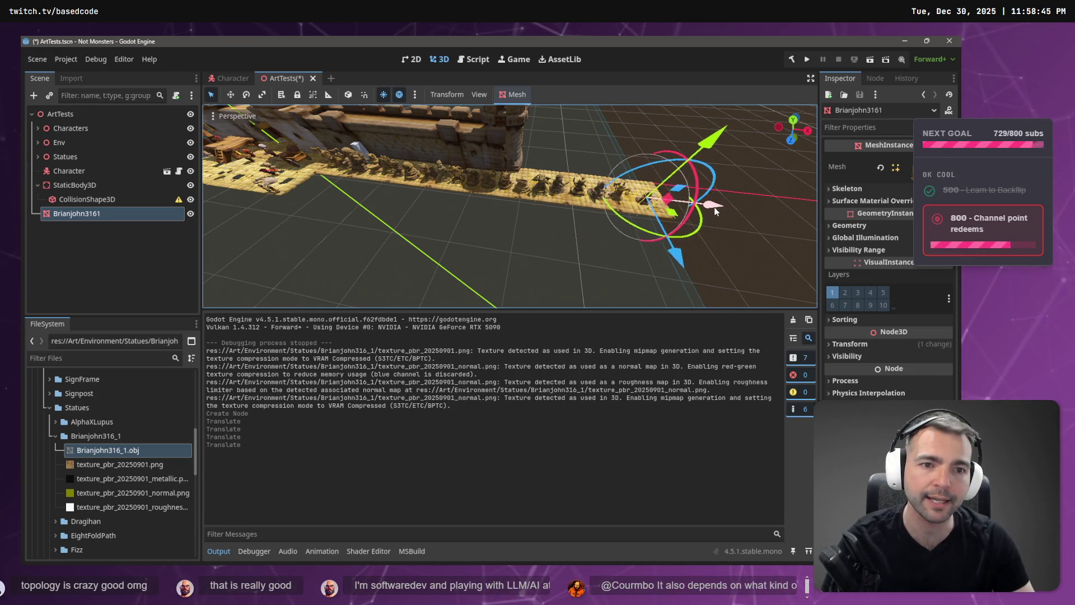
pyautogui.press('f')
pyautogui.press('w')
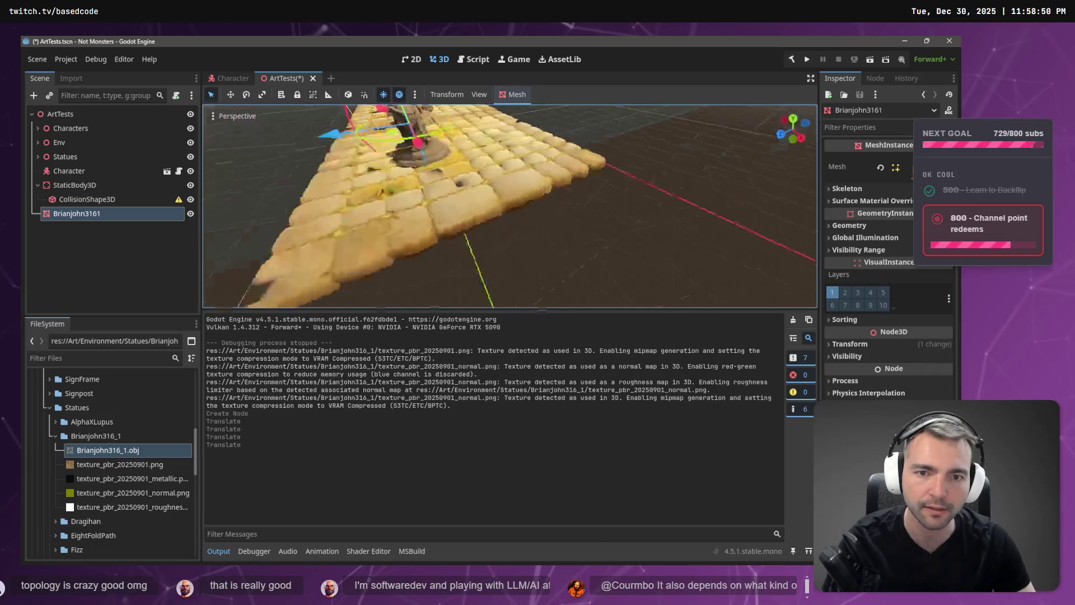
pyautogui.press('s')
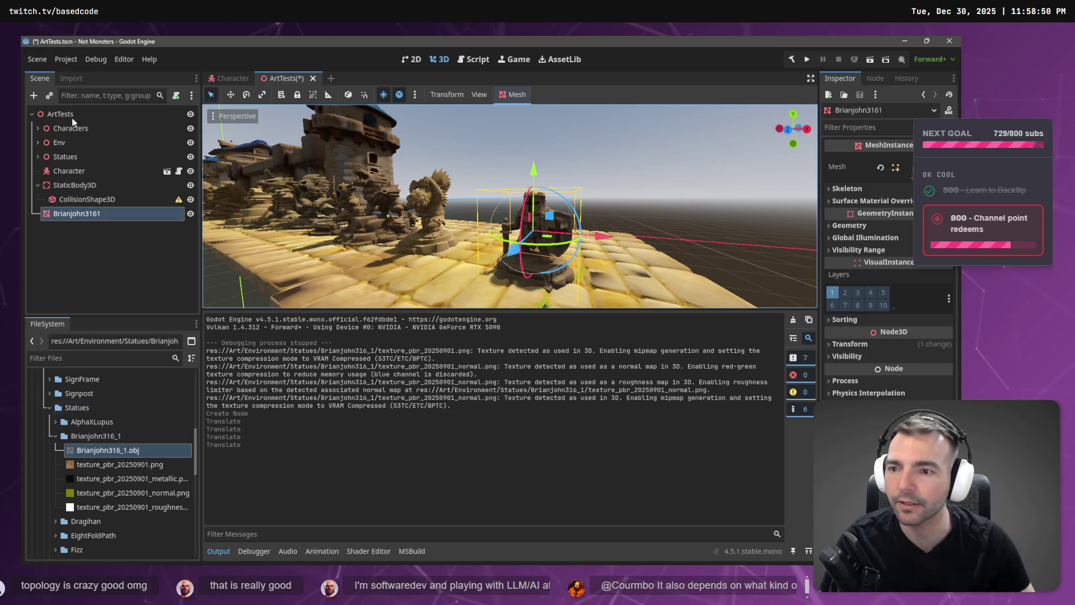
pyautogui.click(71, 79)
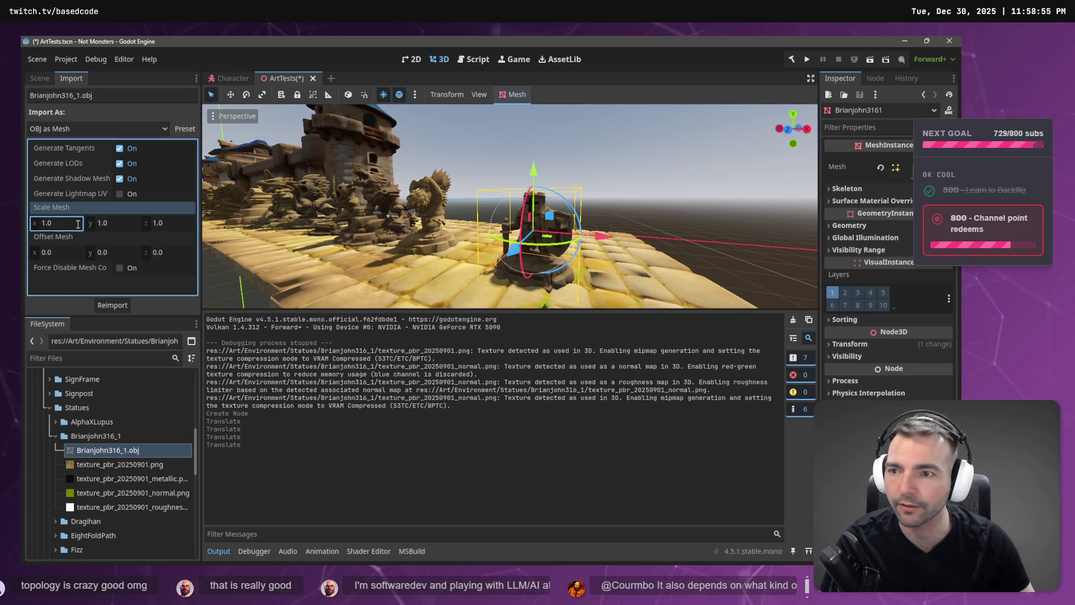
# Step: Set the OBJ's Scale Mesh x, y and z to 1.5 and reimport it
pyautogui.write('5')
pyautogui.press('Tab')
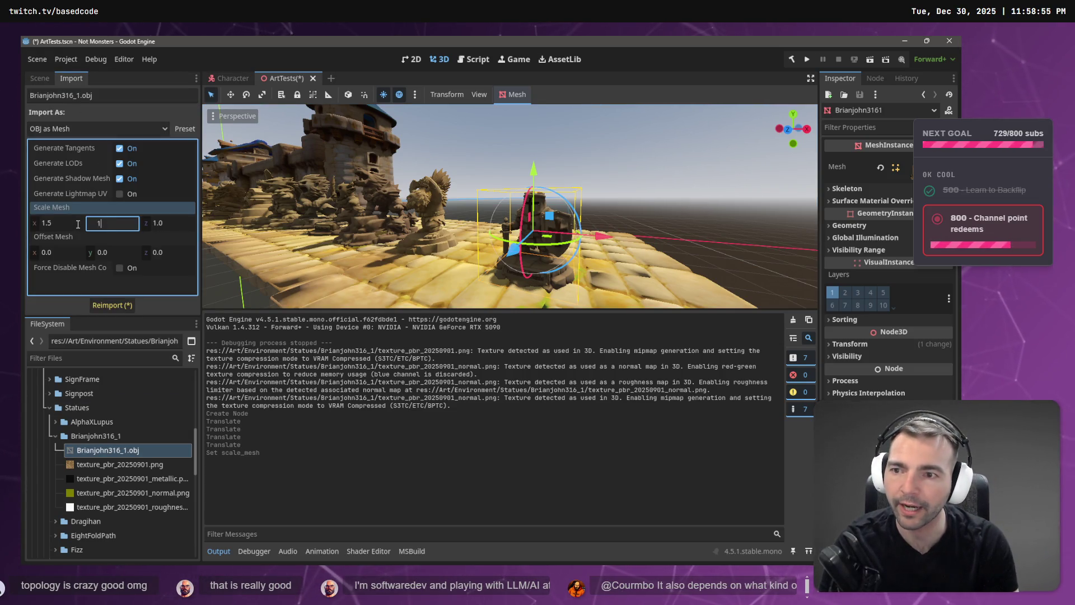
pyautogui.write('.5')
pyautogui.press('Tab')
pyautogui.press('Return')
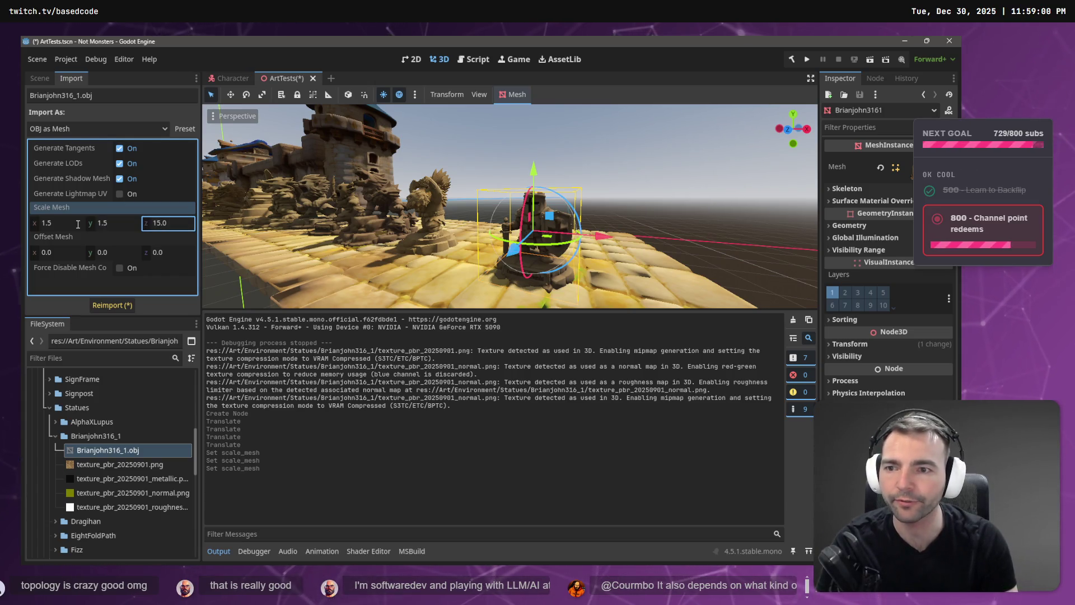
pyautogui.hotkey('ctrl', 'a')
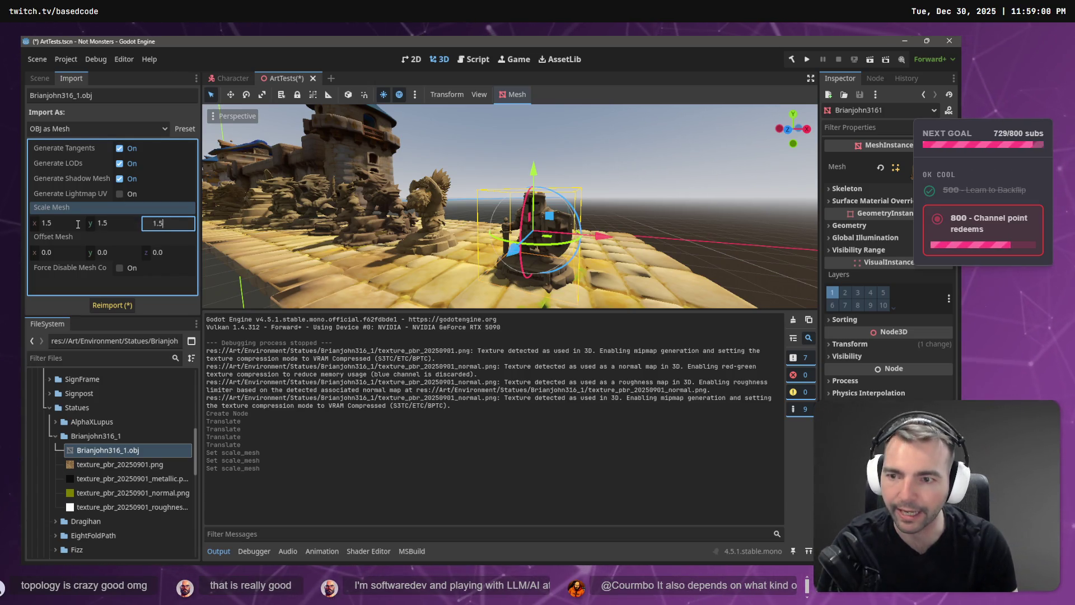
pyautogui.press('Return')
pyautogui.click(109, 304)
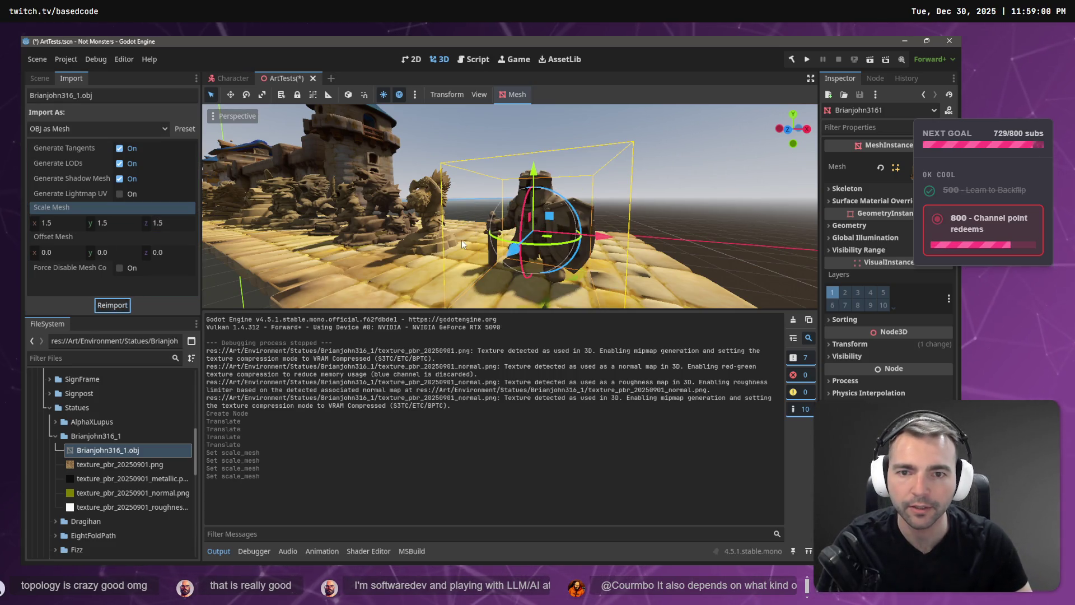
# Step: Lift the statue onto the floor and slide it along Z and X into the statue row
pyautogui.moveTo(533, 179); pyautogui.dragTo(532, 140)
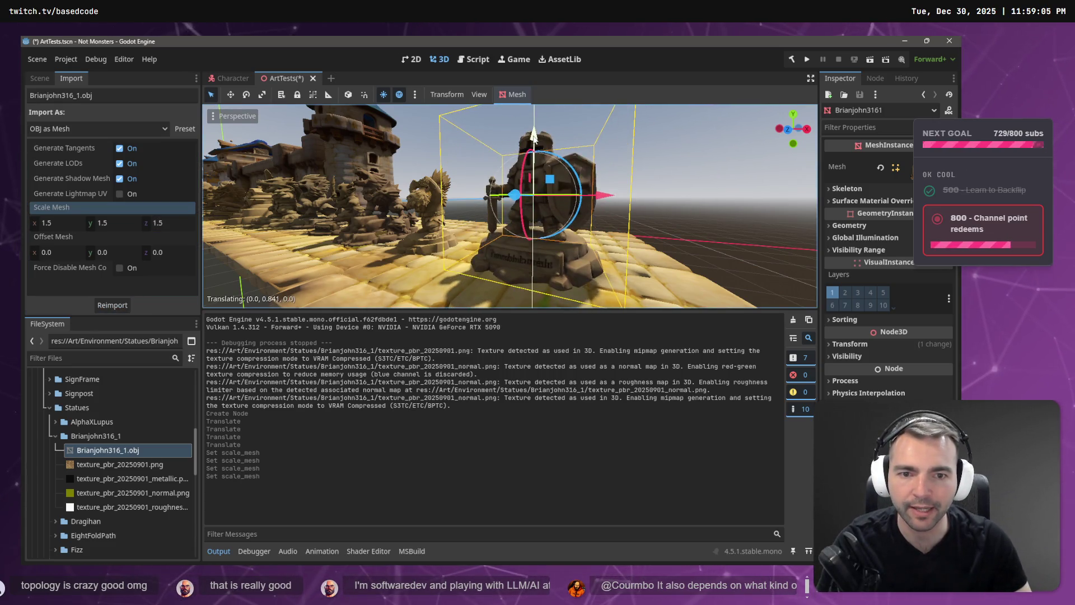
pyautogui.moveTo(504, 185); pyautogui.dragTo(502, 179)
pyautogui.click(611, 242)
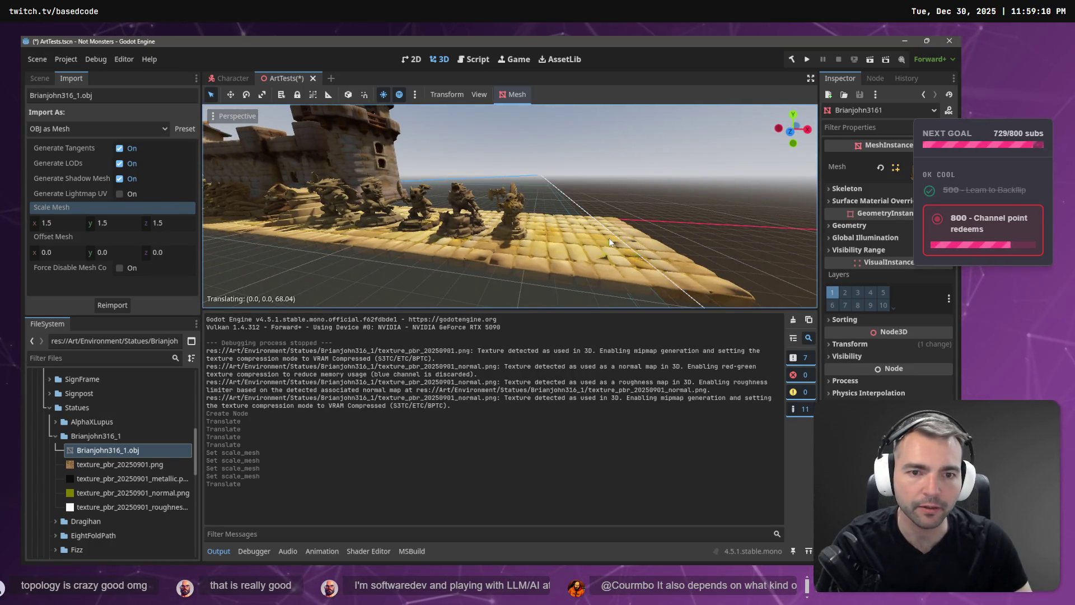
pyautogui.hotkey('ctrl', 'z')
pyautogui.moveTo(623, 247)
pyautogui.mouseDown()
pyautogui.moveTo(600, 237)
pyautogui.moveTo(757, 274)
pyautogui.moveTo(521, 156)
pyautogui.moveTo(582, 187)
pyautogui.moveTo(568, 193)
pyautogui.mouseUp()
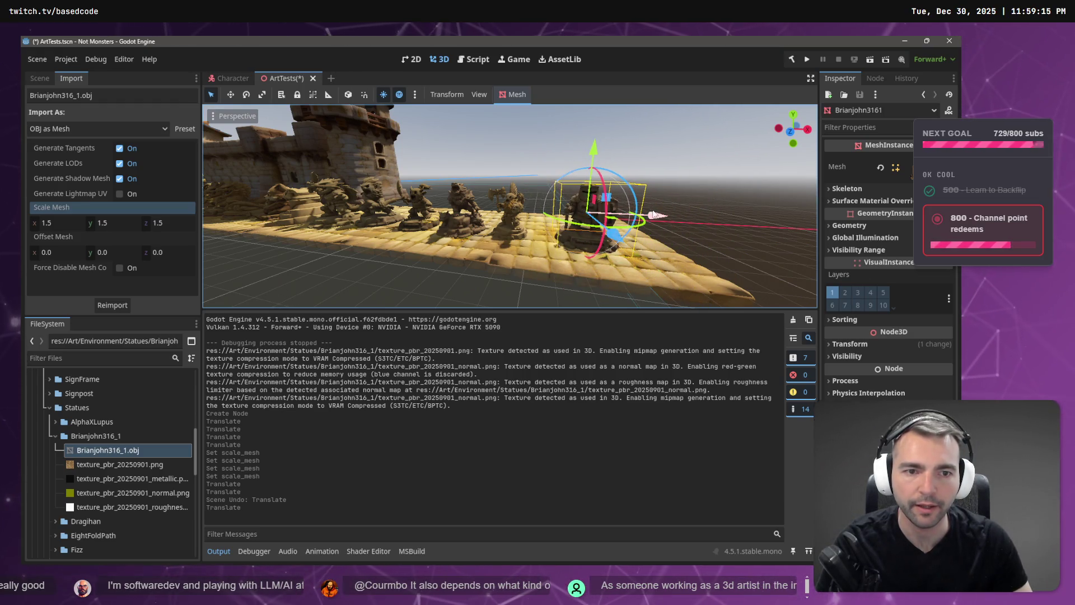
pyautogui.moveTo(649, 212); pyautogui.dragTo(681, 220)
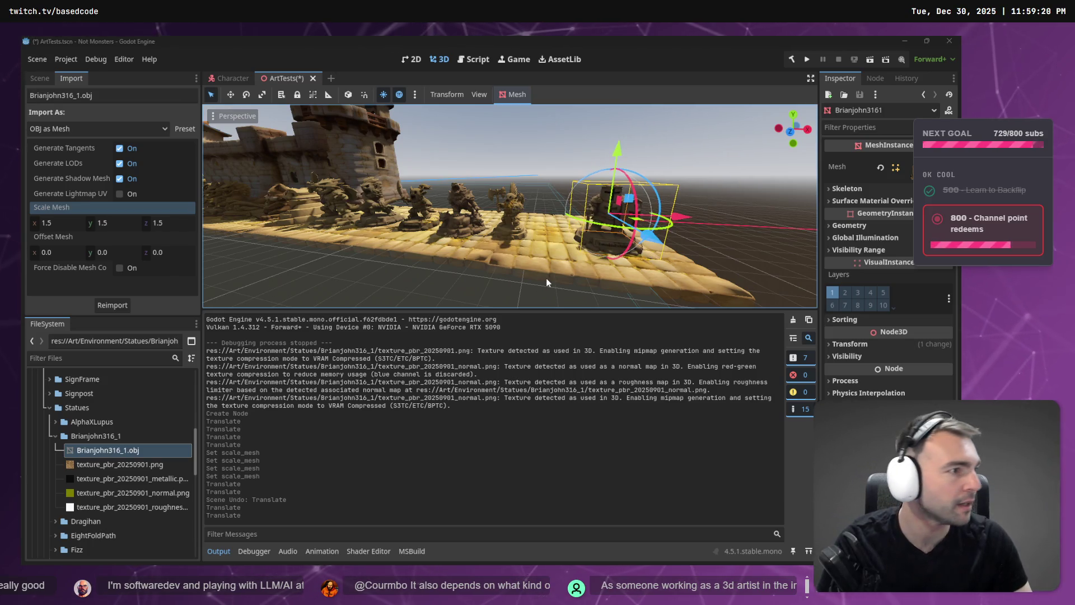
pyautogui.hotkey('alt', 'Tab')
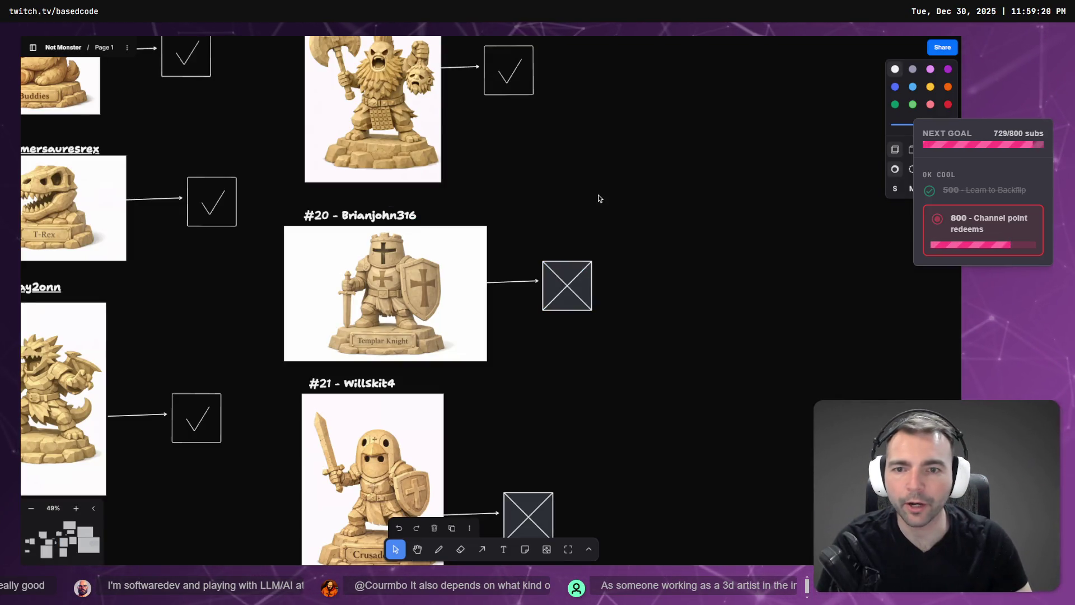
# Step: Replace the X box beside #20 Templar Knight with a pasted checkmark box at the arrow tip
pyautogui.hscroll(-3, 500, 245)
pyautogui.moveTo(602, 98); pyautogui.dragTo(673, 234)
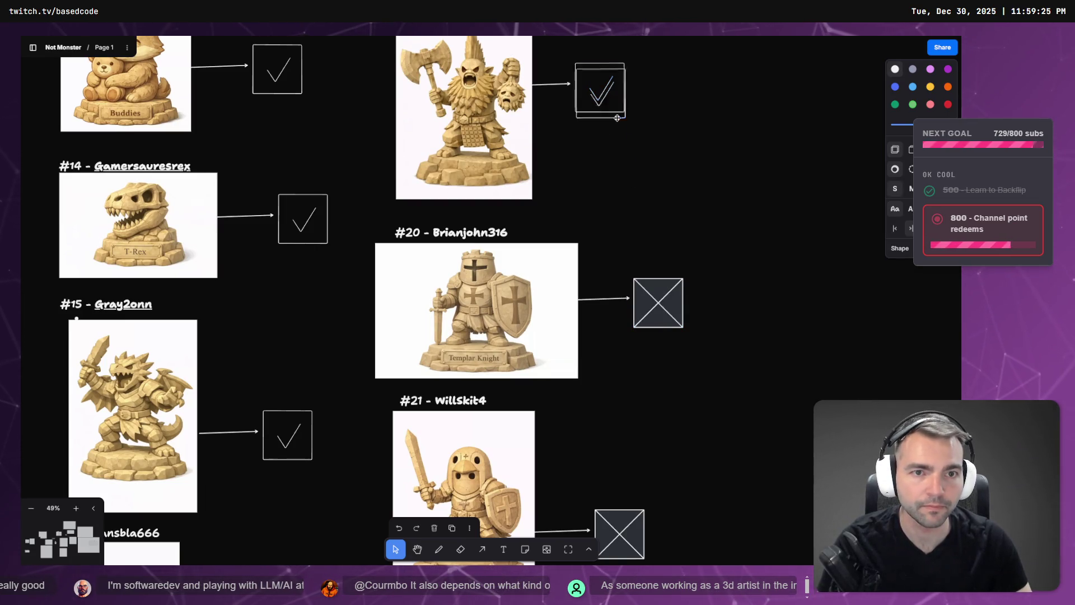
pyautogui.click(659, 302)
pyautogui.press('Delete')
pyautogui.hotkey('ctrl', 'v')
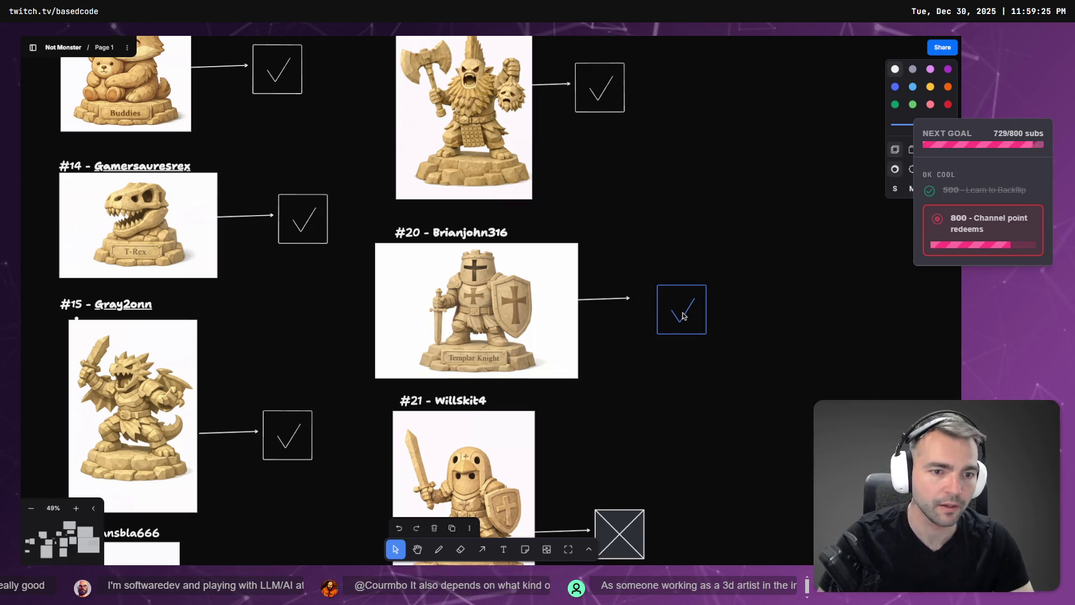
pyautogui.moveTo(684, 316); pyautogui.dragTo(655, 302)
pyautogui.scroll(-5, 478, 465)
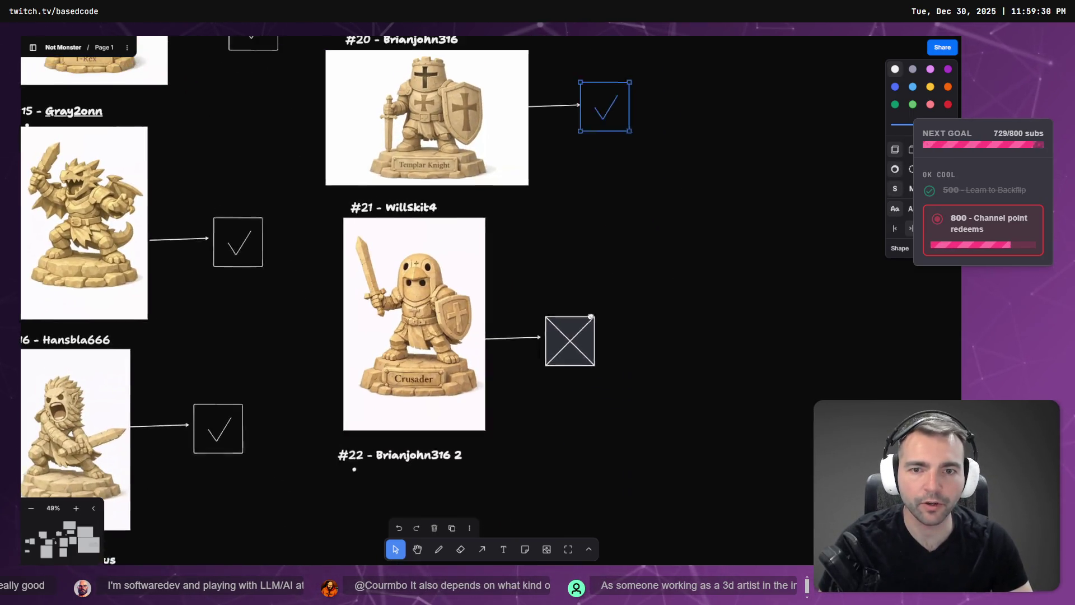
# Step: Back in Godot, shift the statue left along the X axis into the row
pyautogui.hotkey('alt', 'Tab')
pyautogui.hotkey('alt', 'Tab')
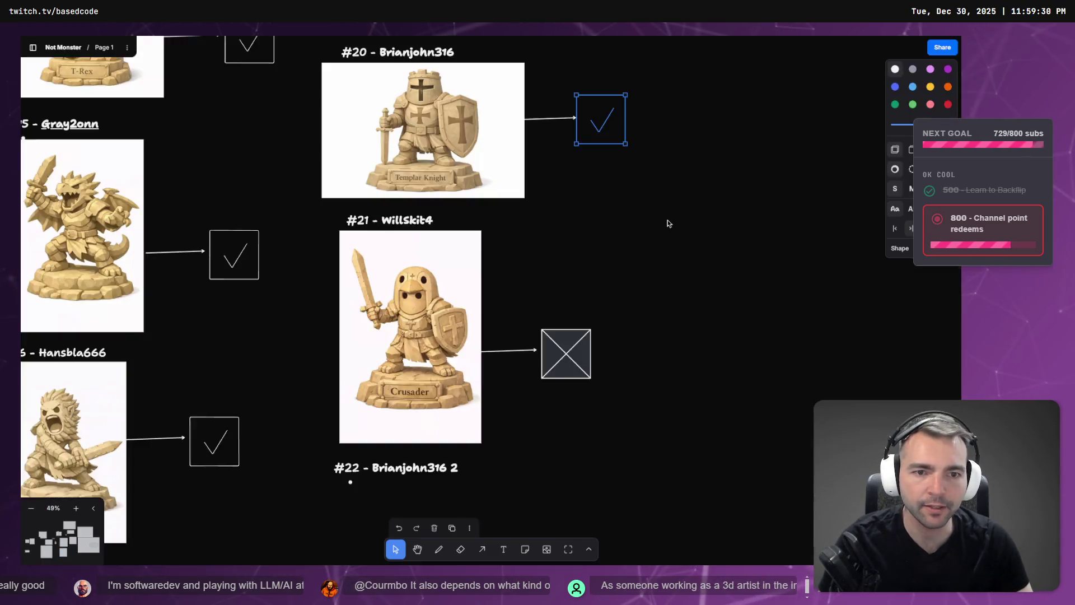
pyautogui.scroll(-3, 577, 220)
pyautogui.moveTo(745, 218)
pyautogui.mouseDown()
pyautogui.moveTo(350, 317)
pyautogui.moveTo(320, 259)
pyautogui.mouseUp()
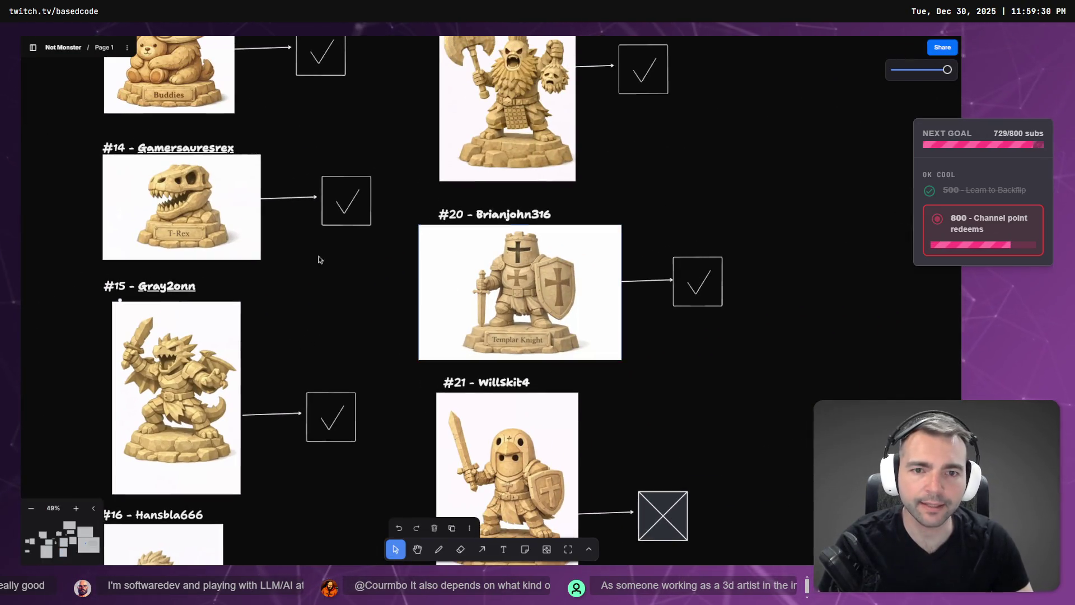
pyautogui.scroll(-5, 626, 156)
pyautogui.hotkey('alt', 'Tab')
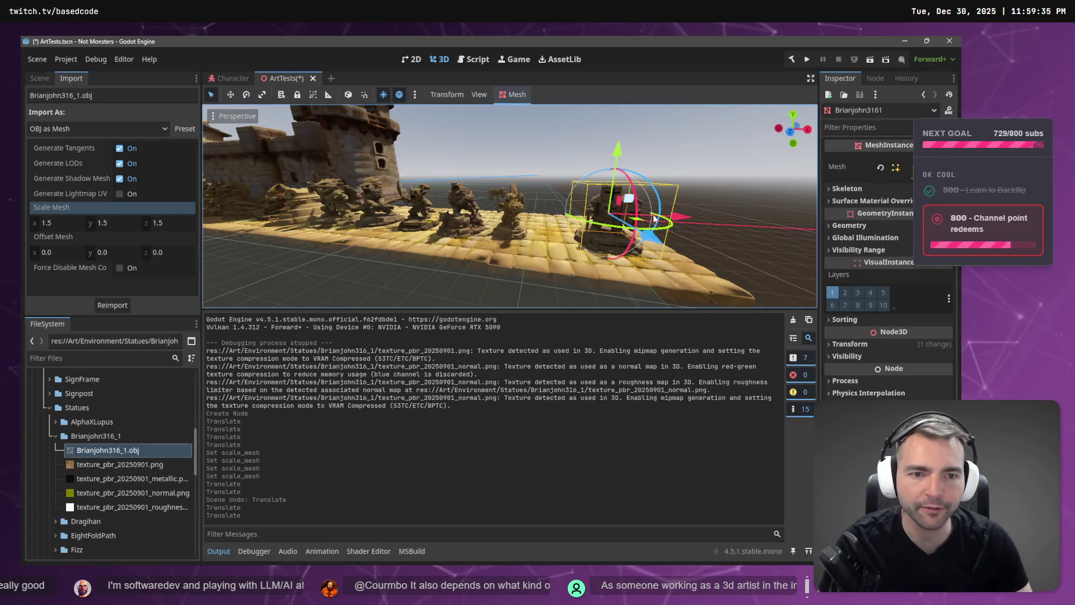
pyautogui.moveTo(682, 219); pyautogui.dragTo(631, 218)
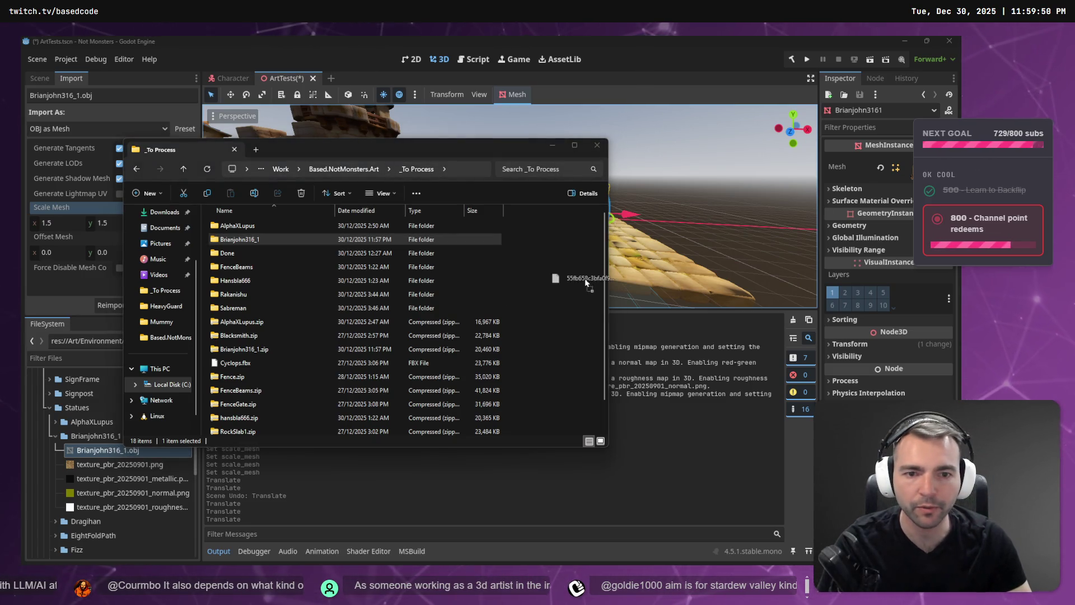
# Step: Drop the generated GLB into _To Process and copy the requester's name from the #21 label
pyautogui.moveTo(563, 274)
pyautogui.mouseDown()
pyautogui.moveTo(542, 268)
pyautogui.moveTo(556, 273)
pyautogui.mouseUp()
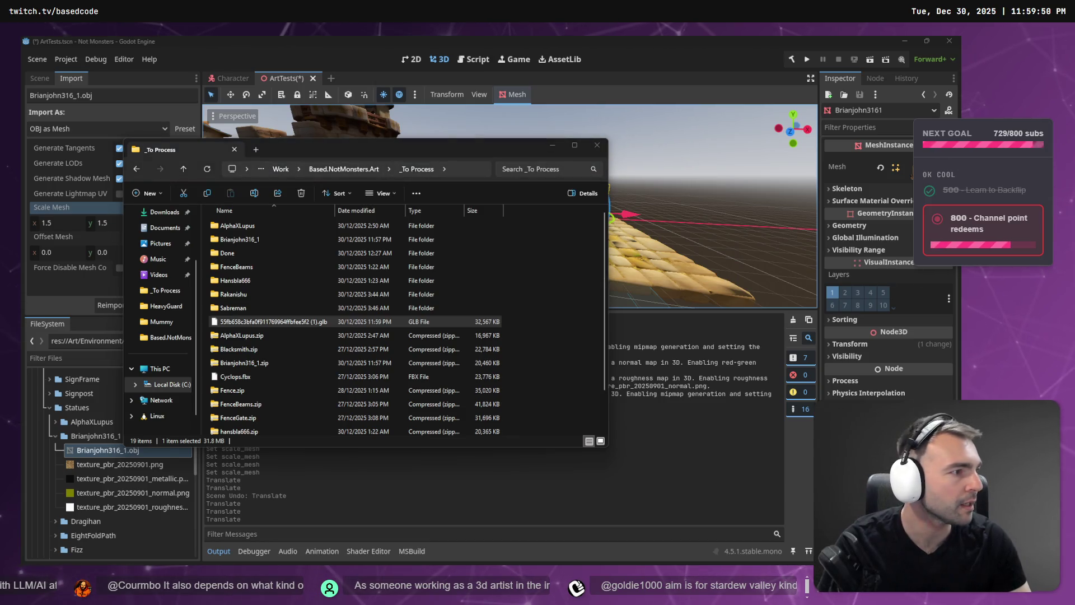
pyautogui.hotkey('alt', 'Tab')
pyautogui.click(445, 261)
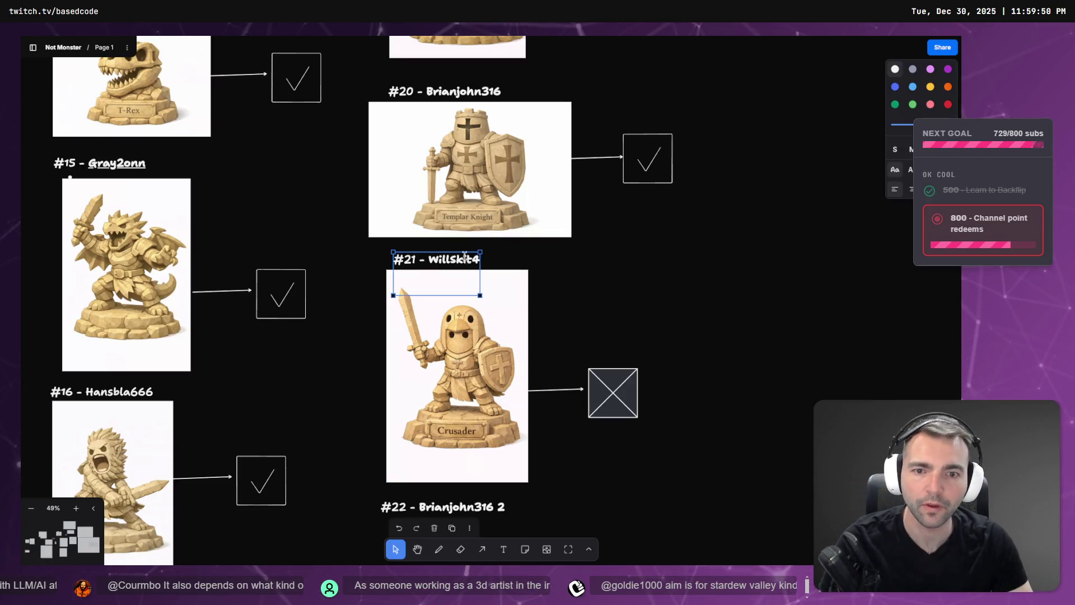
pyautogui.doubleClick(445, 261)
pyautogui.doubleClick(445, 261)
pyautogui.hotkey('alt', 'Tab')
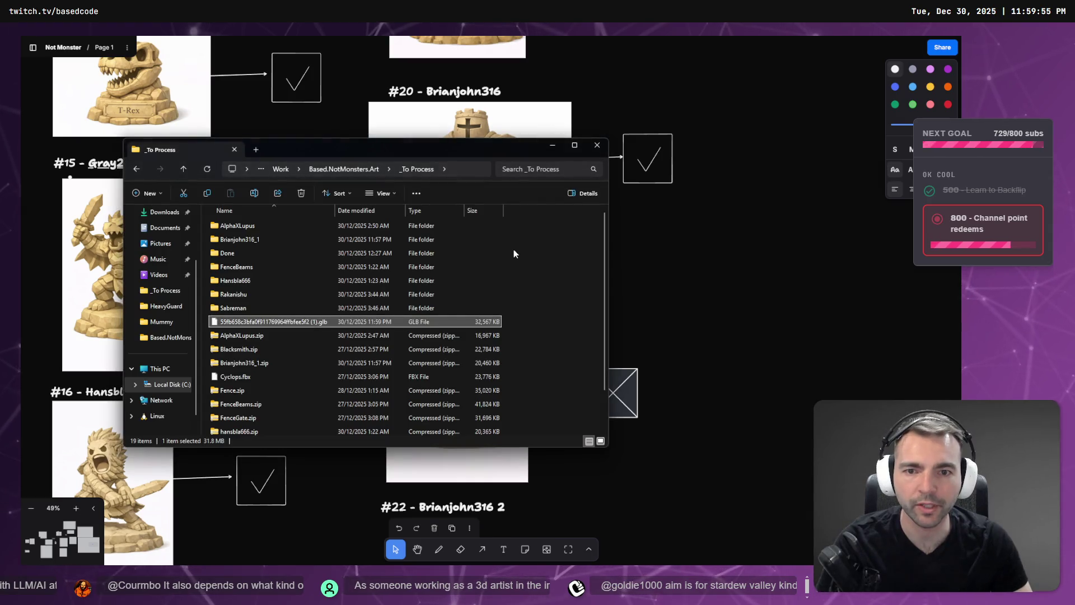
# Step: Rename the model to WillSkit4.glb and move it into a new WillSkit4 folder
pyautogui.press('F2')
pyautogui.write('WillSkit4')
pyautogui.press('Return')
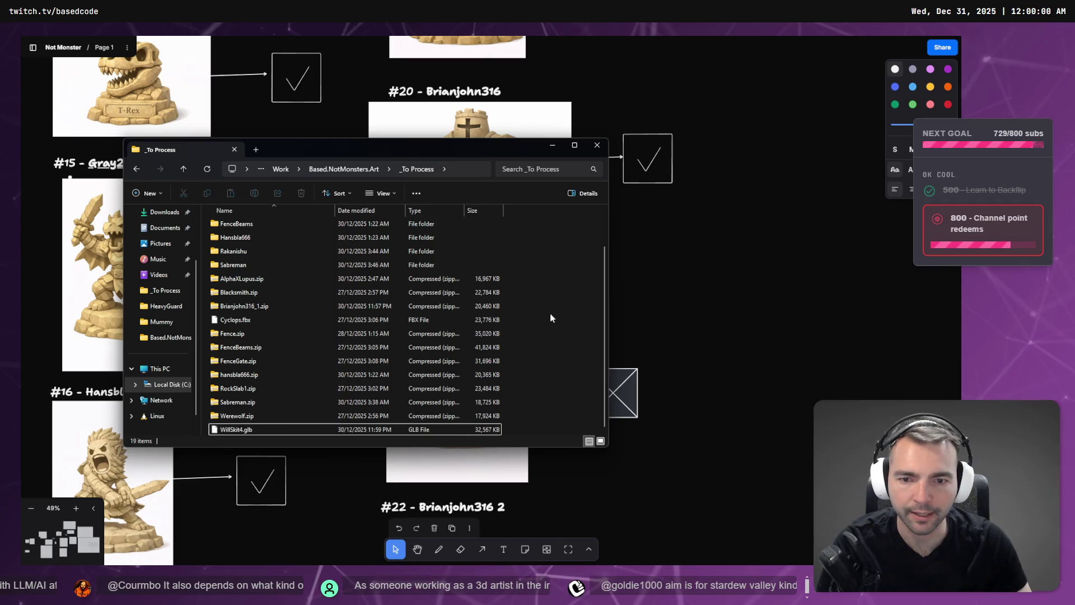
pyautogui.hotkey('ctrl', 'shift', 'n')
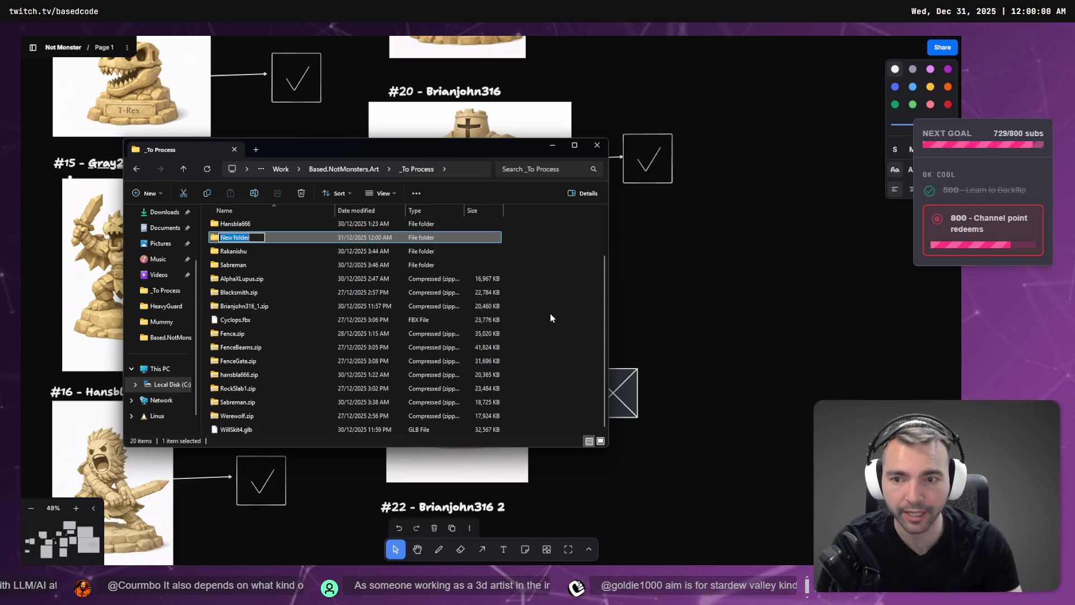
pyautogui.write('WillSkit4')
pyautogui.press('Return')
pyautogui.click(260, 430)
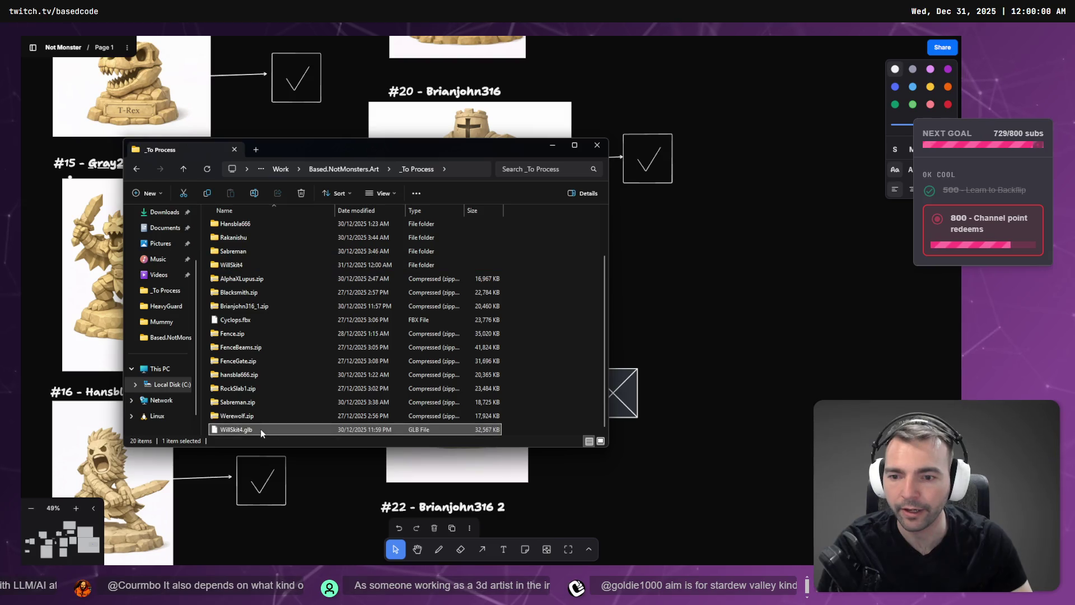
pyautogui.moveTo(260, 429)
pyautogui.mouseDown()
pyautogui.moveTo(271, 252)
pyautogui.moveTo(259, 216)
pyautogui.moveTo(368, 247)
pyautogui.moveTo(301, 278)
pyautogui.mouseUp()
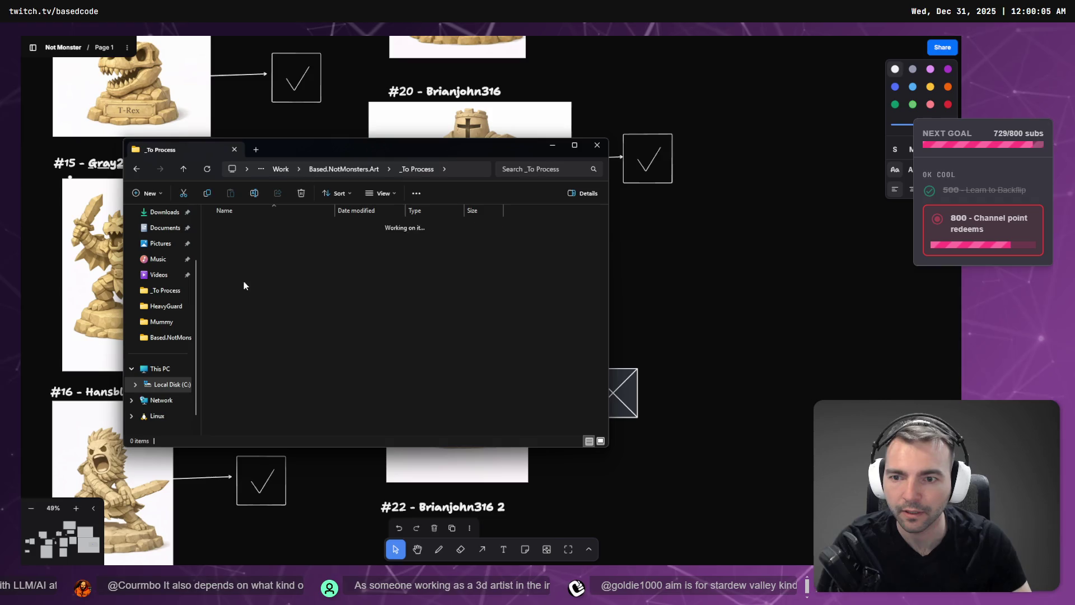
# Step: Drag WillSkit4.glb out toward Godot and start copying the AlphaXLupus archive
pyautogui.click(273, 225)
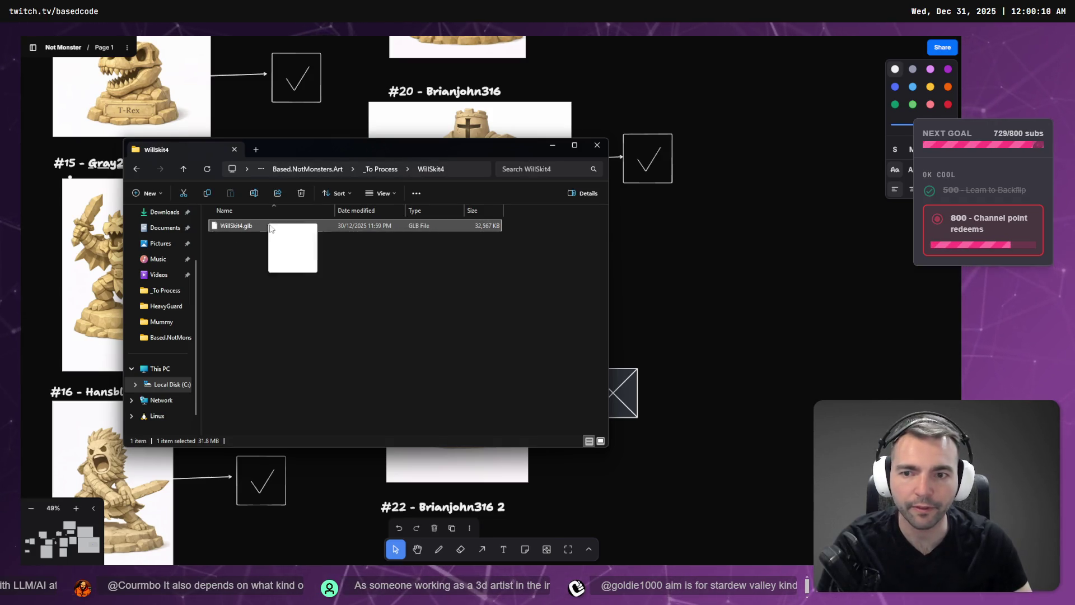
pyautogui.moveTo(270, 227); pyautogui.dragTo(388, 316)
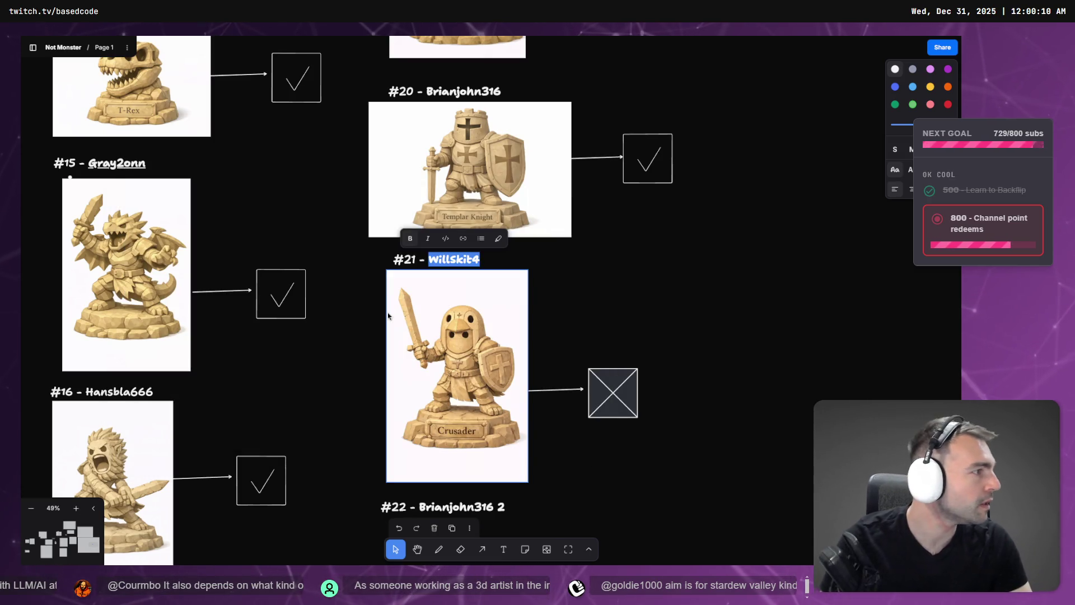
pyautogui.hotkey('alt', 'Tab')
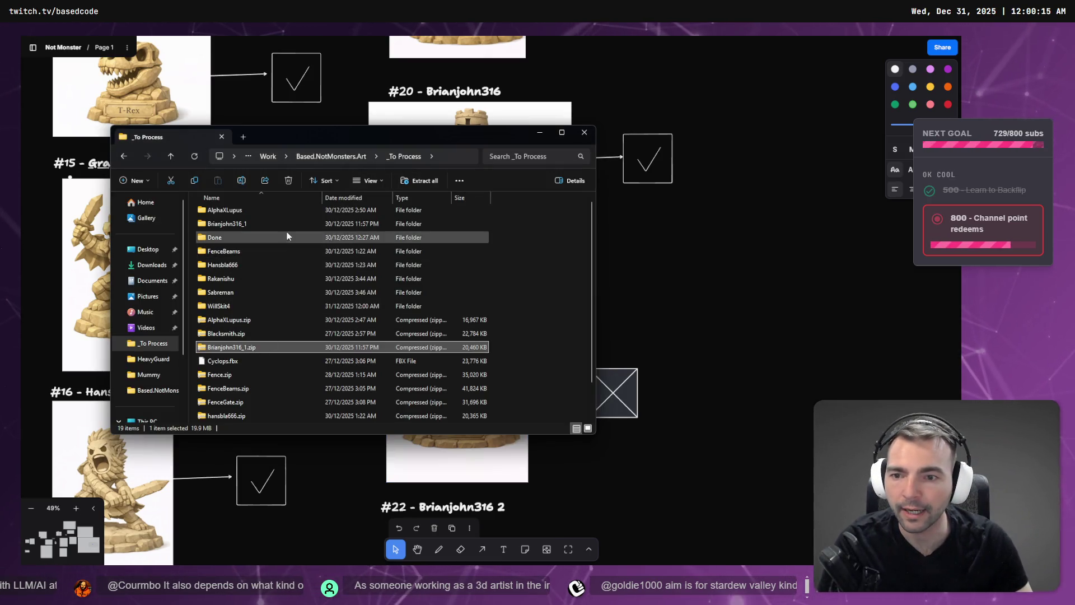
pyautogui.moveTo(249, 319); pyautogui.dragTo(252, 321)
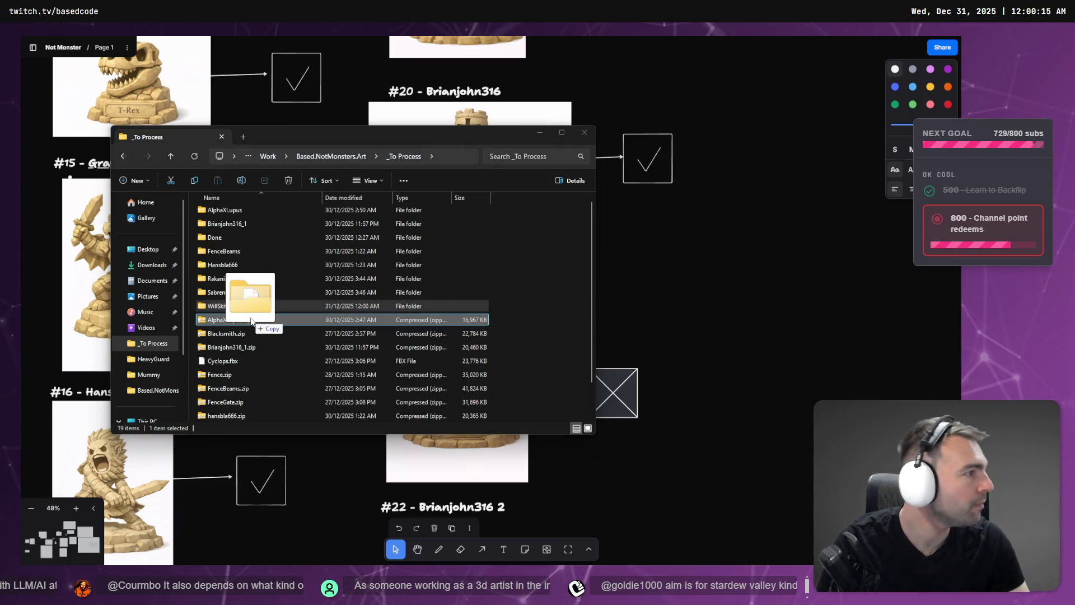
pyautogui.hotkey('alt', 'Tab')
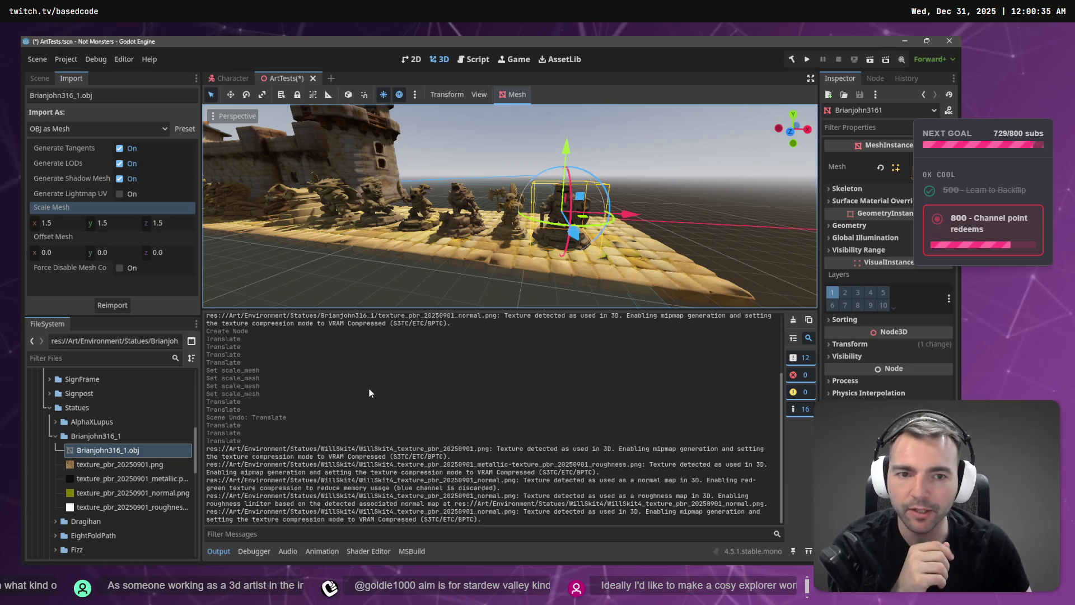
pyautogui.scroll(-1, 122, 433)
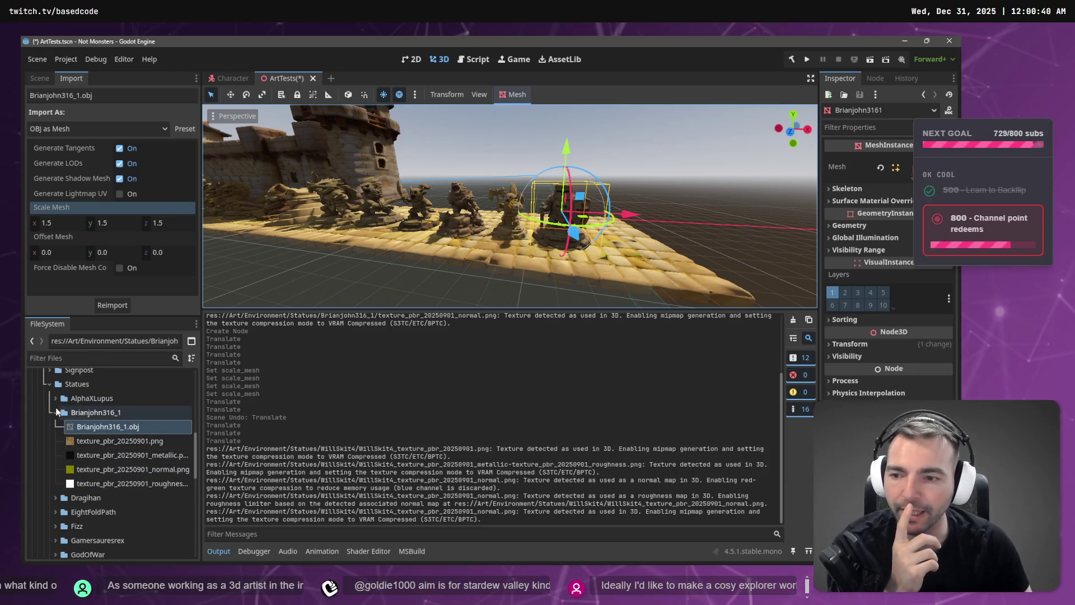
pyautogui.click(55, 412)
pyautogui.scroll(-10, 84, 482)
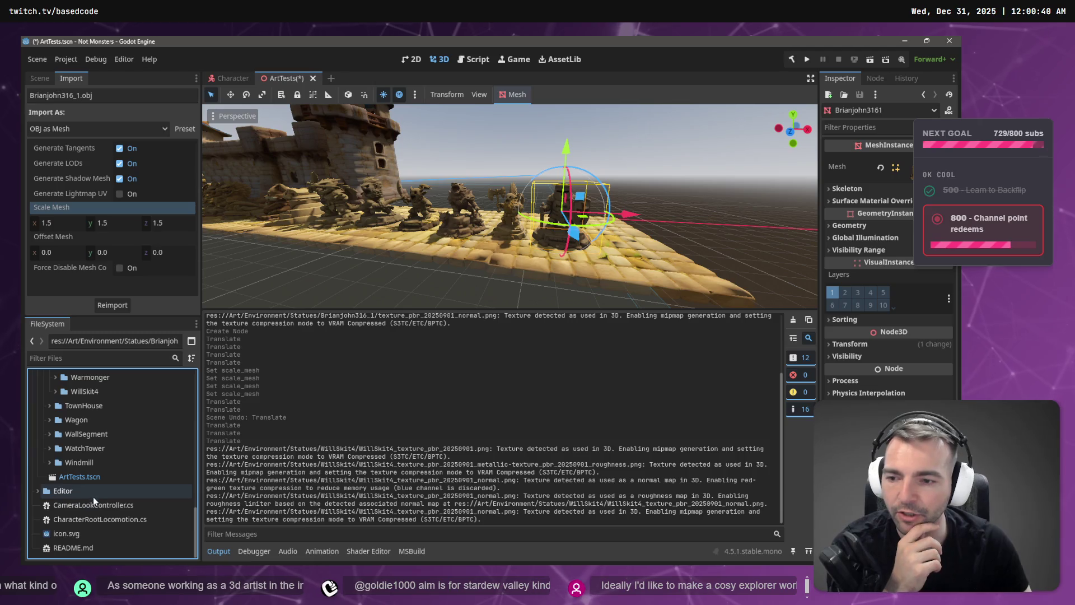
pyautogui.scroll(4, 111, 482)
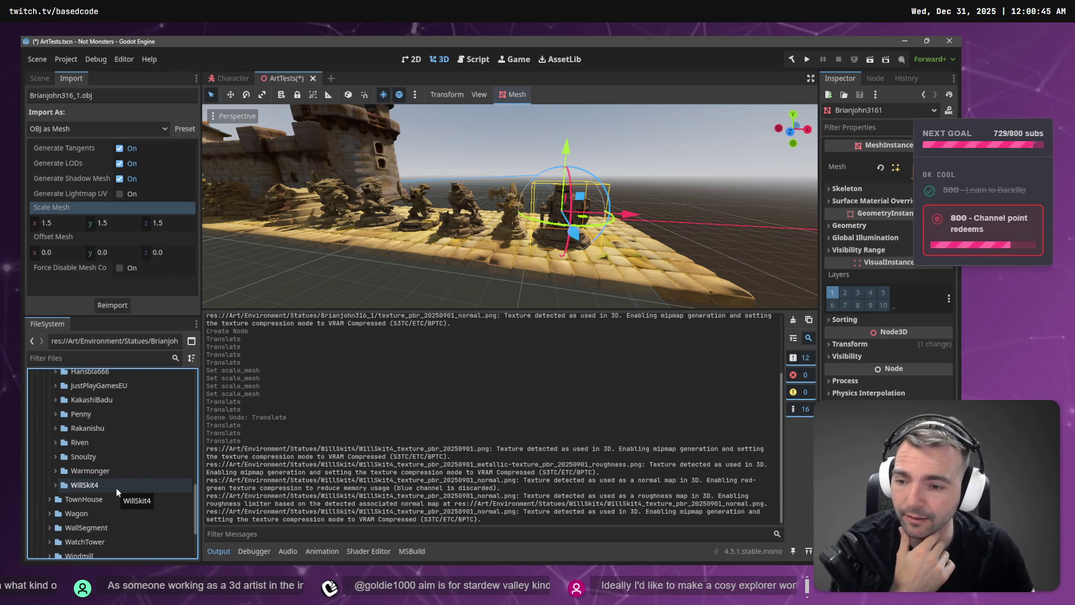
pyautogui.scroll(2, 116, 488)
pyautogui.scroll(-2, 115, 485)
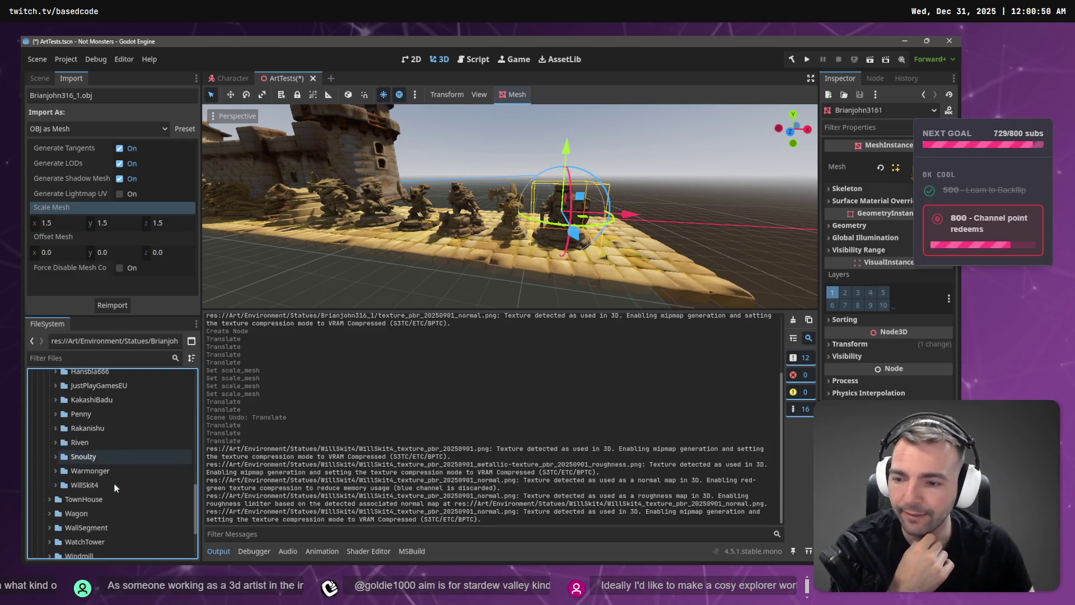
pyautogui.hotkey('alt', 'Tab')
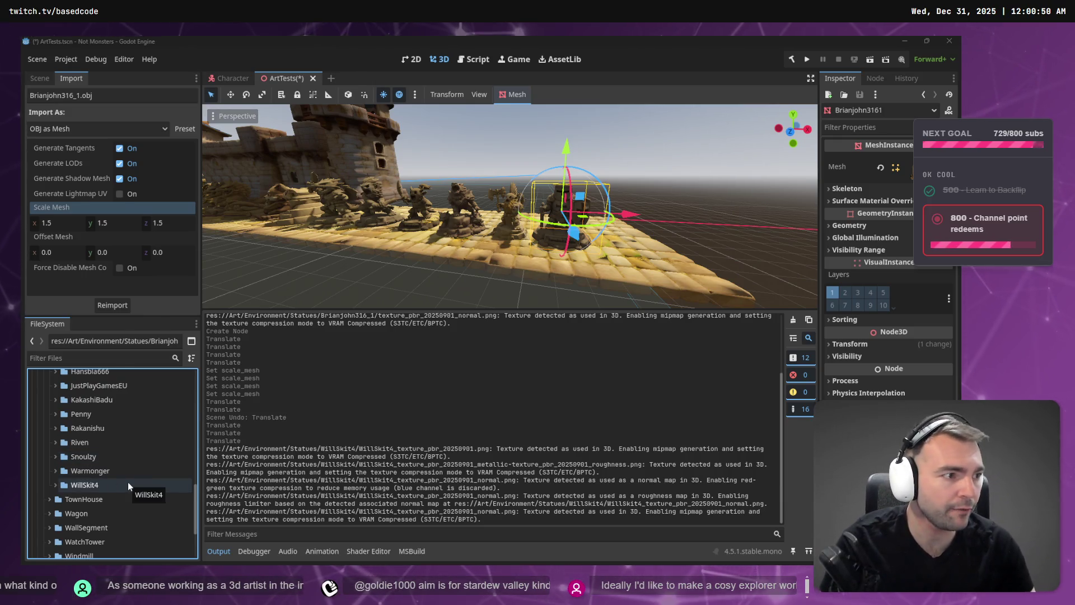
pyautogui.hotkey('alt', 'Tab')
pyautogui.click(55, 485)
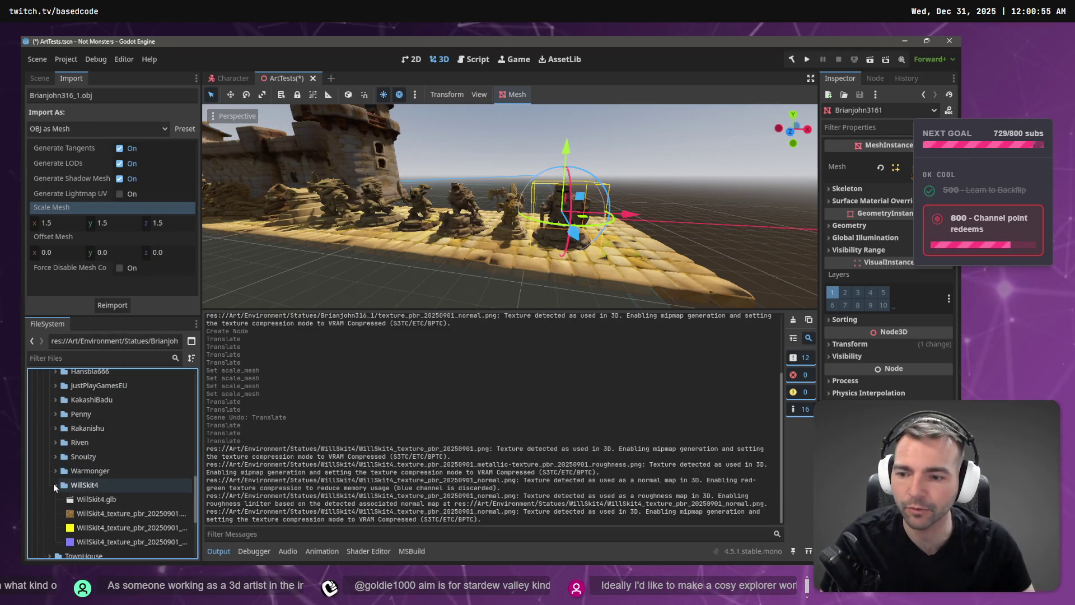
pyautogui.click(89, 499)
pyautogui.moveTo(89, 498)
pyautogui.mouseDown()
pyautogui.moveTo(616, 247)
pyautogui.moveTo(638, 246)
pyautogui.moveTo(610, 277)
pyautogui.moveTo(619, 280)
pyautogui.mouseUp()
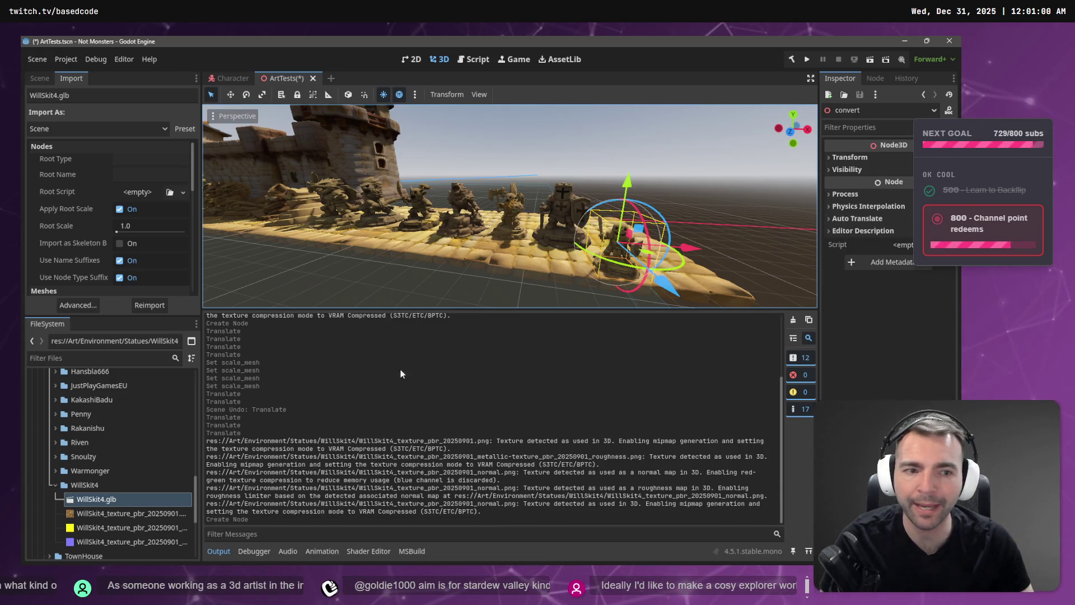
# Step: Reimport WillSkit4.glb at root scale 1.5, then raise it and slide it along X
pyautogui.click(141, 227)
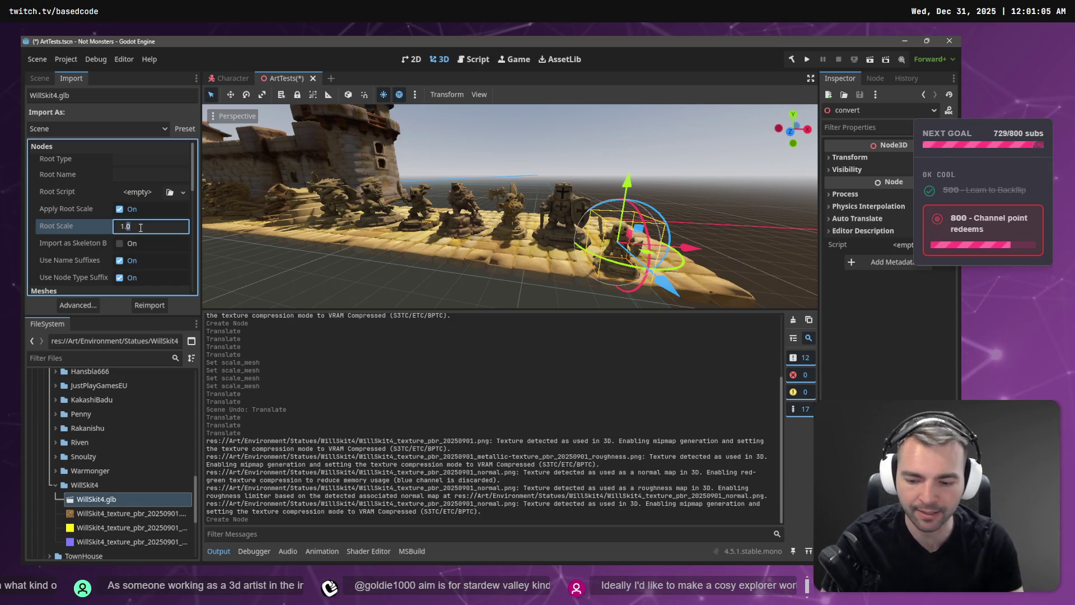
pyautogui.write('1.5')
pyautogui.press('Return')
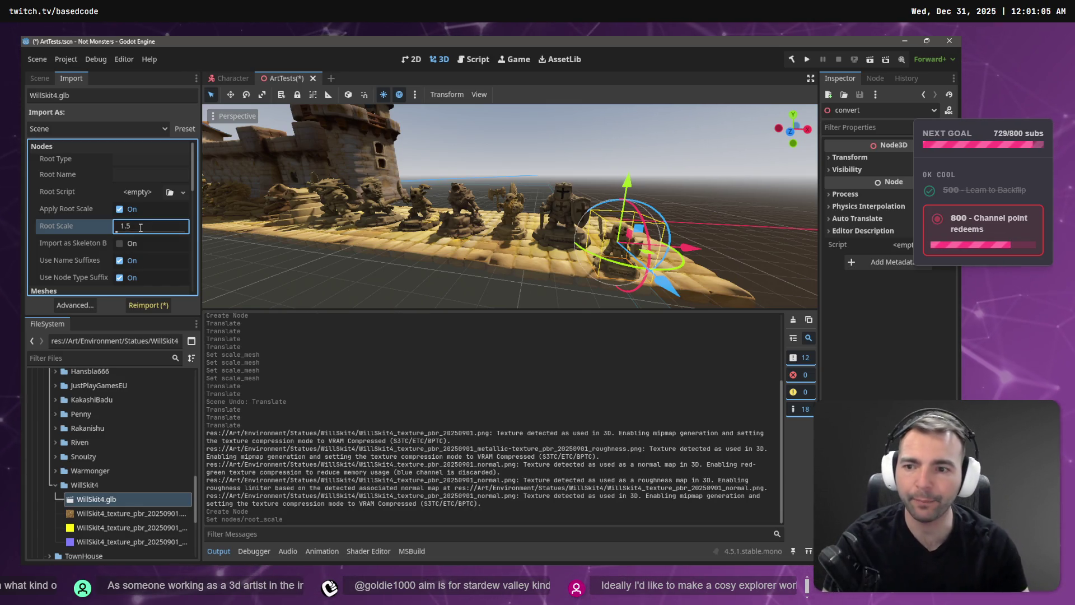
pyautogui.click(140, 307)
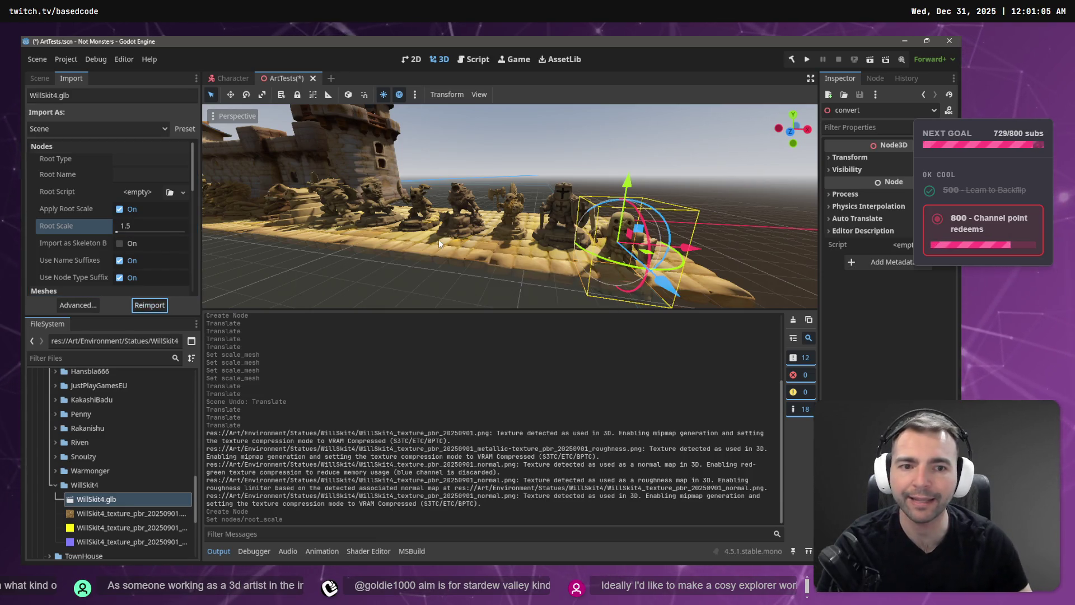
pyautogui.moveTo(627, 182); pyautogui.dragTo(631, 162)
pyautogui.moveTo(692, 232)
pyautogui.mouseDown()
pyautogui.moveTo(711, 232)
pyautogui.moveTo(689, 282)
pyautogui.moveTo(688, 222)
pyautogui.moveTo(697, 223)
pyautogui.mouseUp()
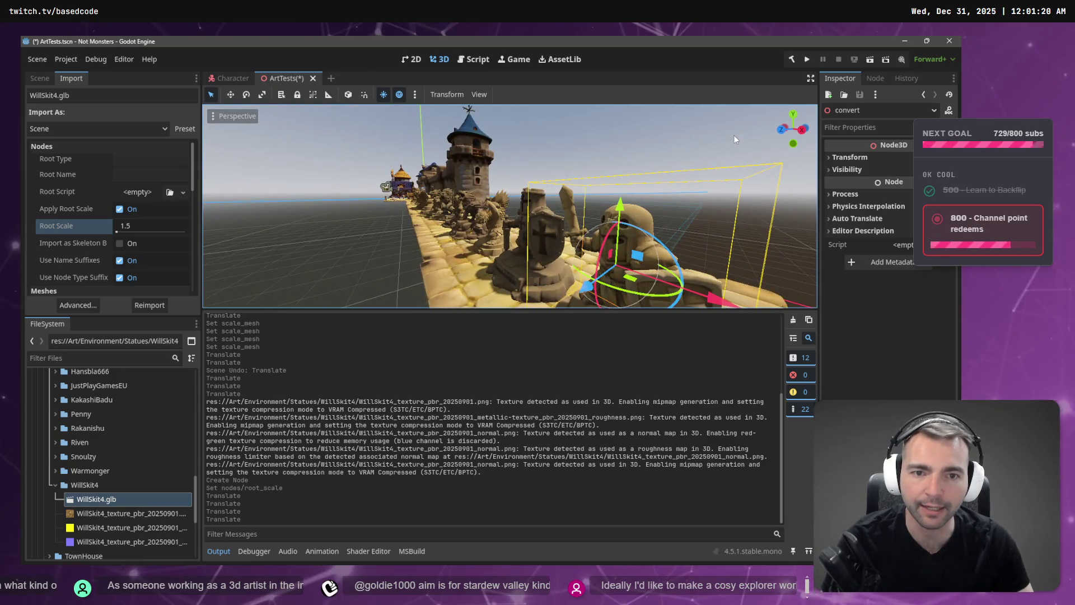
# Step: Nudge the front statue into line with the gizmo and view the row from several angles
pyautogui.click(733, 136)
pyautogui.moveTo(734, 136)
pyautogui.mouseDown()
pyautogui.moveTo(511, 221)
pyautogui.moveTo(457, 217)
pyautogui.moveTo(487, 208)
pyautogui.moveTo(420, 212)
pyautogui.mouseUp()
pyautogui.click(503, 250)
pyautogui.click(606, 166)
pyautogui.moveTo(532, 208); pyautogui.dragTo(535, 209)
pyautogui.click(519, 251)
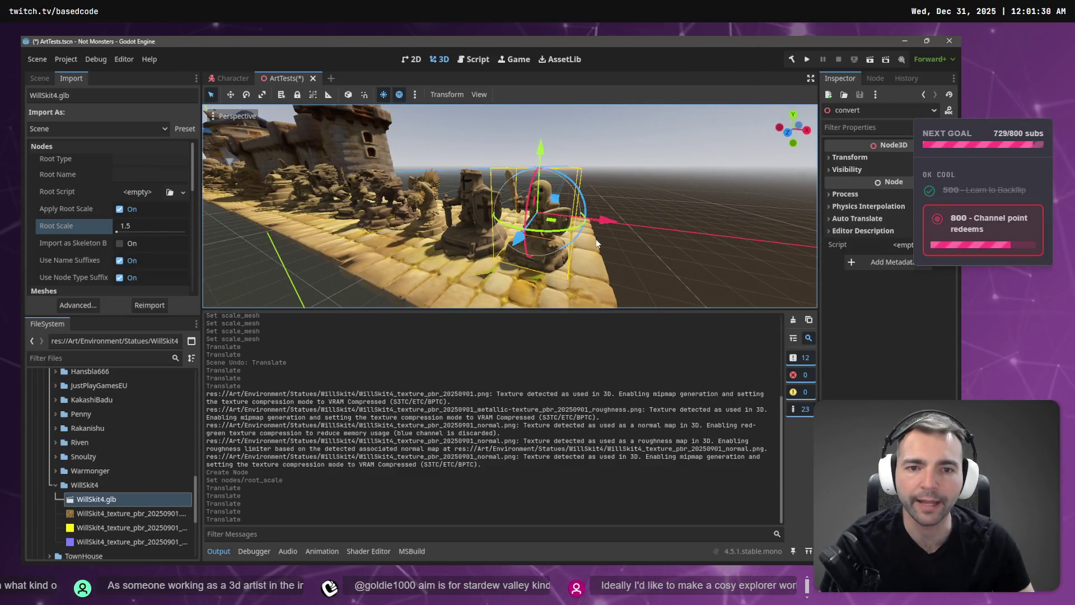
pyautogui.click(630, 183)
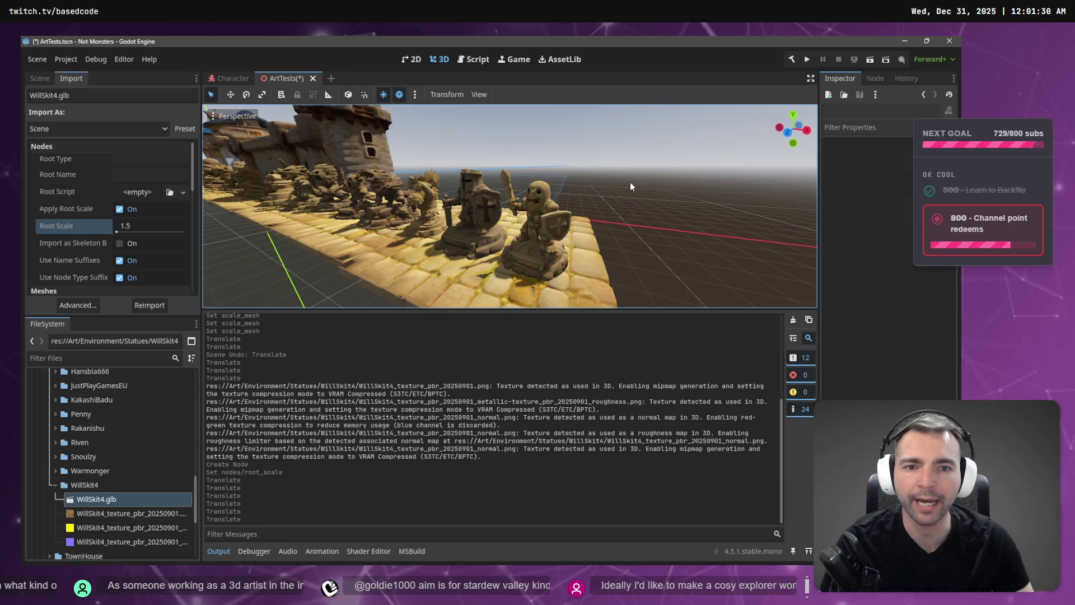
pyautogui.moveTo(629, 182)
pyautogui.mouseDown()
pyautogui.moveTo(596, 192)
pyautogui.moveTo(635, 175)
pyautogui.mouseUp()
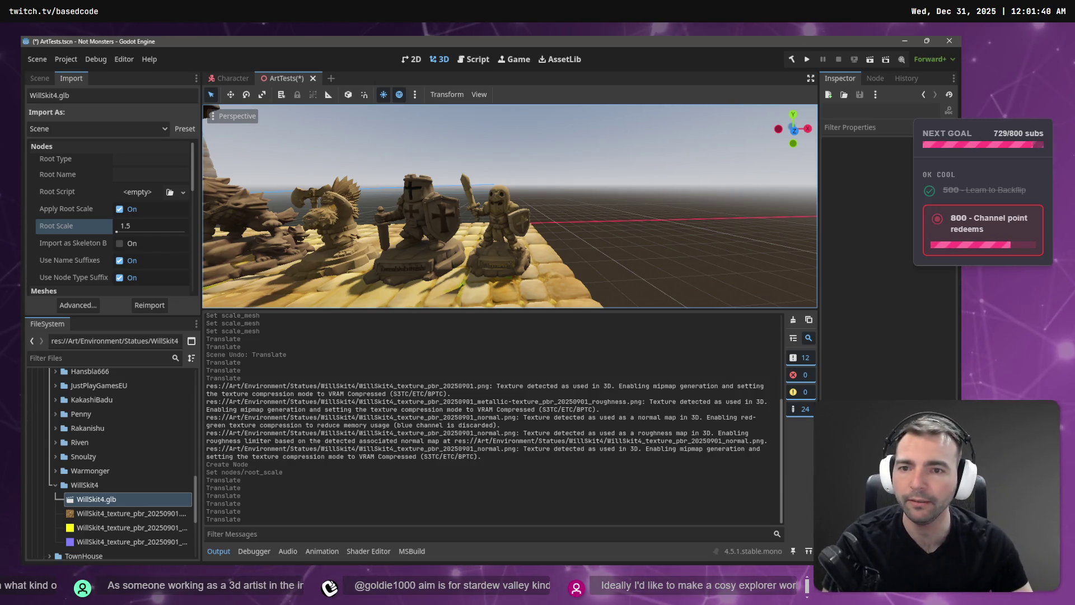
pyautogui.rightClick(635, 176)
# Step: Fly the camera along the row and close to the two knight statues, then go to the browser
pyautogui.press('w')
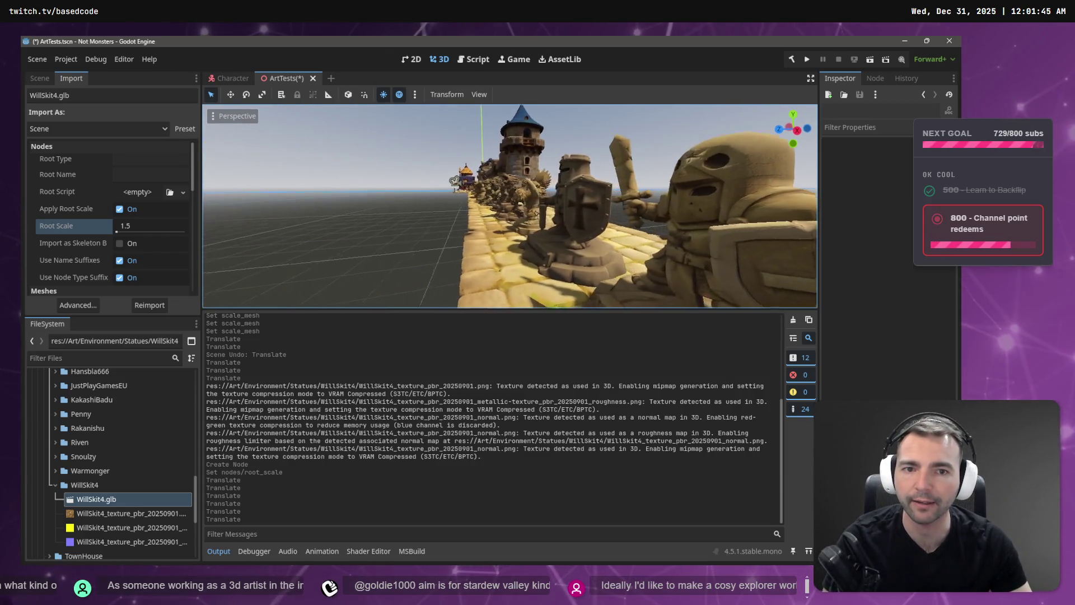
pyautogui.press('d')
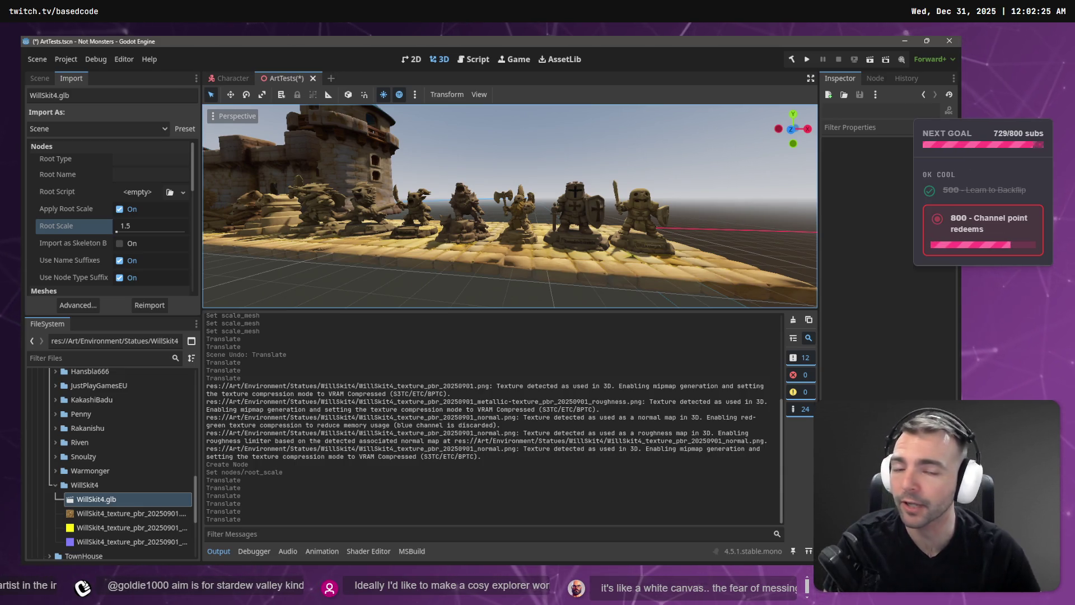
pyautogui.rightClick(495, 209)
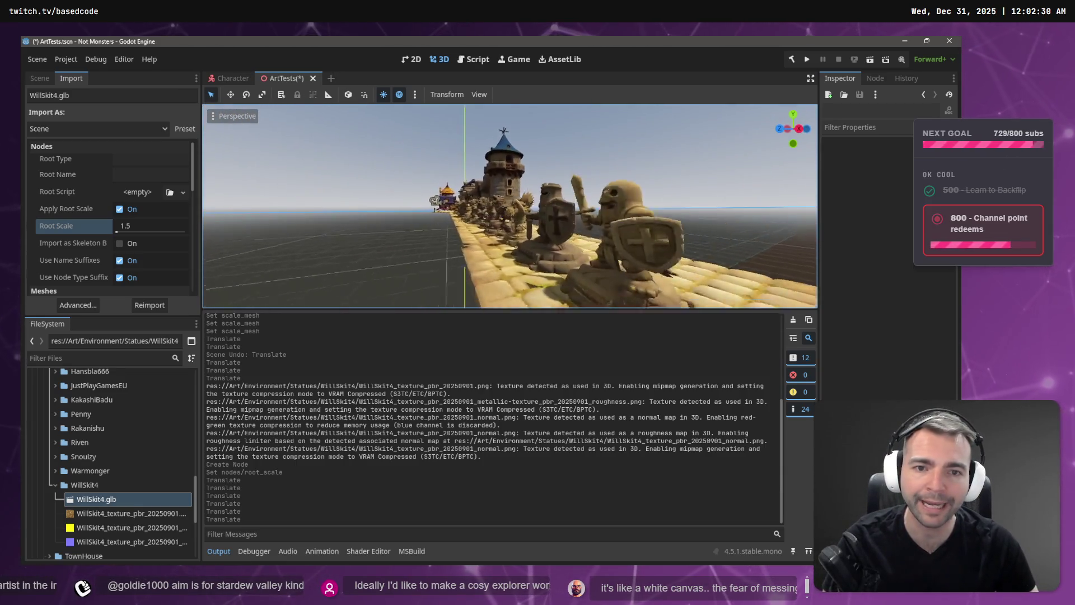
pyautogui.press('w')
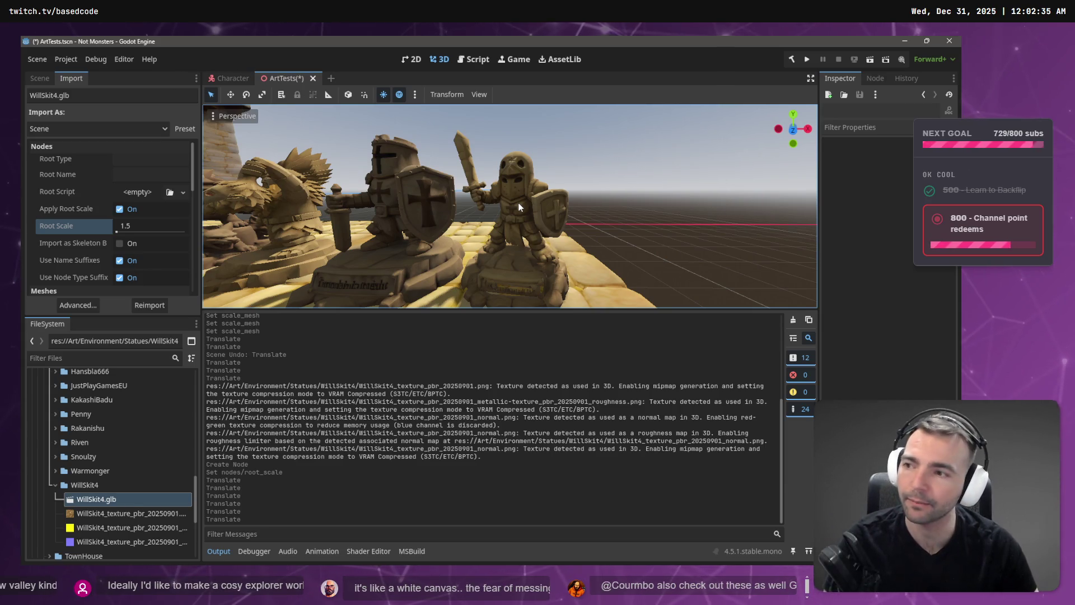
pyautogui.press('w')
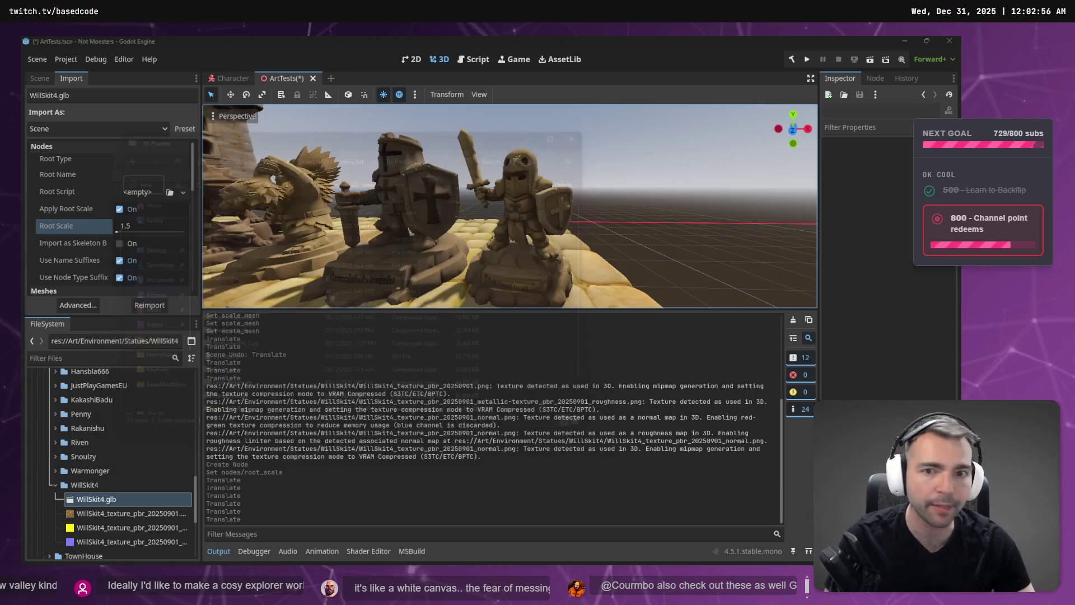
pyautogui.hotkey('alt', 'Tab')
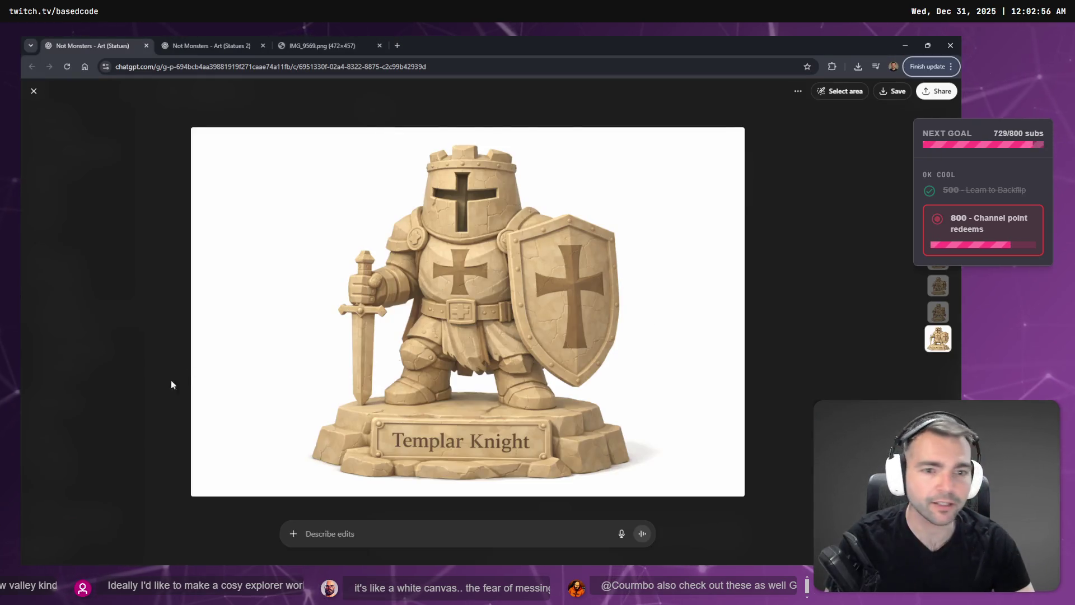
# Step: Dictate and send a new stone statue request with the reference image pasted in
pyautogui.press('Escape')
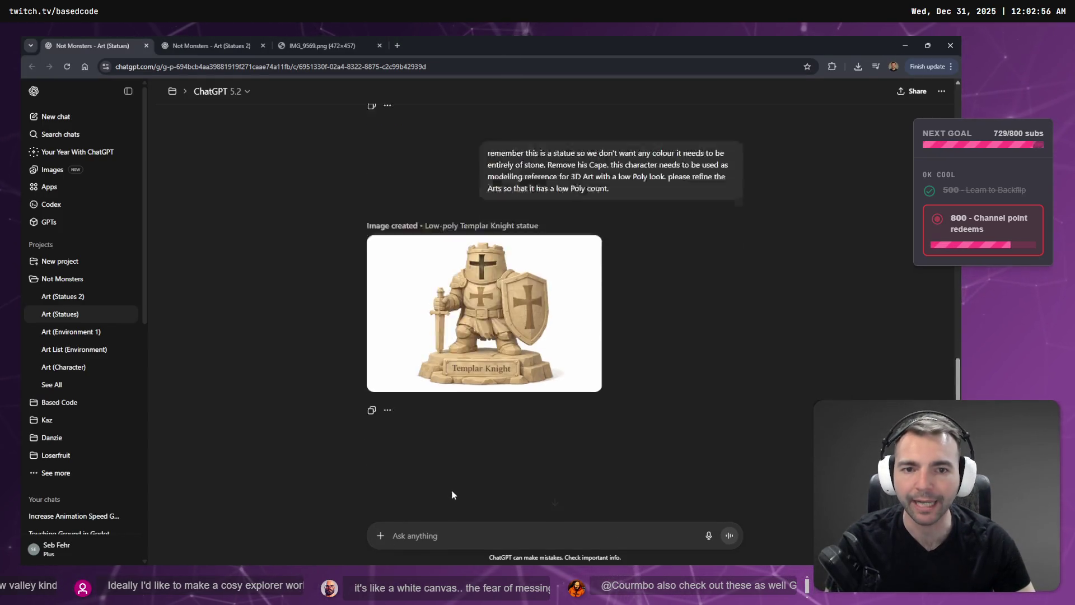
pyautogui.scroll(-2, 452, 489)
pyautogui.scroll(1, 453, 492)
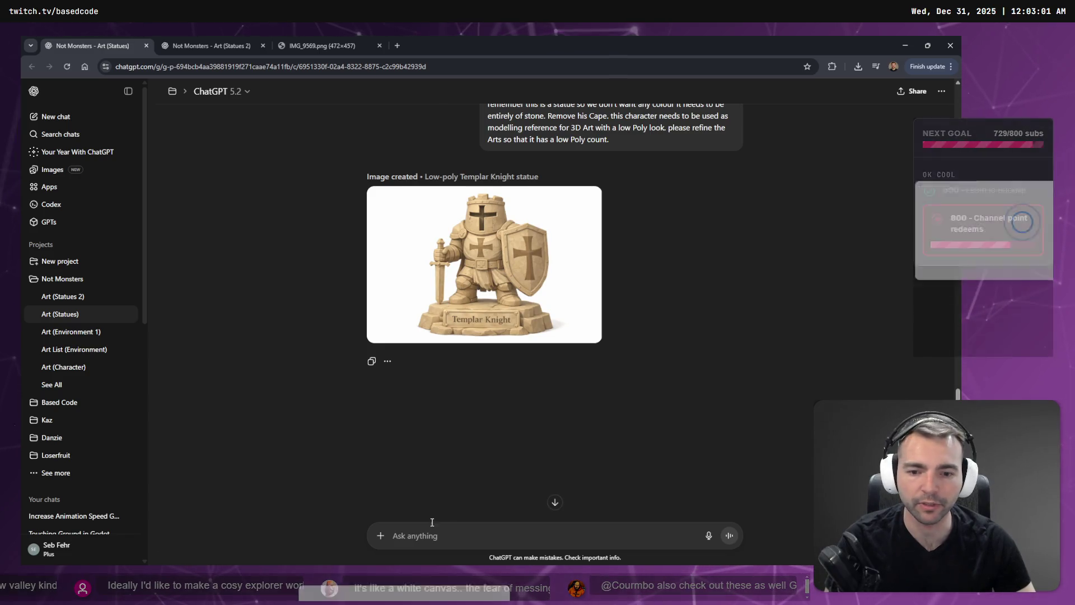
pyautogui.click(395, 535)
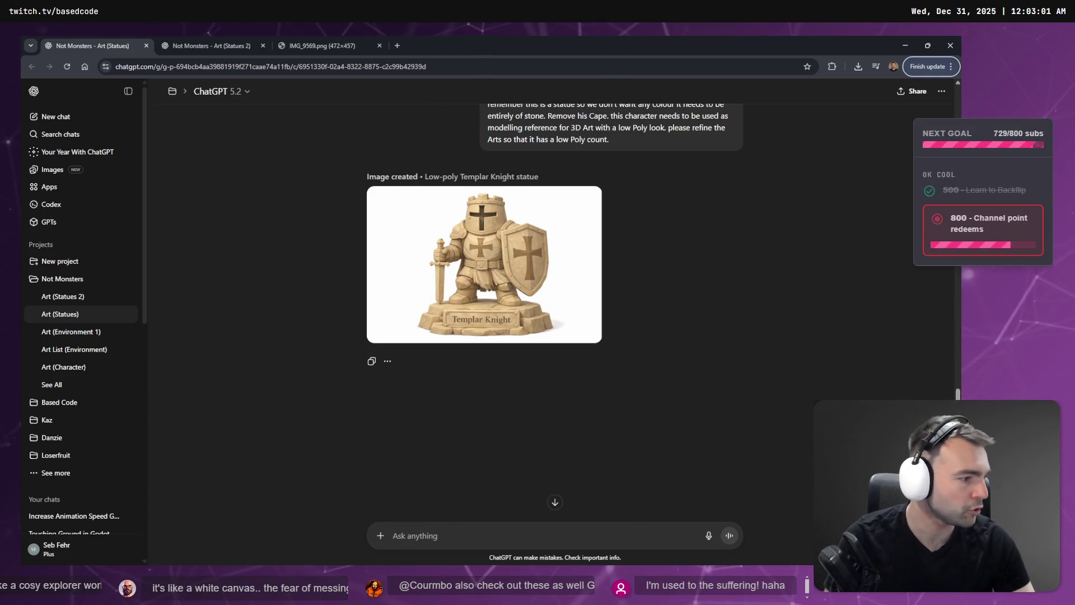
pyautogui.hotkey('alt', 'Tab')
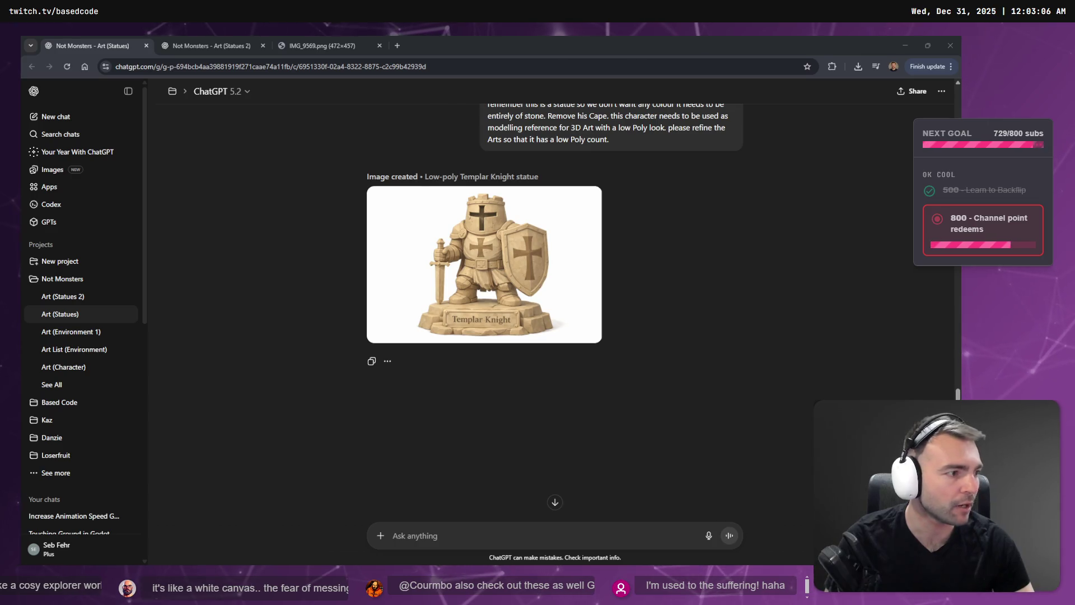
pyautogui.click(501, 528)
pyautogui.press('super+h')
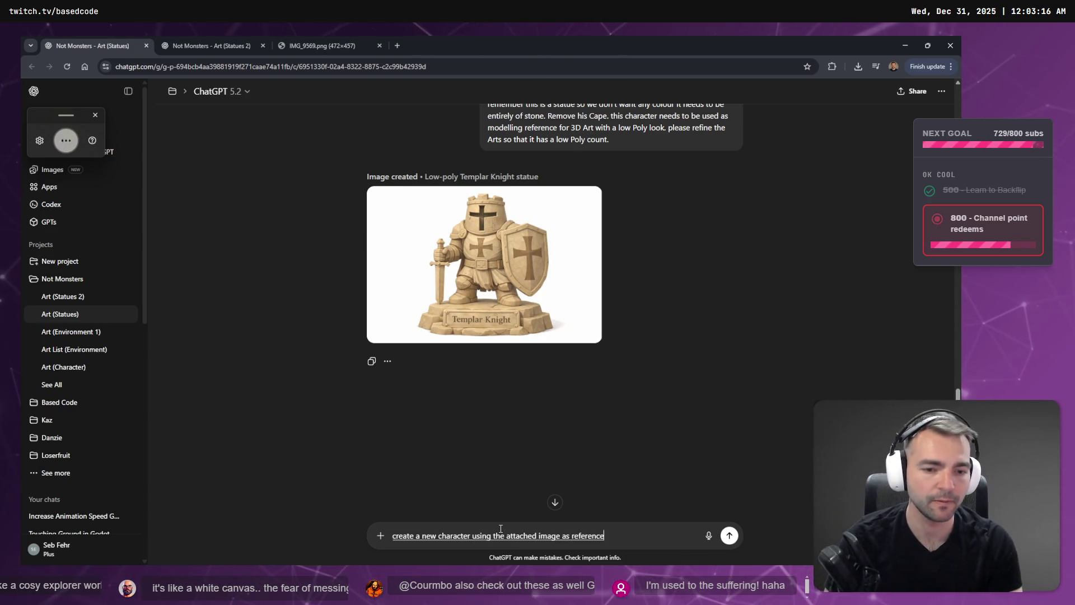
pyautogui.hotkey('ctrl', 'v')
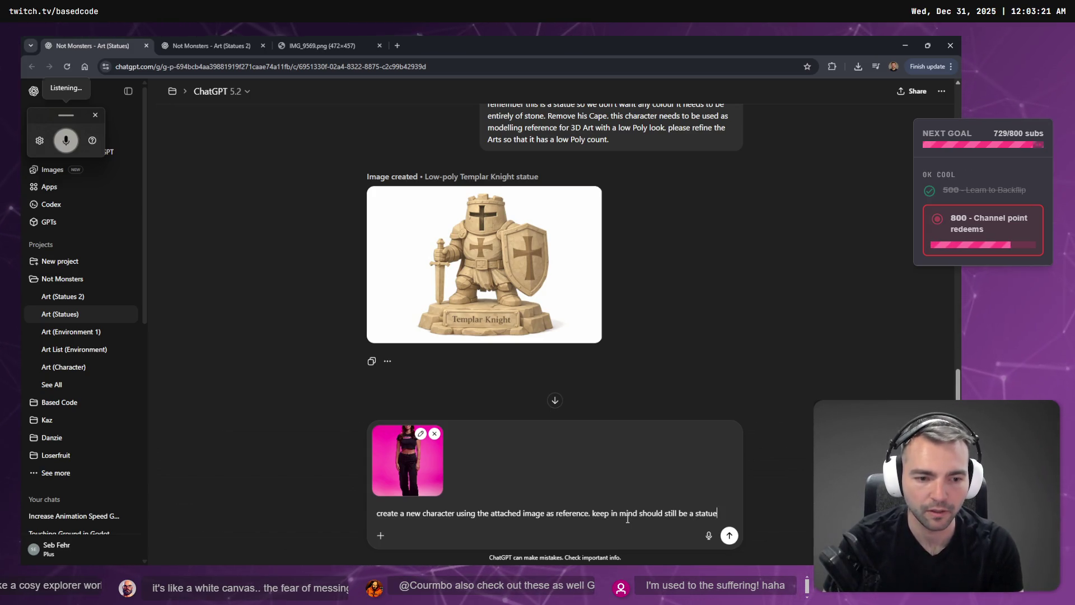
pyautogui.press('super+h')
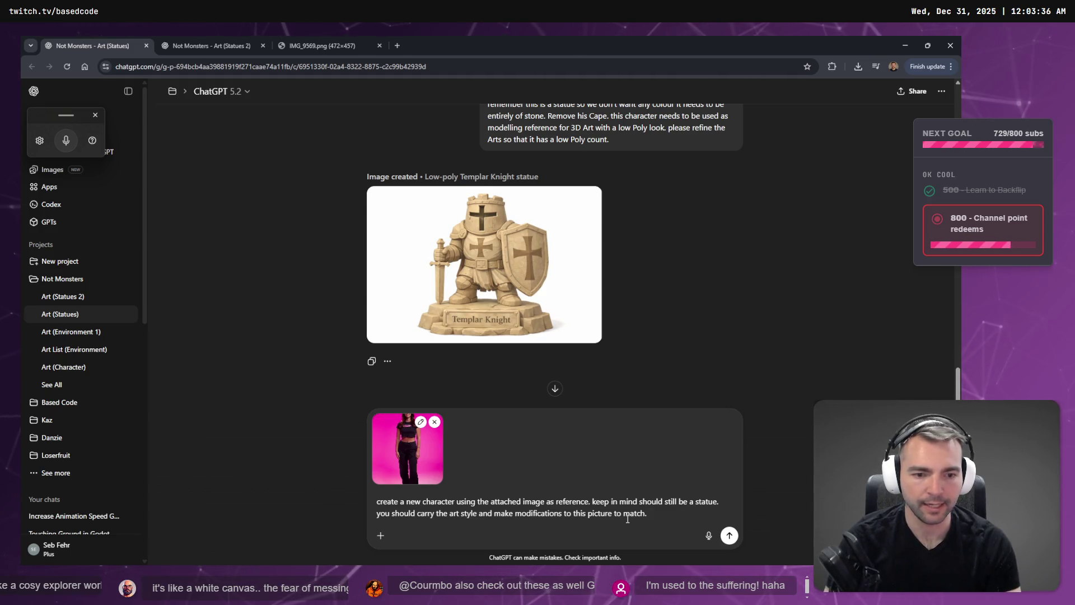
pyautogui.press('Return')
# Step: Close the reference image tab, check the other statues chat, and return to Godot
pyautogui.click(342, 45)
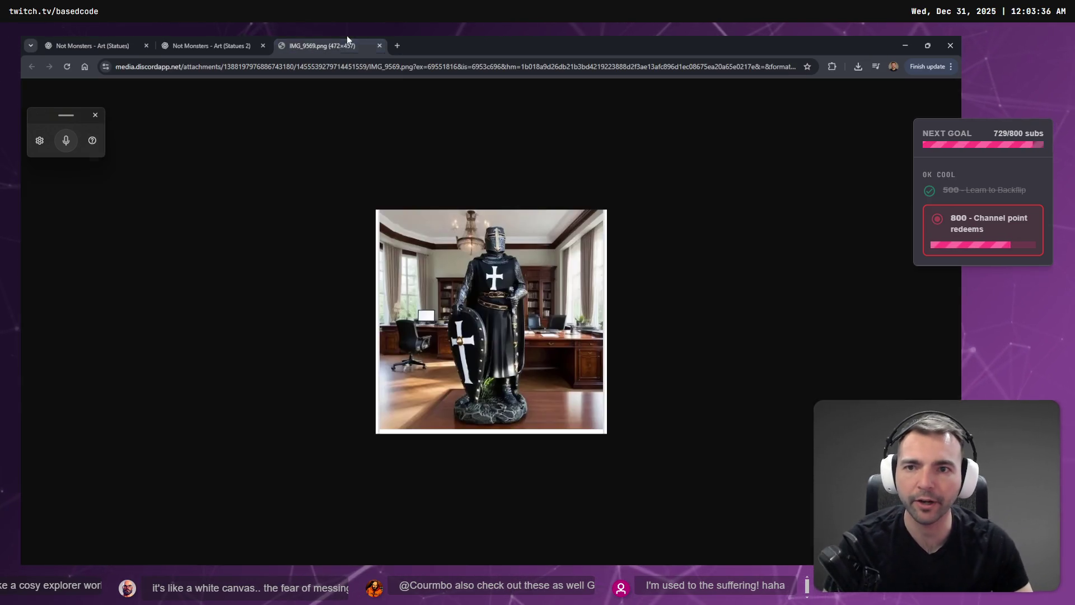
pyautogui.hotkey('ctrl', 'w')
pyautogui.click(201, 40)
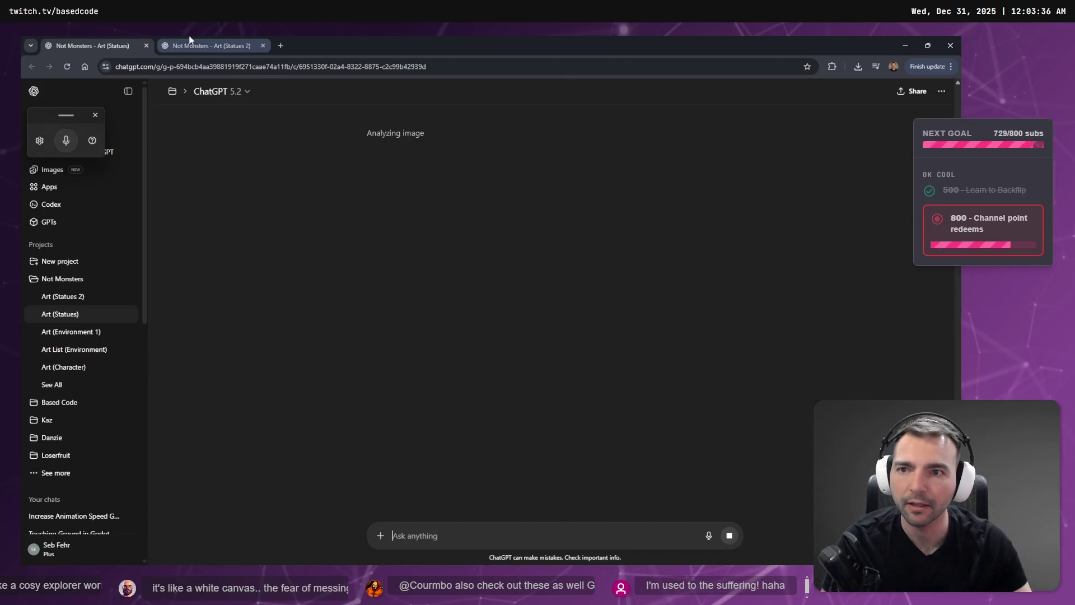
pyautogui.hotkey('ctrl', 'pageup')
pyautogui.hotkey('alt', 'Tab')
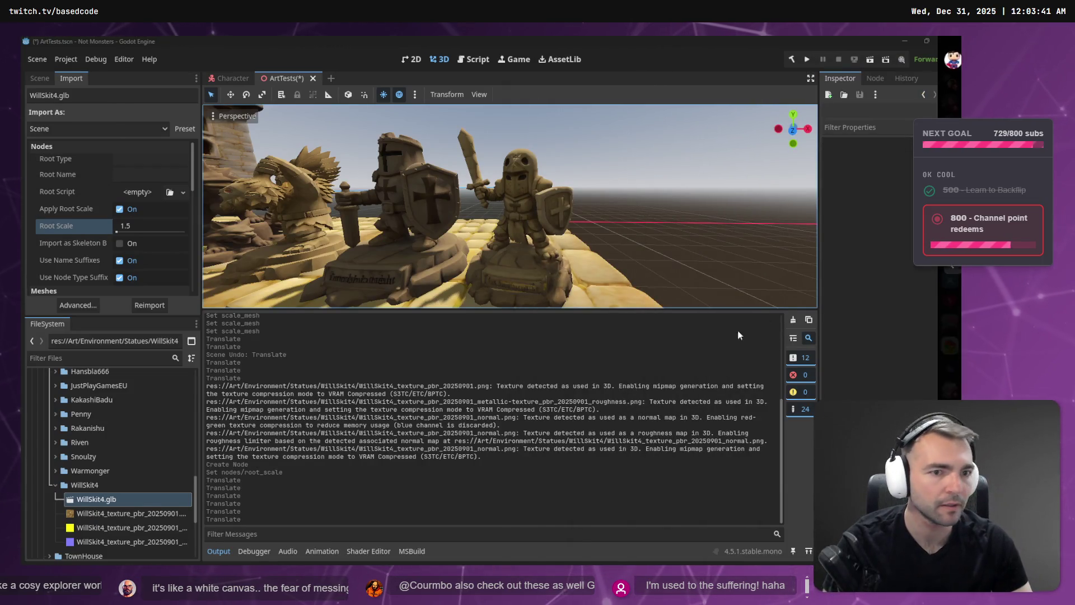
# Step: Fly the camera along the wall toward the town and castle gate, then save and run with F5
pyautogui.click(350, 462)
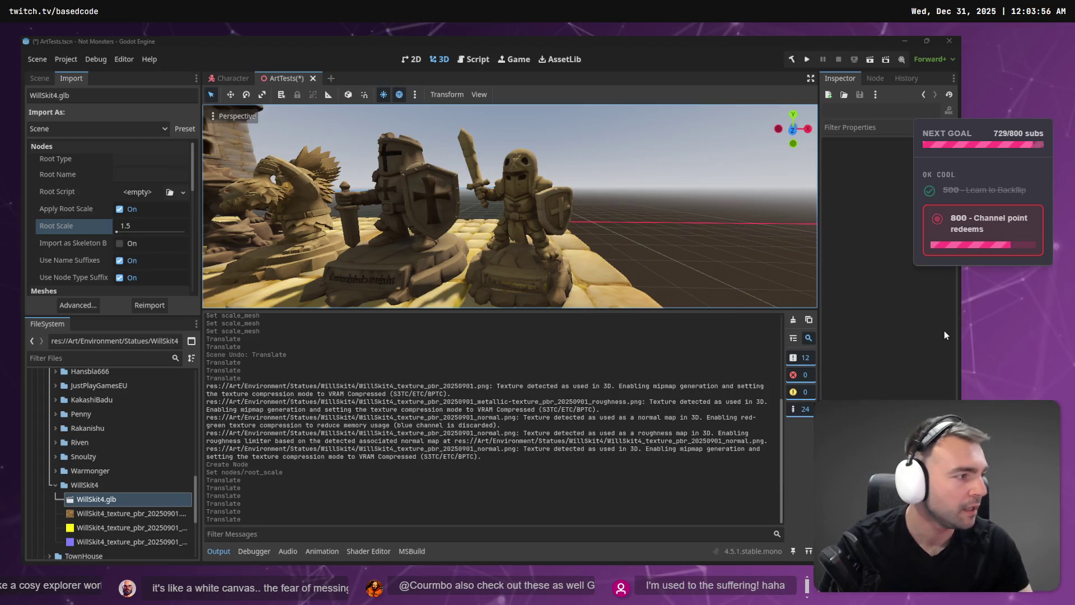
pyautogui.rightClick(510, 207)
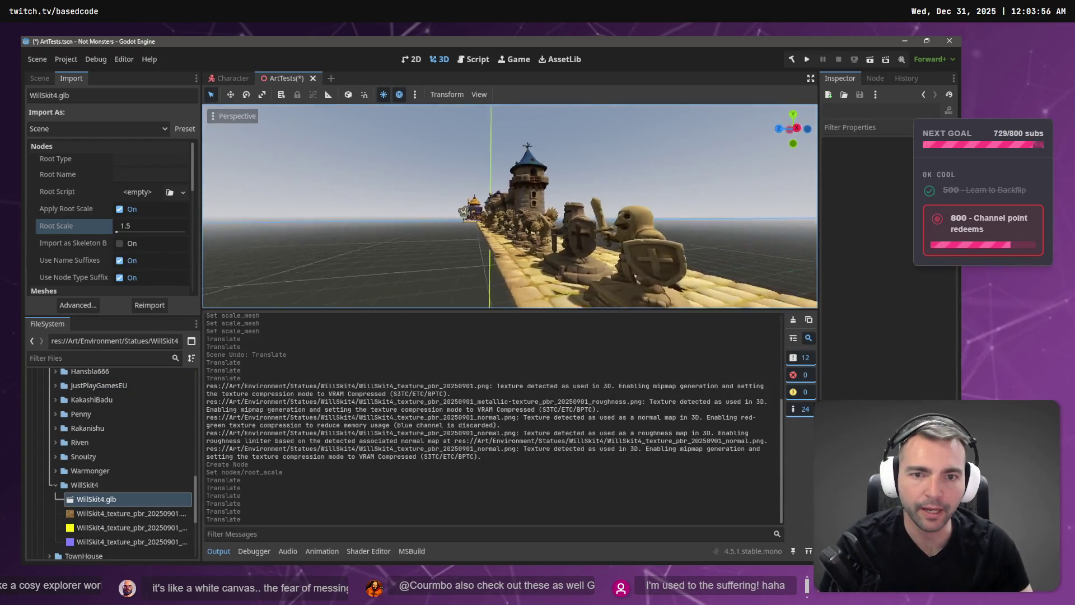
pyautogui.press('w')
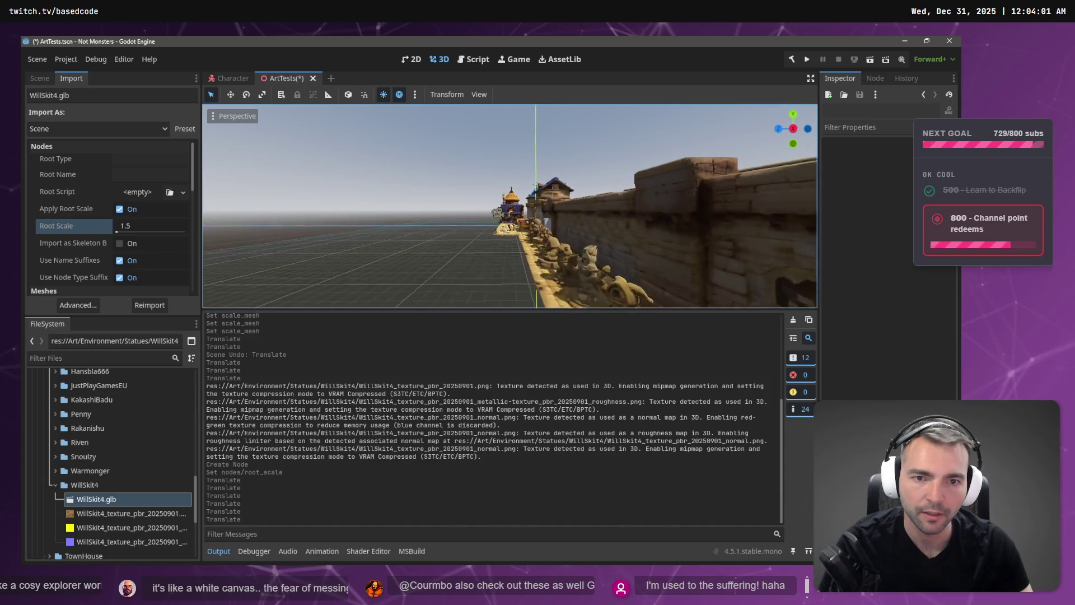
pyautogui.press('w')
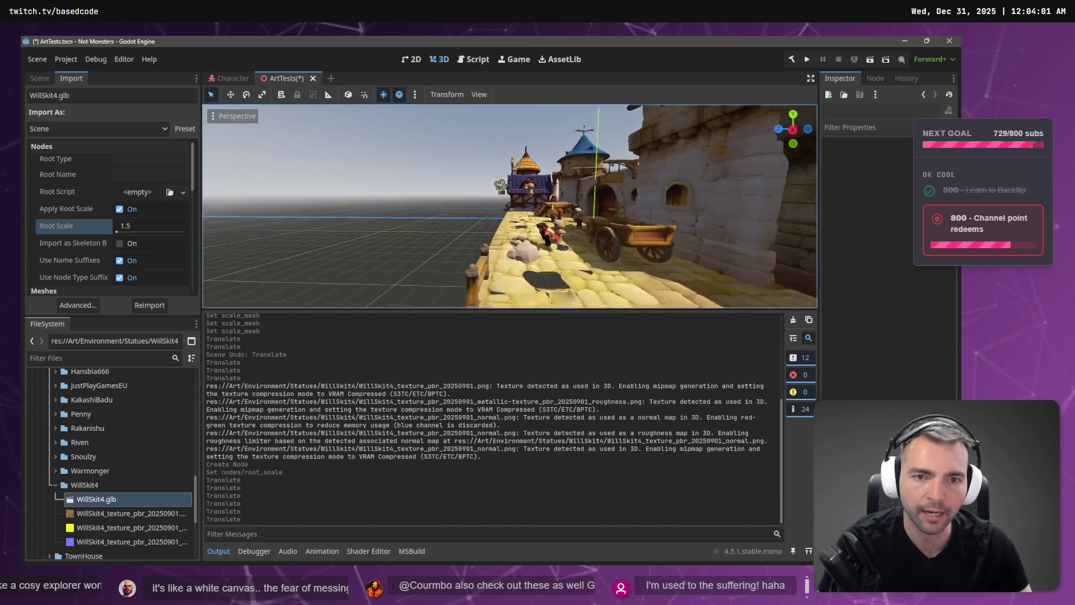
pyautogui.press('w')
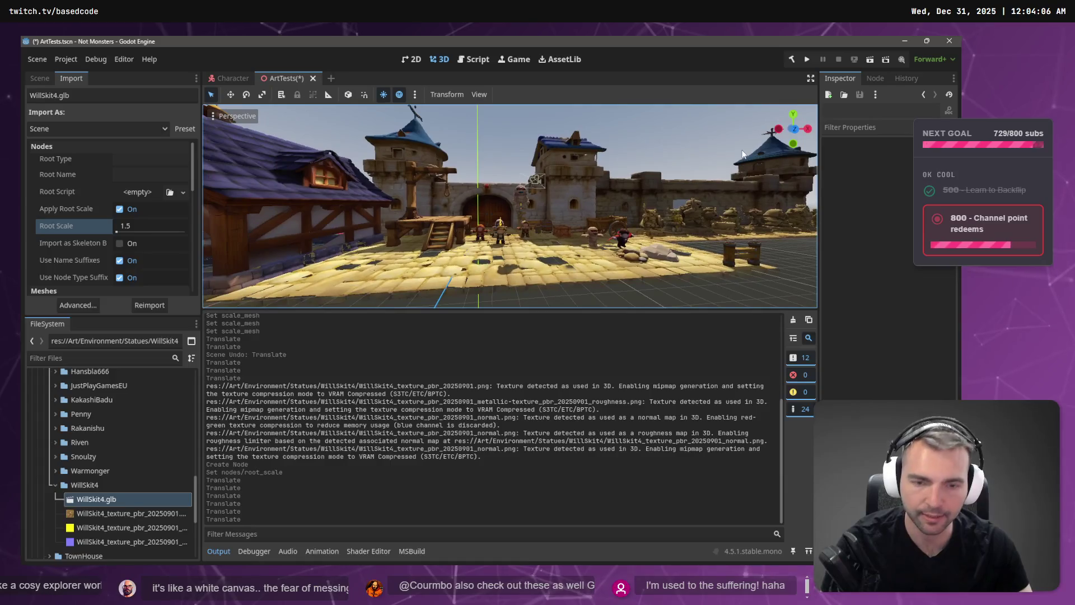
pyautogui.press('F5')
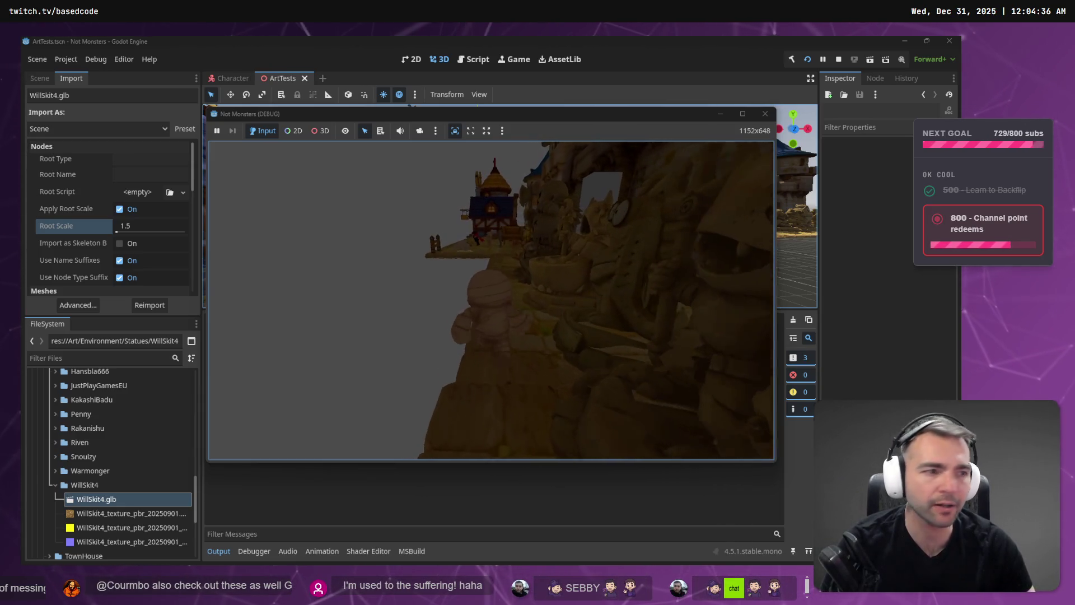
# Step: Stop the game with F8 and open the Character scene's animation state machine
pyautogui.press('F8')
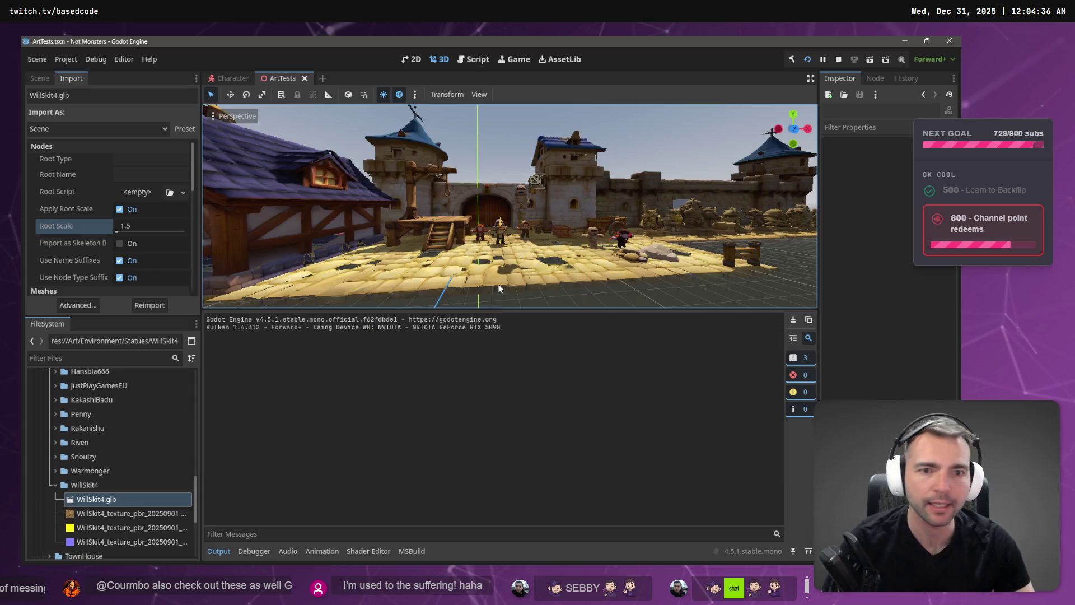
pyautogui.click(39, 79)
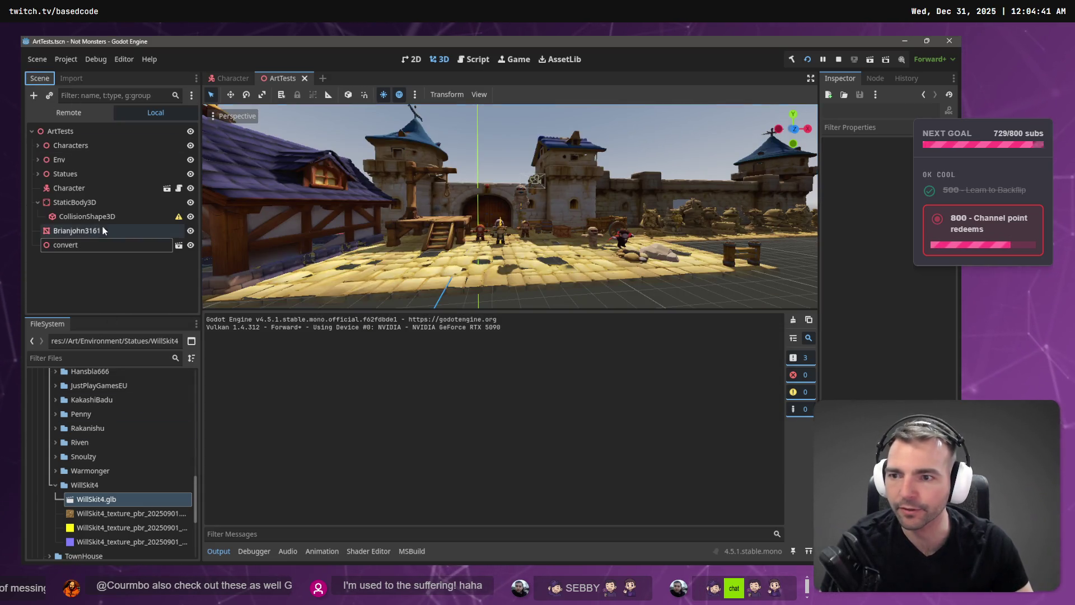
pyautogui.click(229, 78)
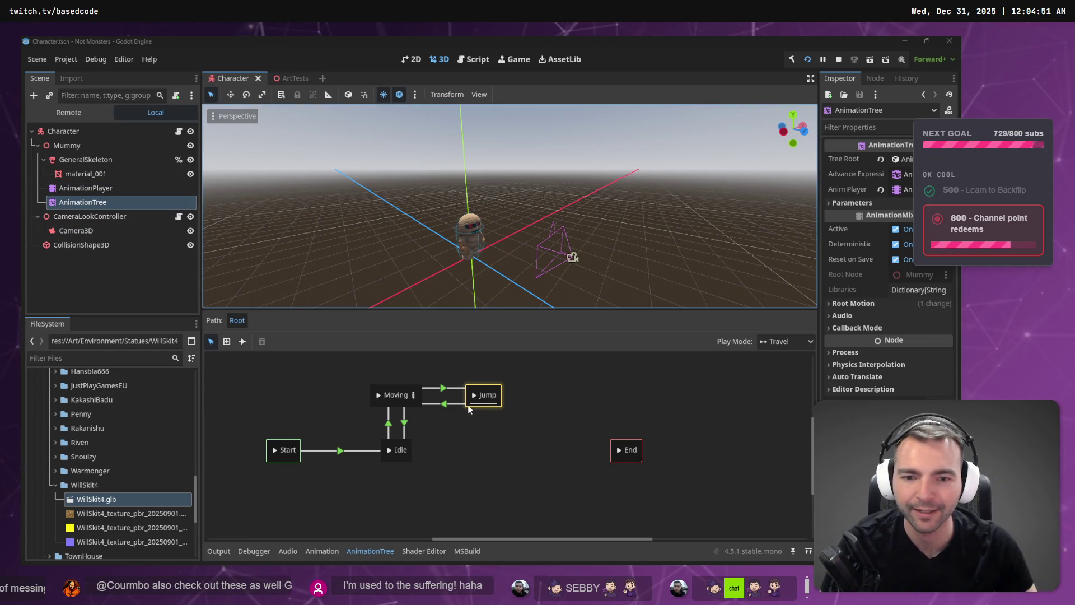
# Step: Set the Jump-to-Moving transition's Xfade Time to 1.0
pyautogui.click(450, 404)
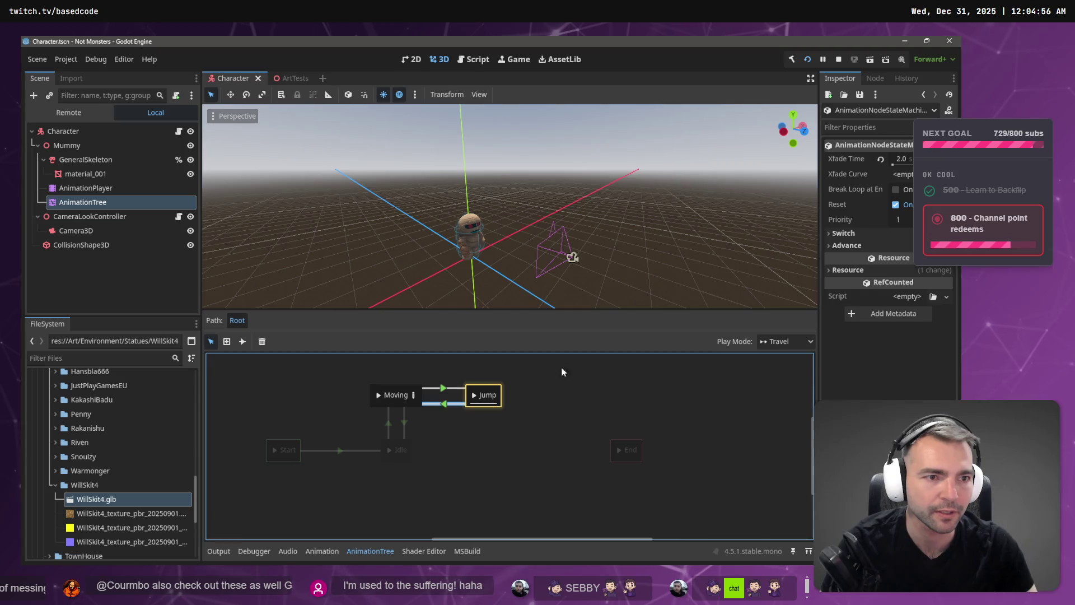
pyautogui.click(449, 388)
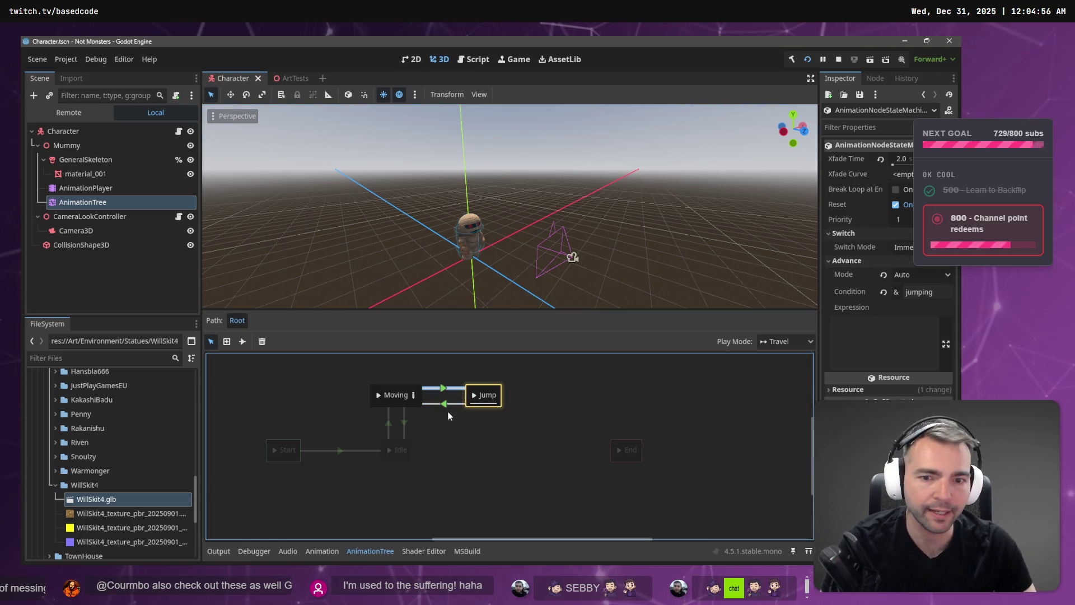
pyautogui.click(449, 405)
pyautogui.click(902, 159)
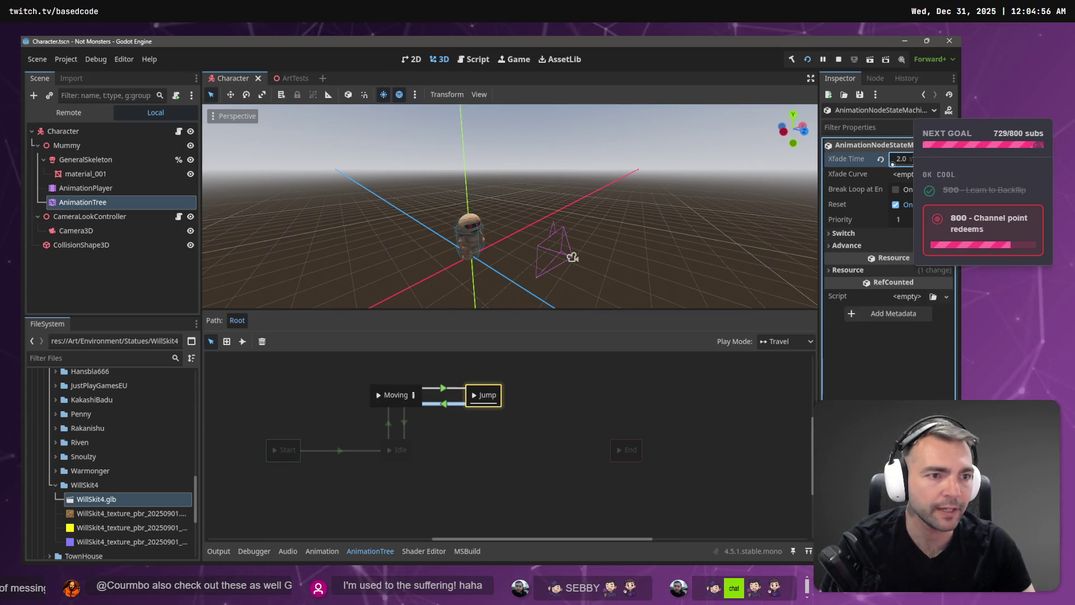
pyautogui.write('1')
pyautogui.press('Return')
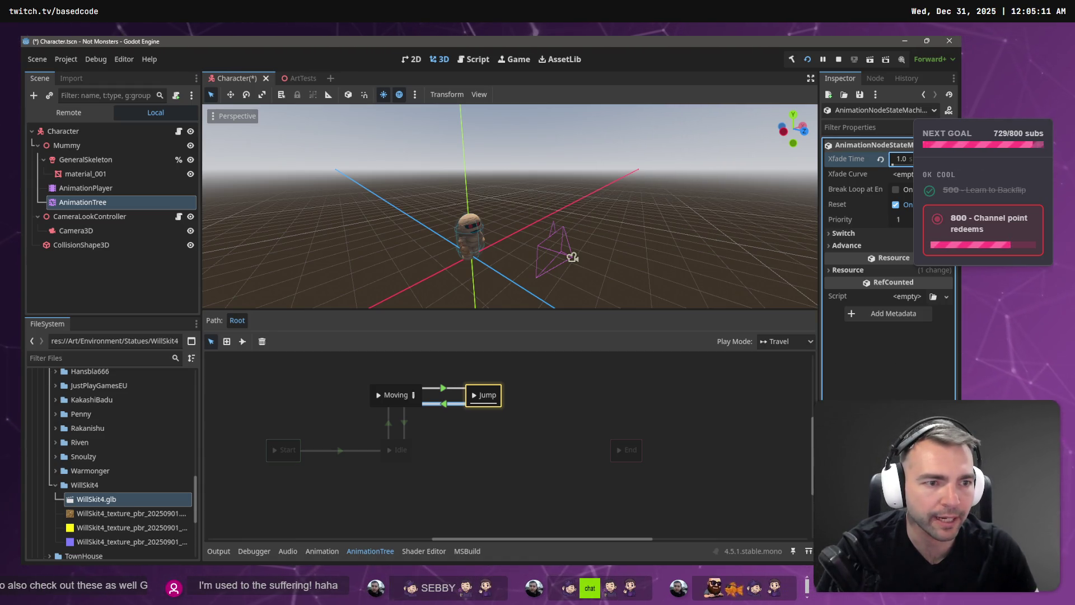
# Step: Review the transition's switch mode, keeping Immediate, and its landed advance condition
pyautogui.click(877, 233)
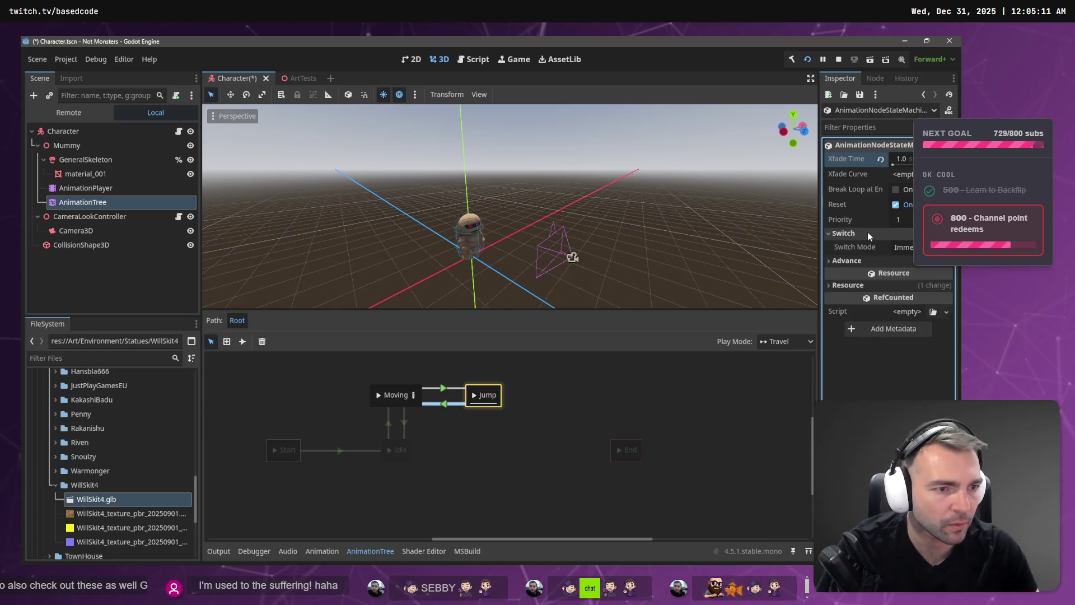
pyautogui.doubleClick(865, 233)
pyautogui.click(907, 244)
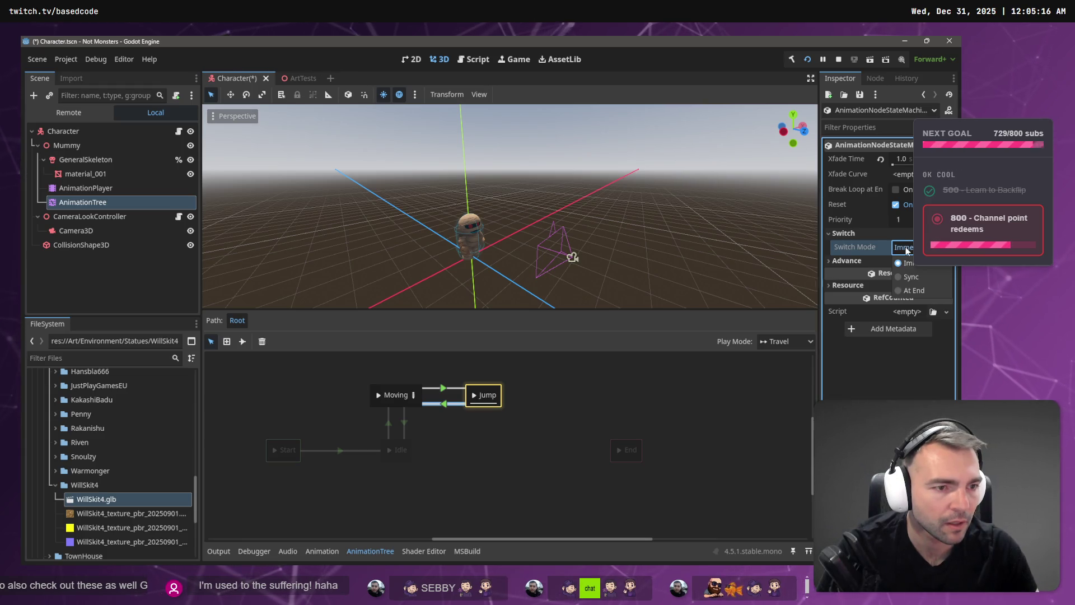
pyautogui.click(855, 263)
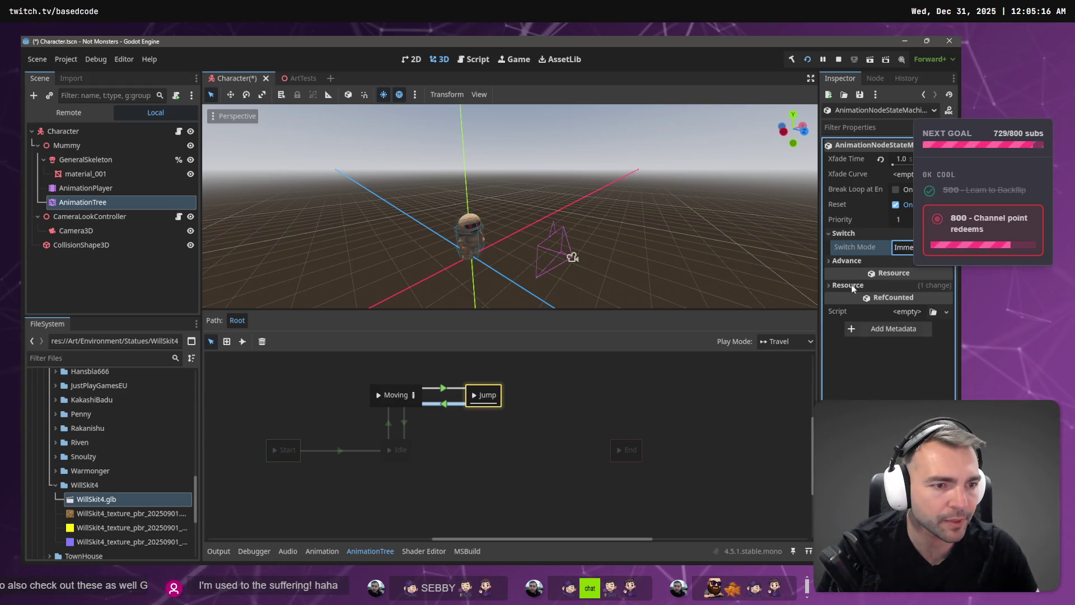
pyautogui.click(856, 263)
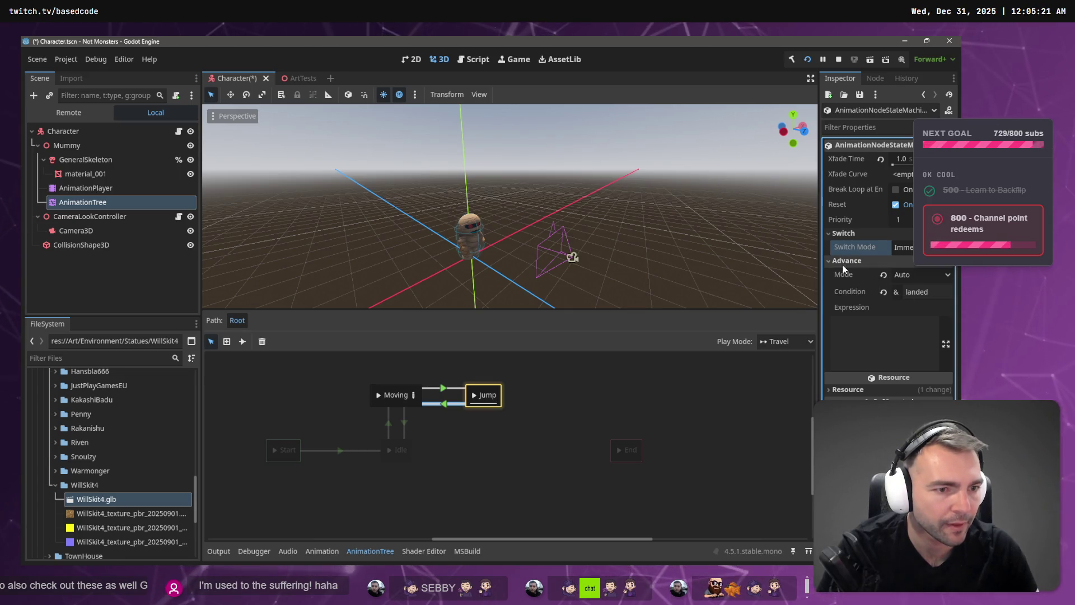
pyautogui.click(855, 265)
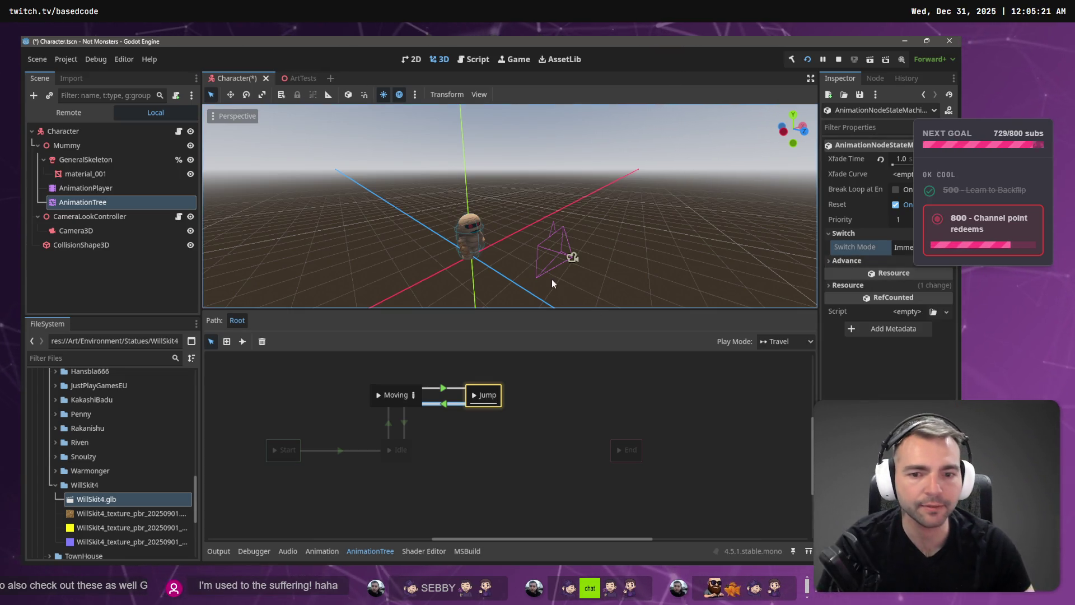
# Step: Preview travelling between the Moving and Jump states in the state graph
pyautogui.click(474, 399)
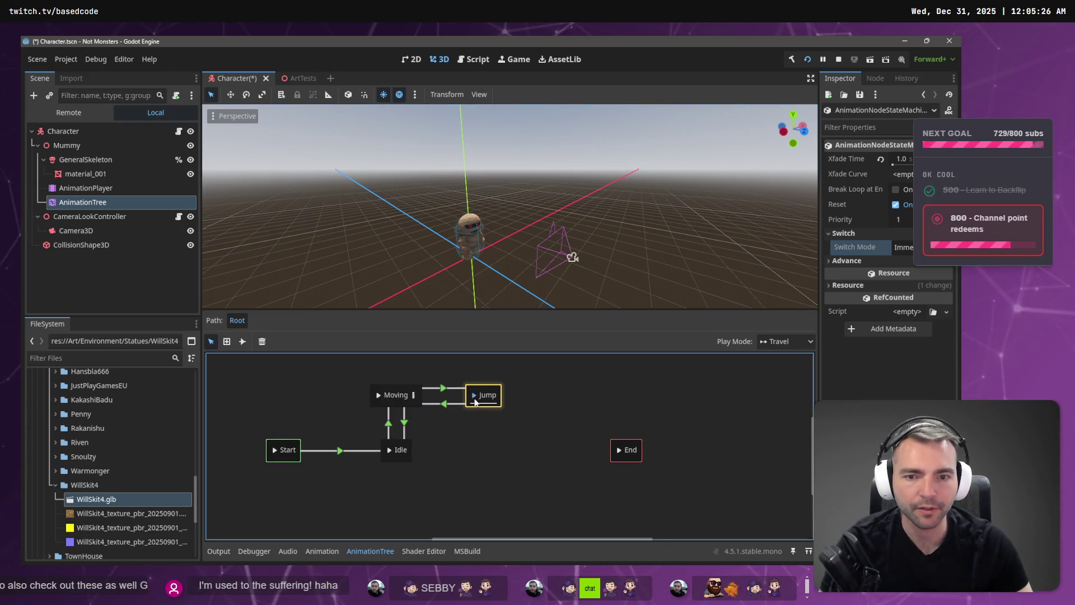
pyautogui.click(381, 396)
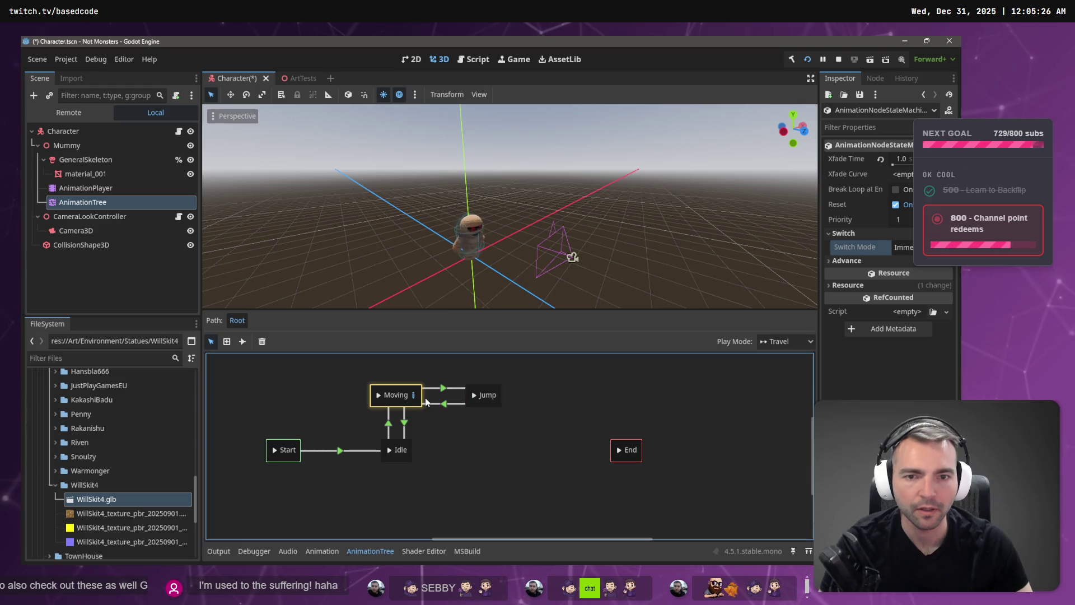
pyautogui.click(473, 395)
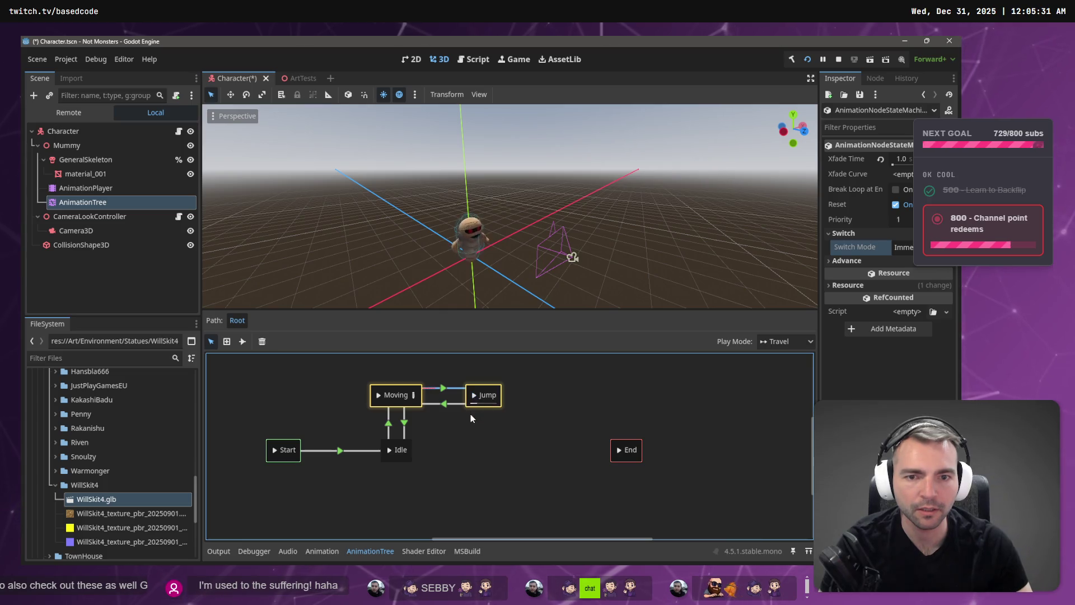
pyautogui.click(378, 399)
pyautogui.scroll(5, 501, 264)
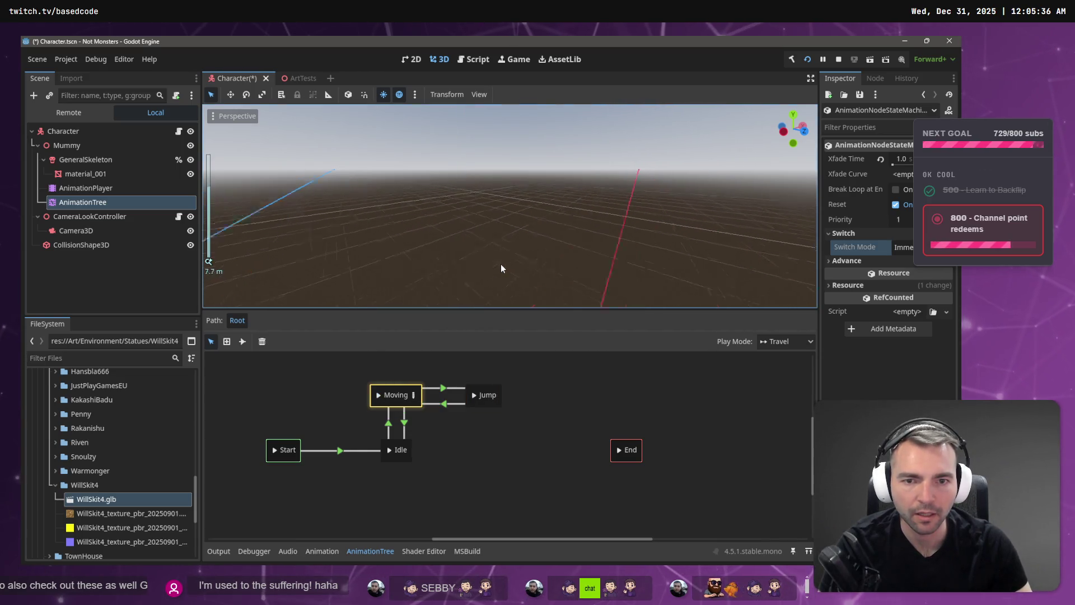
pyautogui.scroll(-5, 560, 255)
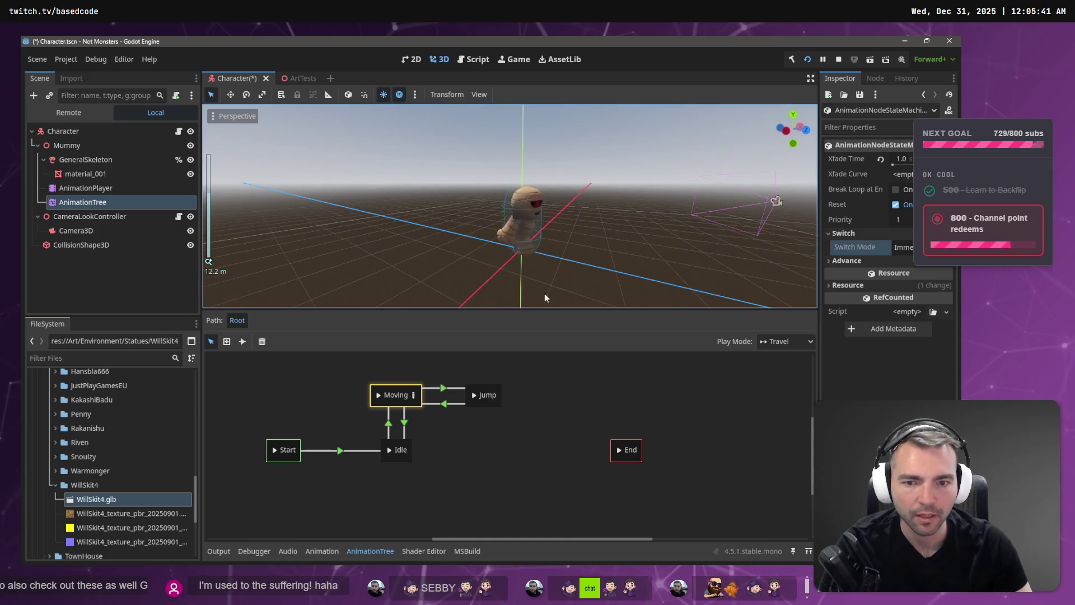
pyautogui.click(473, 395)
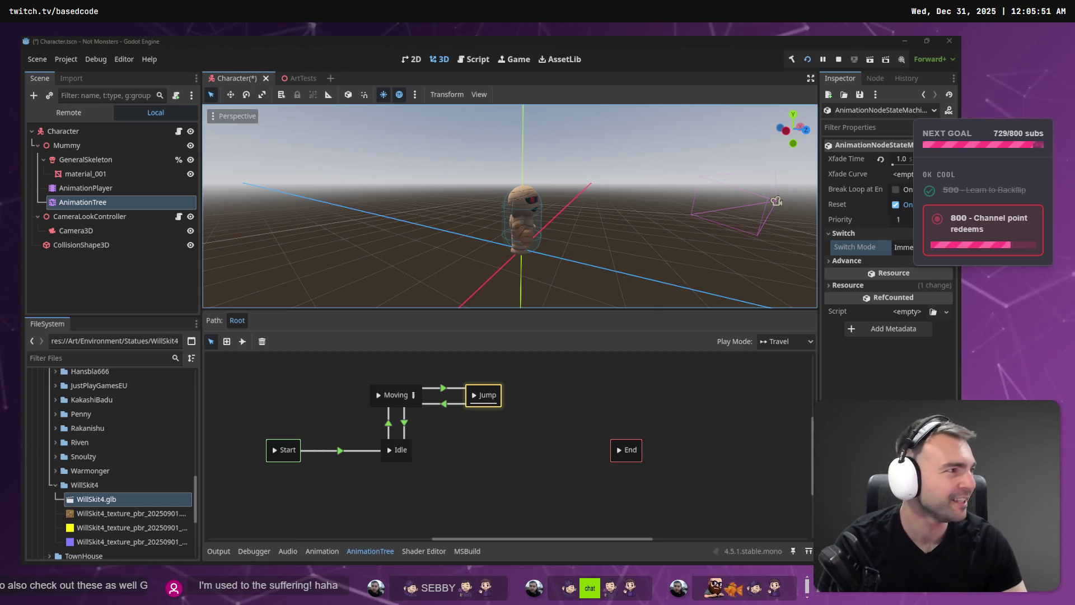
pyautogui.hotkey('alt', 'Tab')
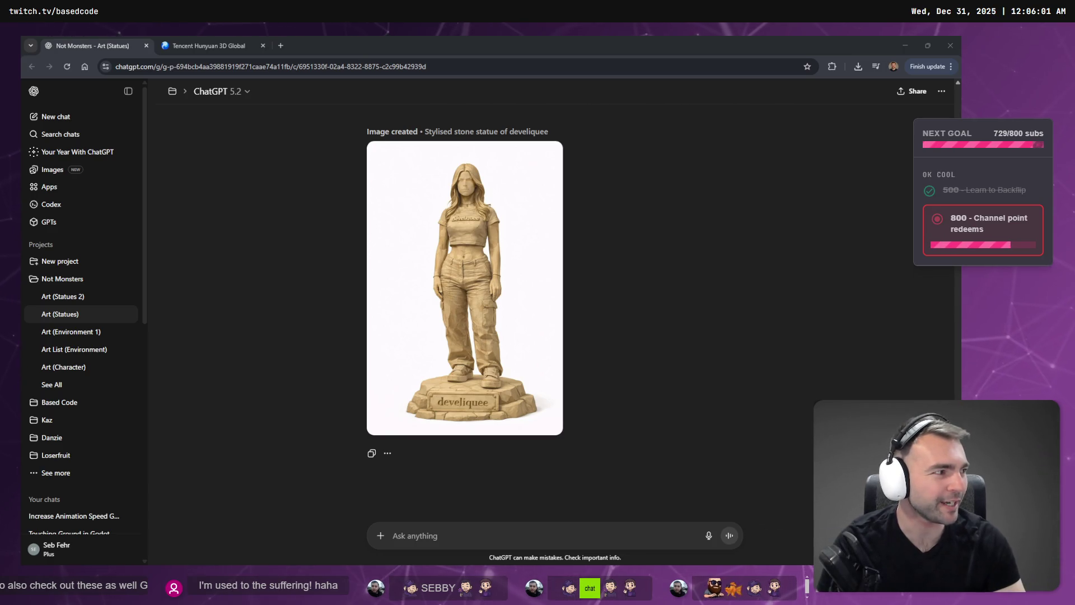
# Step: Look over the statue cards on the whiteboard, then go back to the ChatGPT chat
pyautogui.hotkey('alt', 'Tab')
pyautogui.scroll(-5, 748, 187)
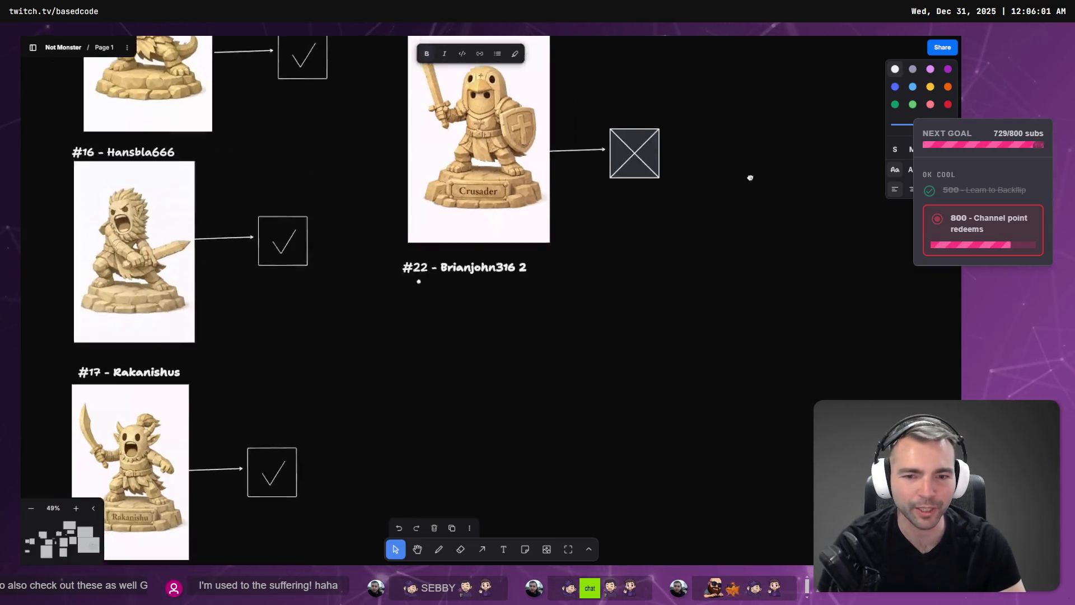
pyautogui.hotkey('alt', 'Tab')
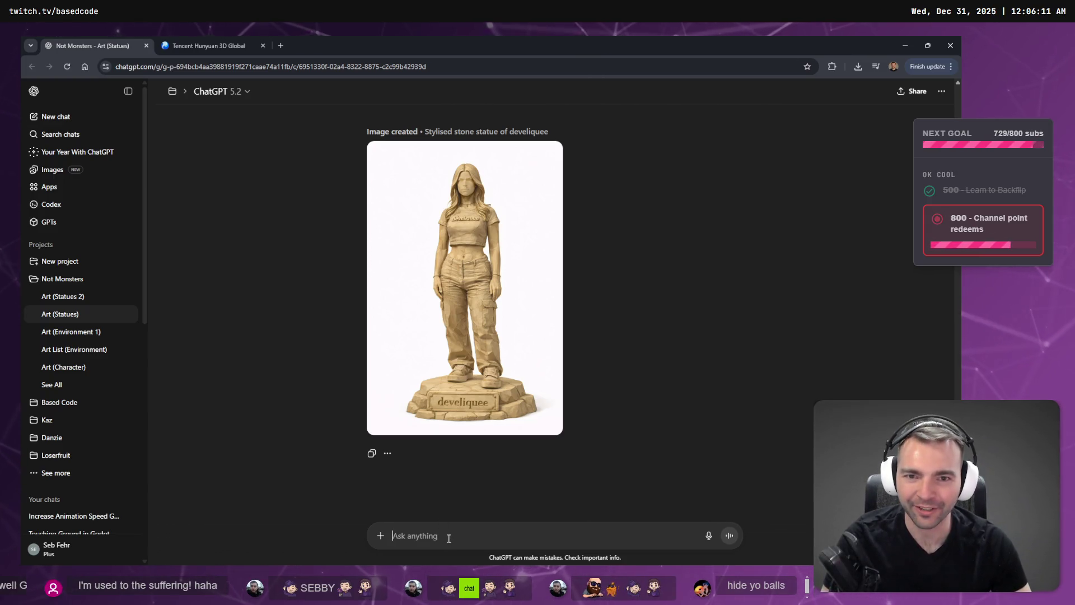
# Step: Dictate and send a prompt restyling the statue with full-guys proportions and a medieval outfit
pyautogui.press('super+h')
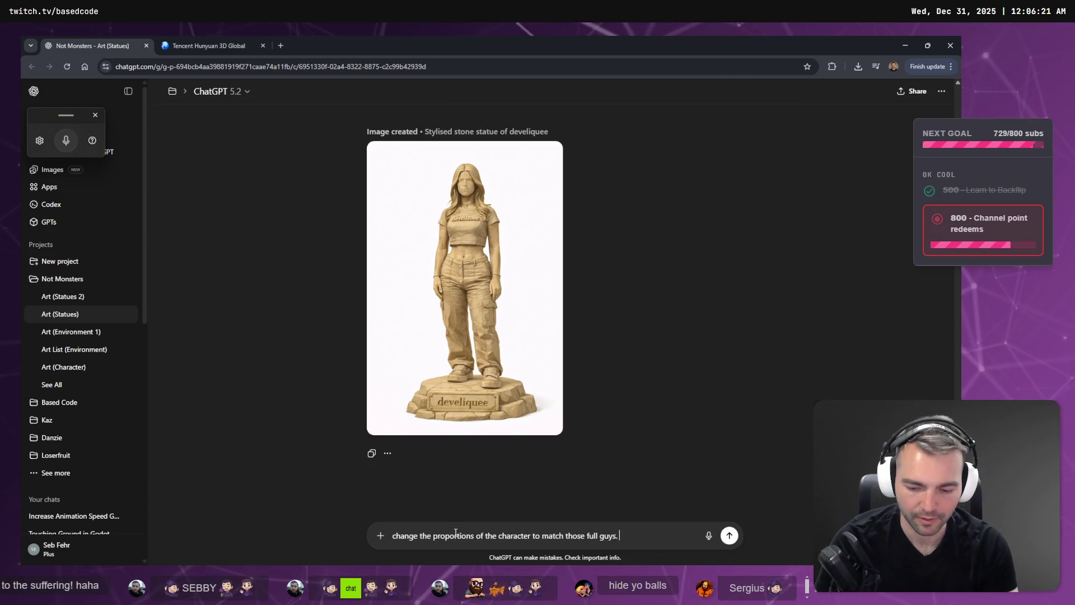
pyautogui.press('super+h')
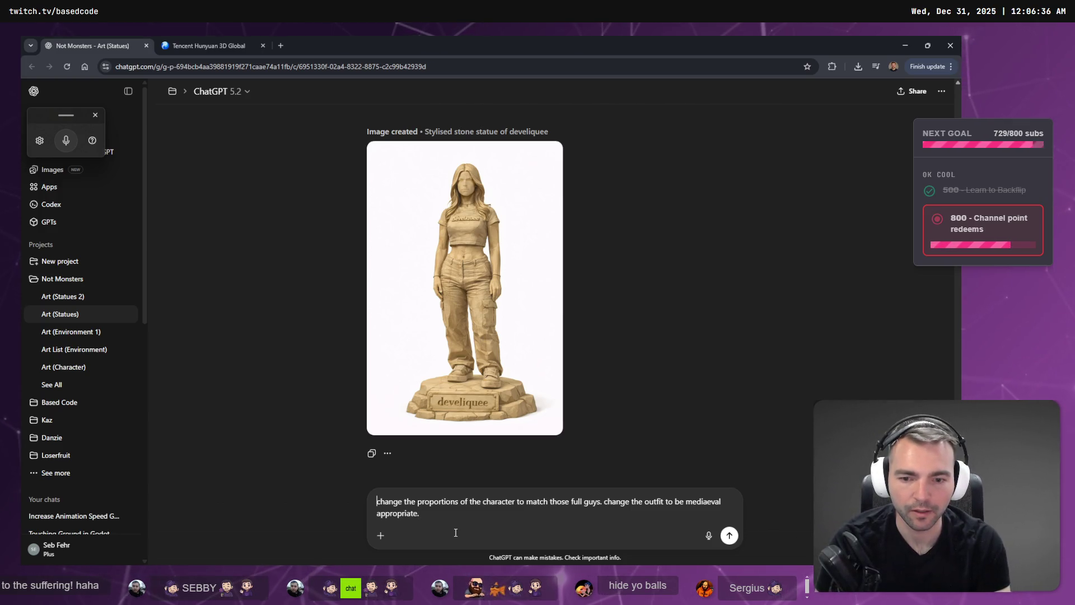
pyautogui.press('Return')
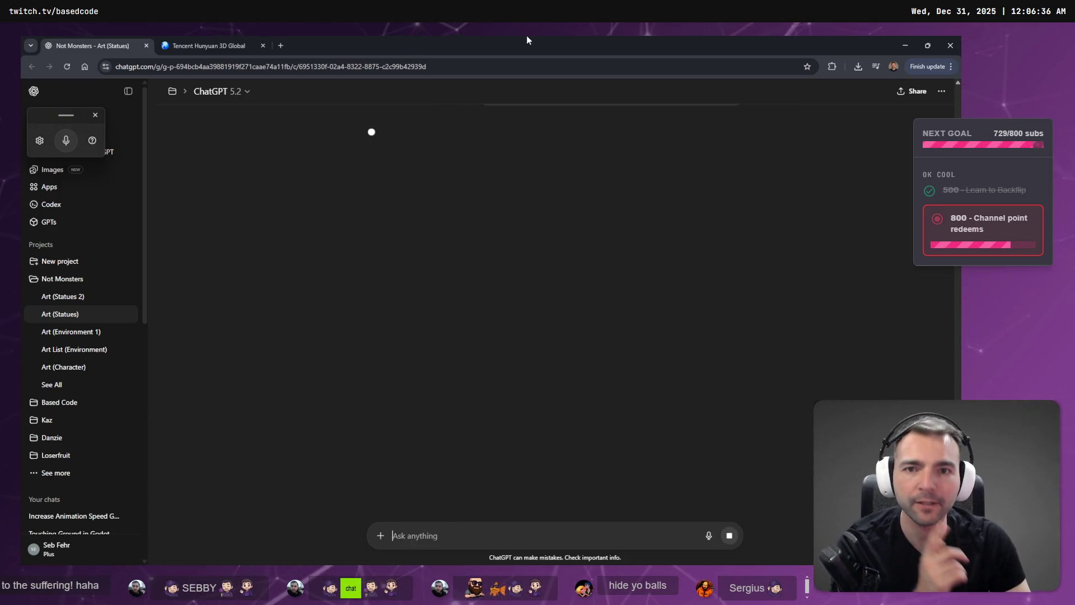
pyautogui.hotkey('alt', 'Tab')
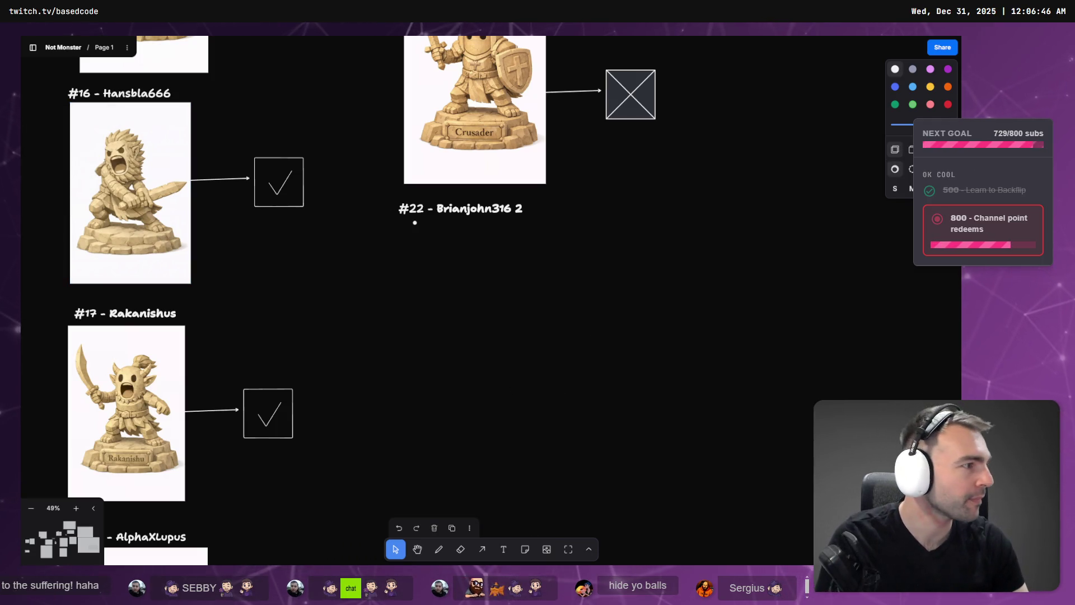
pyautogui.hotkey('alt', 'Tab')
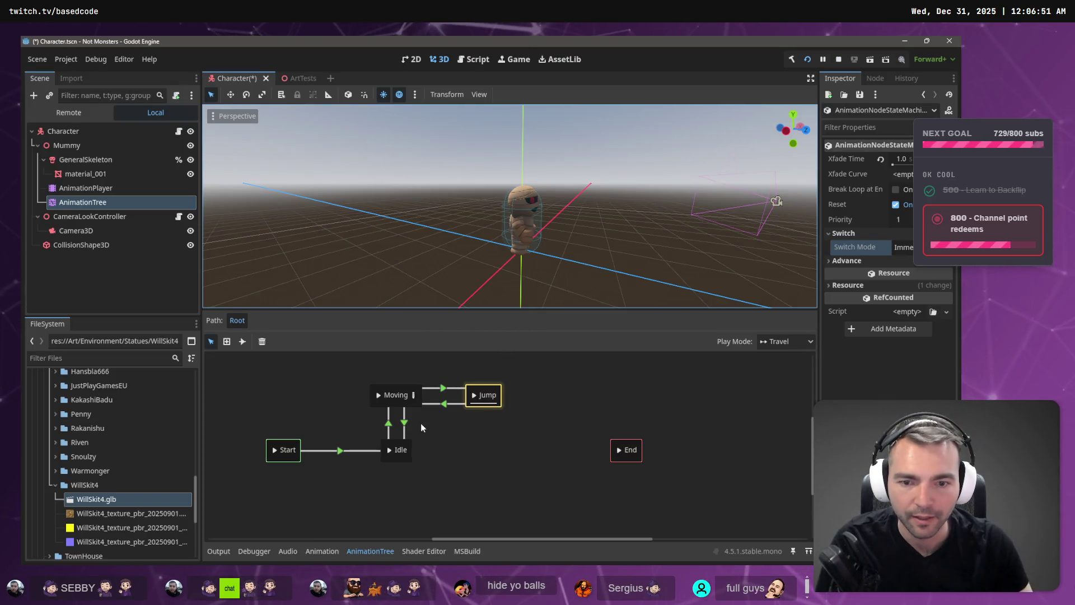
# Step: Preview Moving then Jump, briefly view Moving's blend space, and return to the Root state machine
pyautogui.click(386, 396)
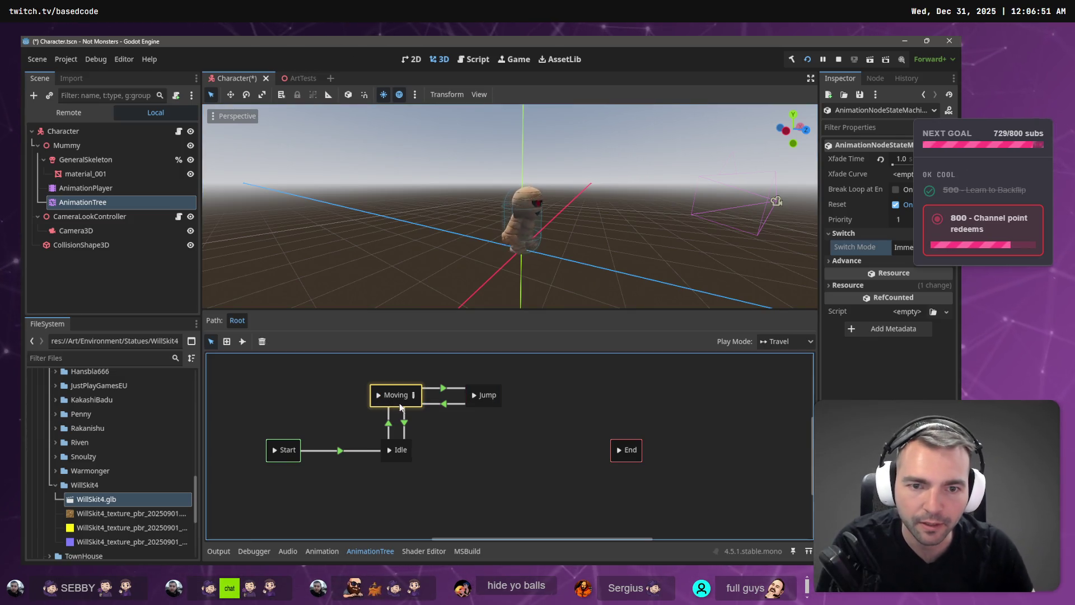
pyautogui.click(476, 399)
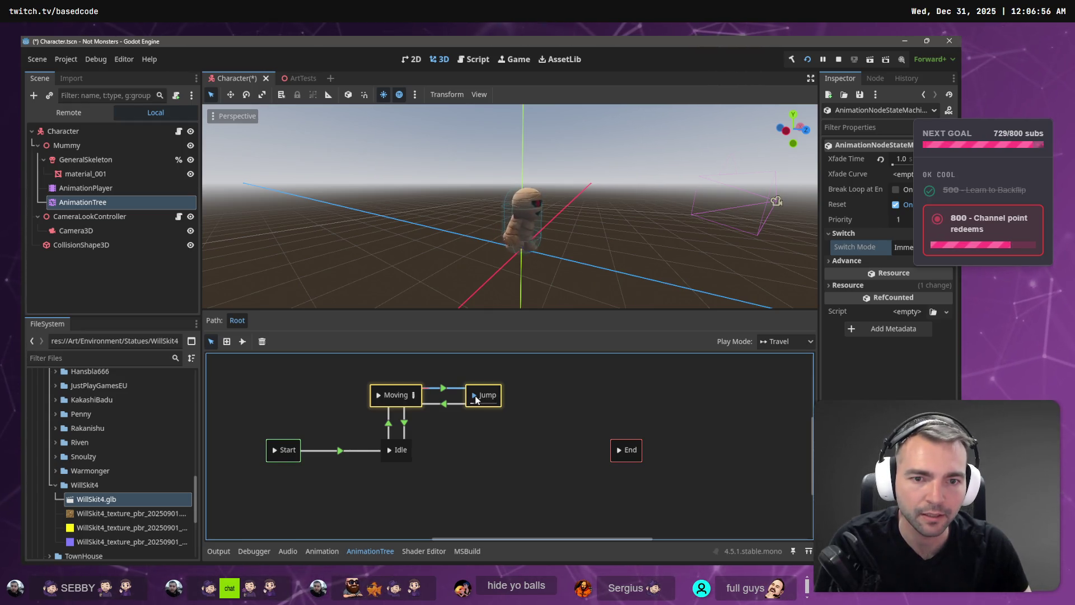
pyautogui.click(413, 397)
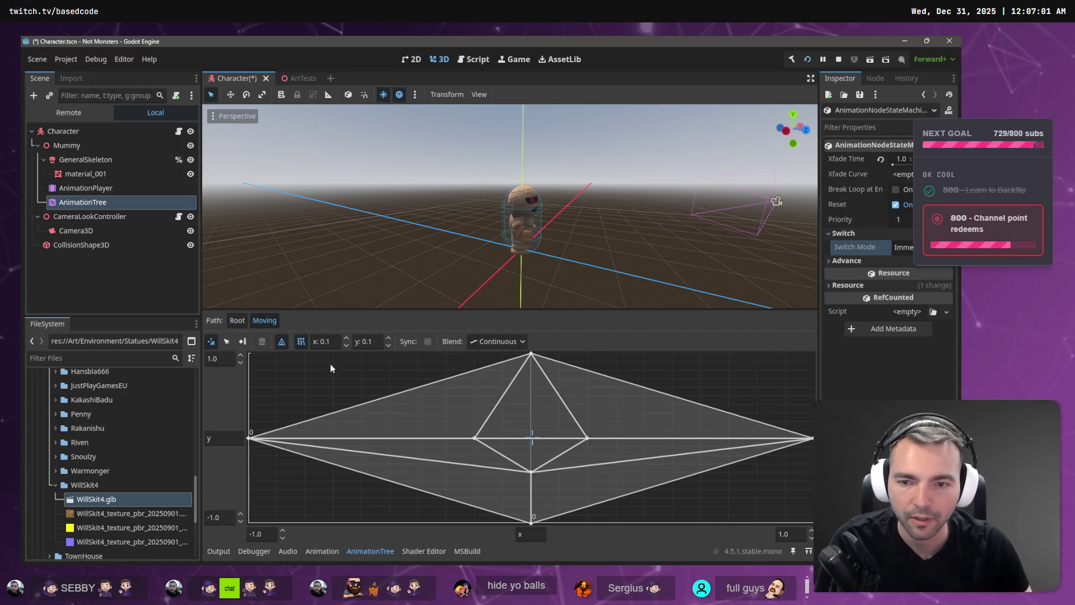
pyautogui.click(212, 343)
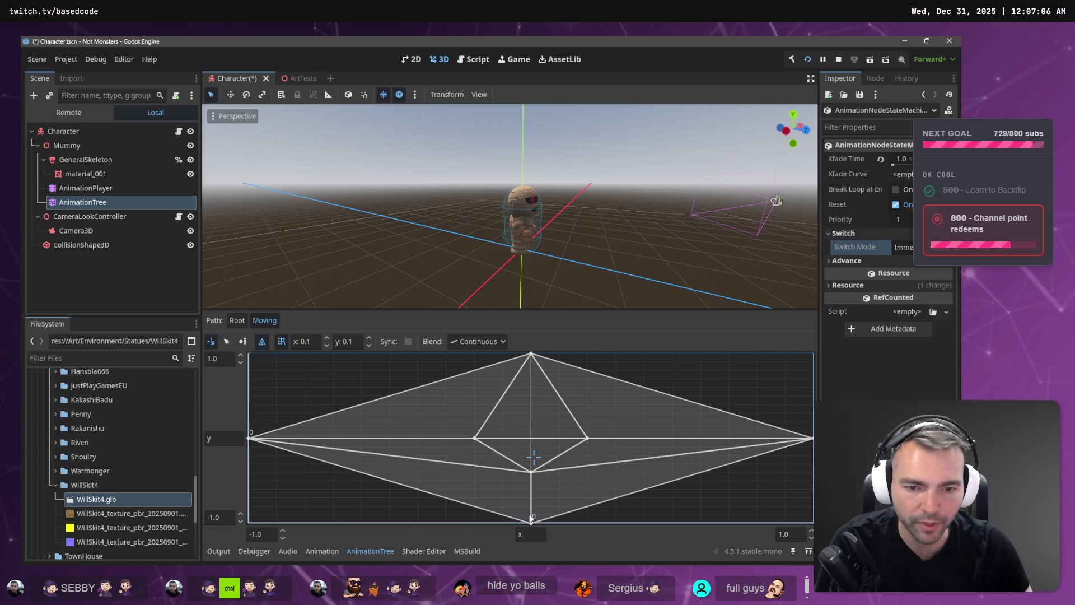
pyautogui.click(238, 320)
# Step: Travel back and forth between the Moving and Jump states to watch the jump
pyautogui.click(377, 398)
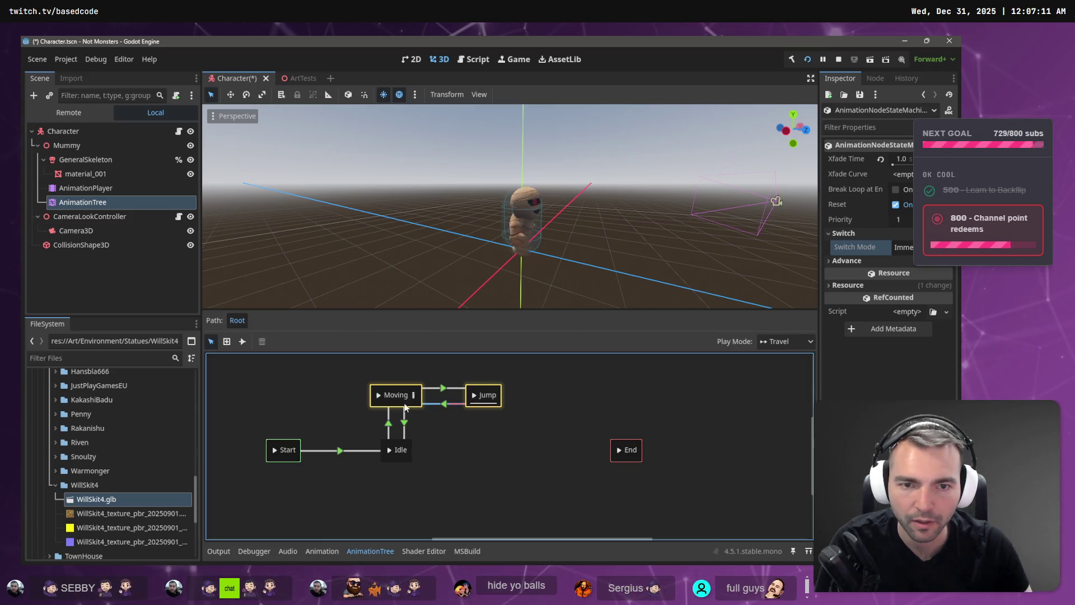
pyautogui.click(476, 394)
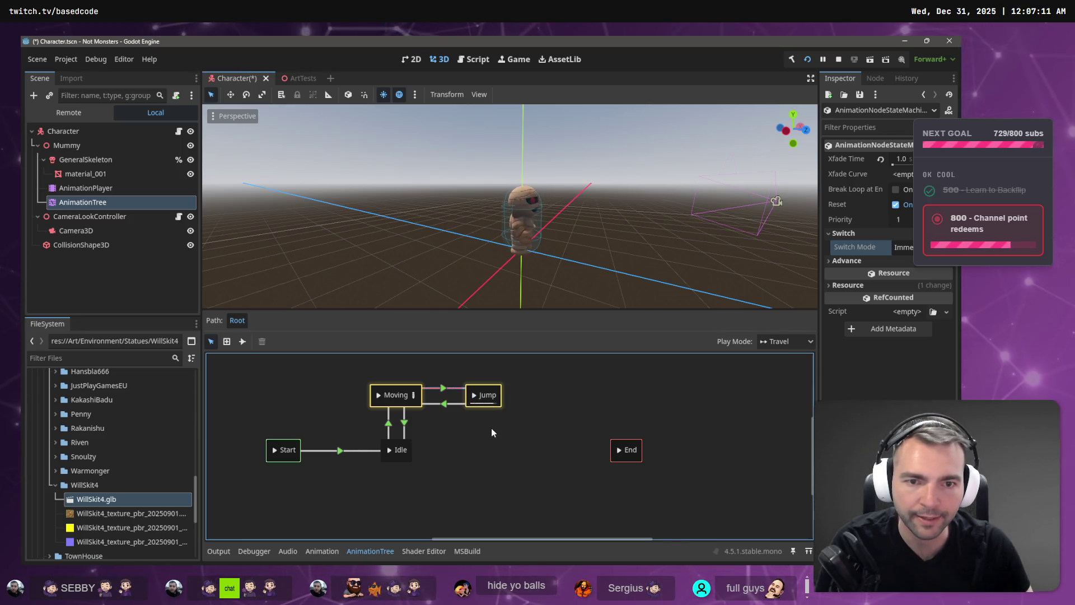
pyautogui.click(379, 395)
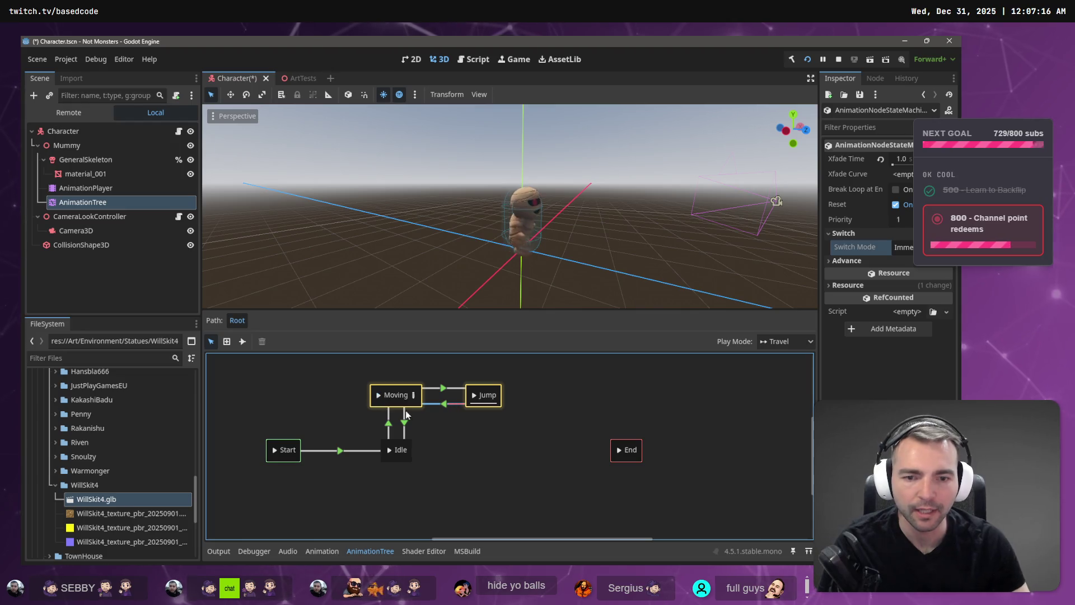
pyautogui.click(474, 395)
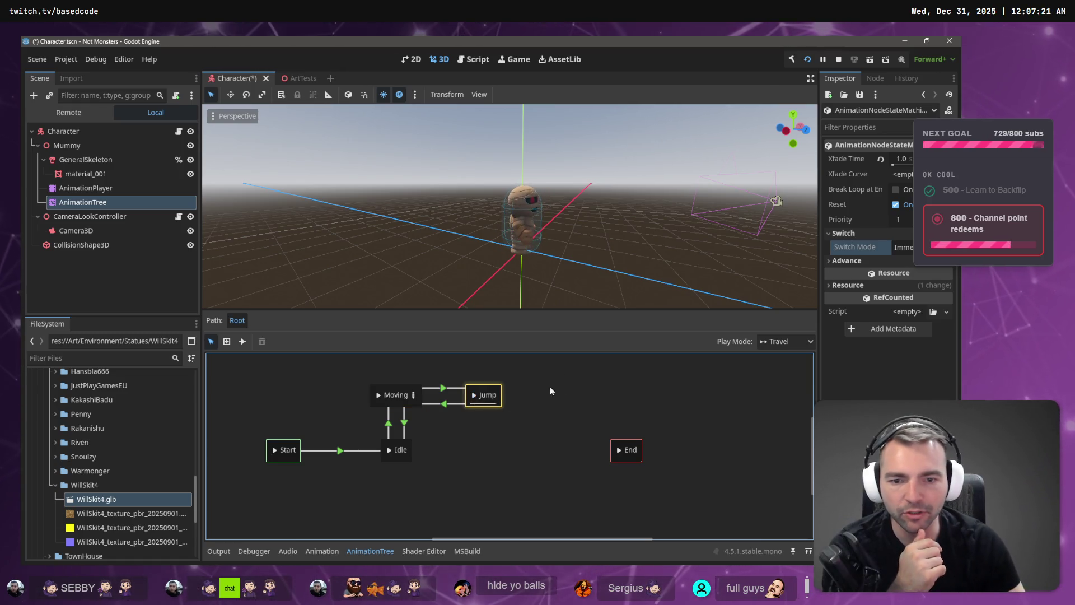
pyautogui.click(483, 394)
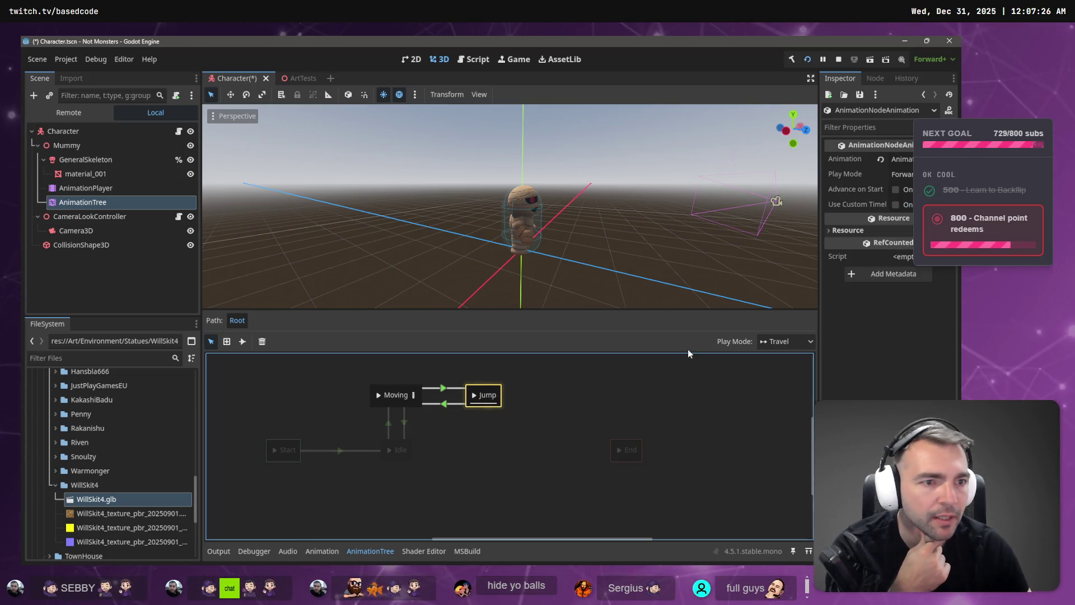
# Step: Keep the Jump state on the jump animation and give it a custom timeline with 1.0 s start offset
pyautogui.click(897, 173)
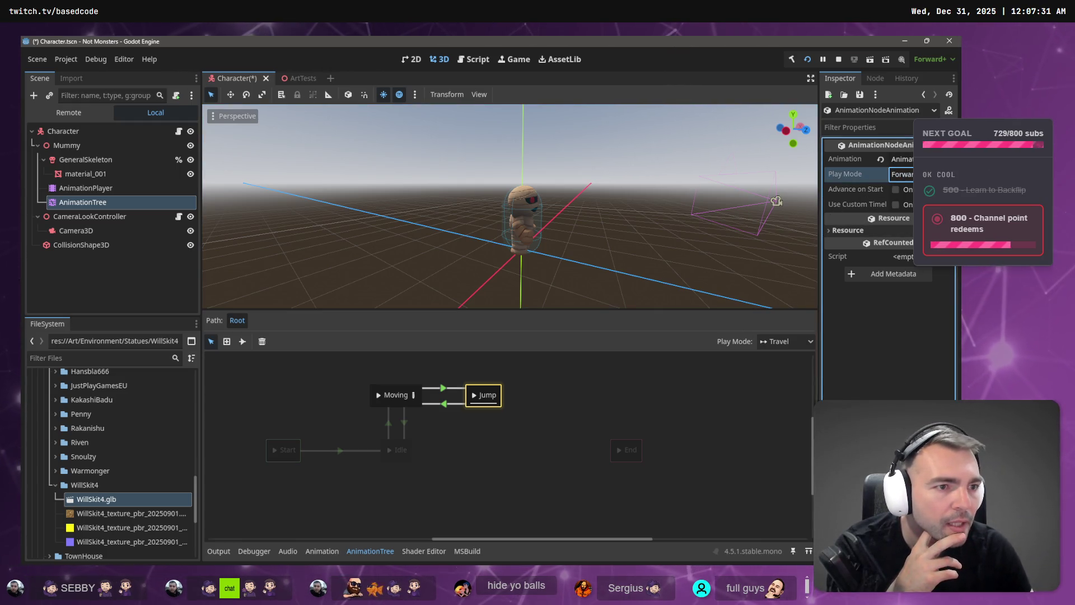
pyautogui.click(901, 159)
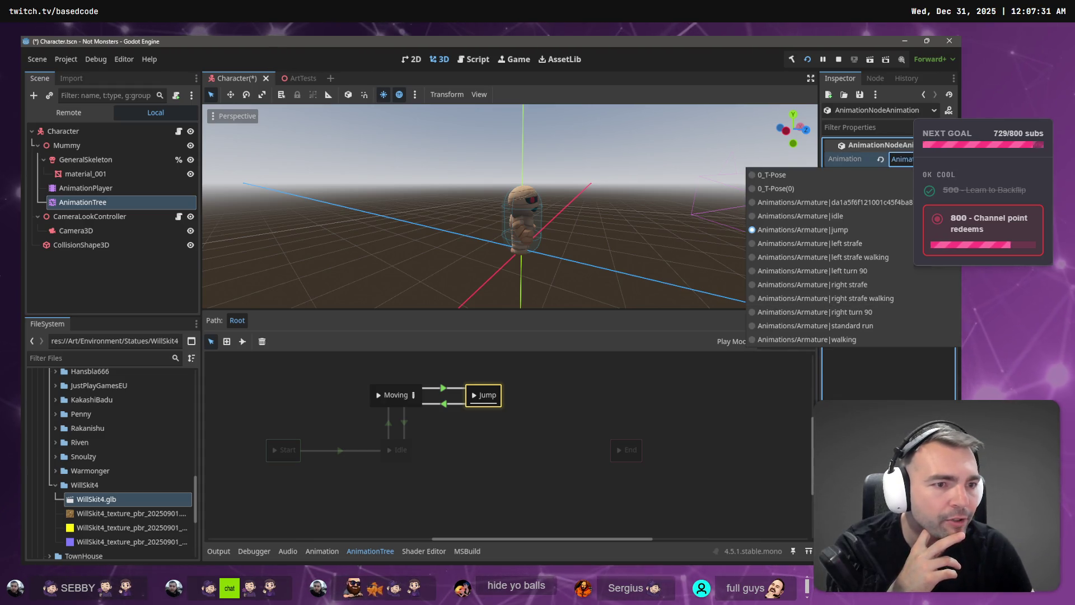
pyautogui.click(868, 203)
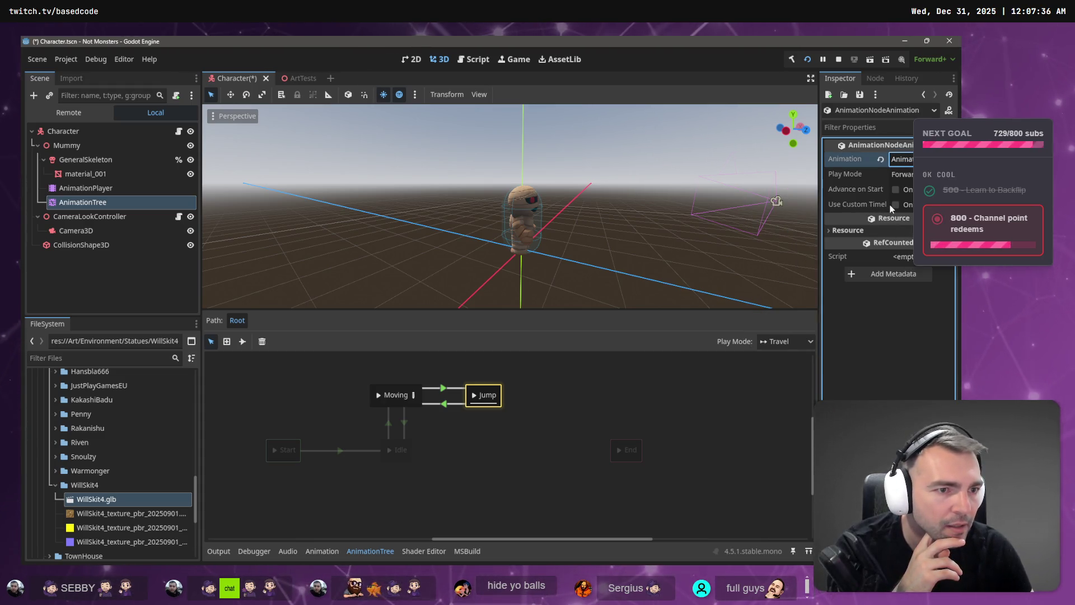
pyautogui.moveTo(817, 205)
pyautogui.mouseDown()
pyautogui.moveTo(764, 205)
pyautogui.moveTo(779, 206)
pyautogui.mouseUp()
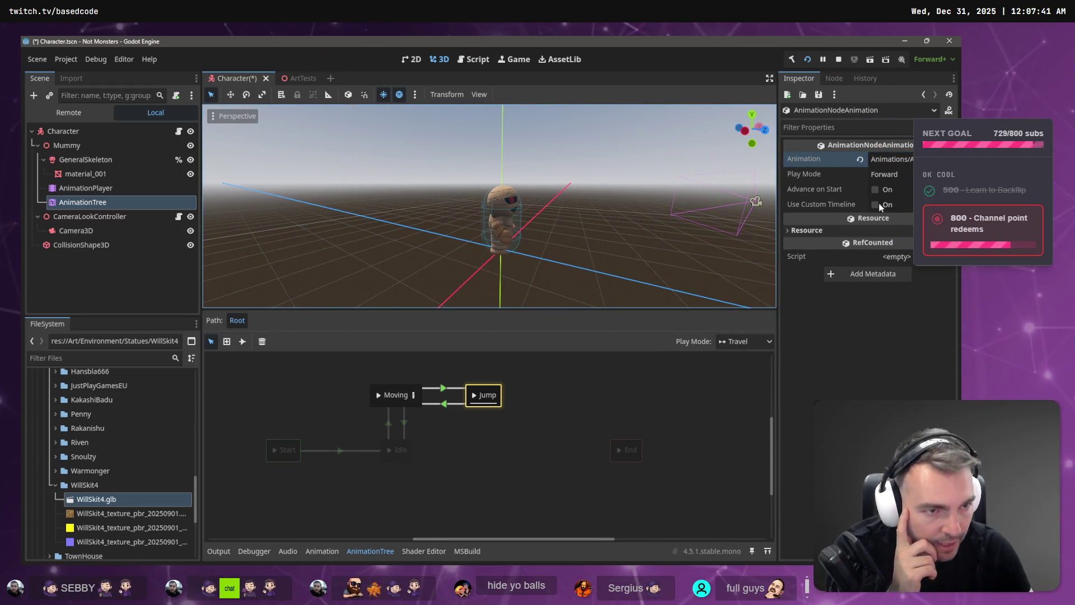
pyautogui.click(884, 204)
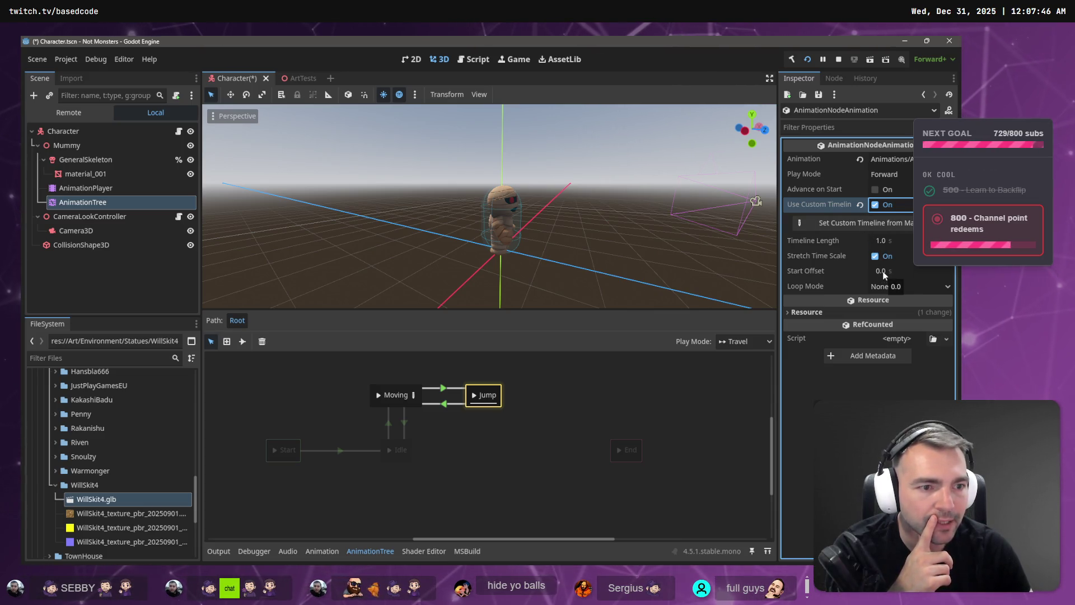
pyautogui.click(884, 274)
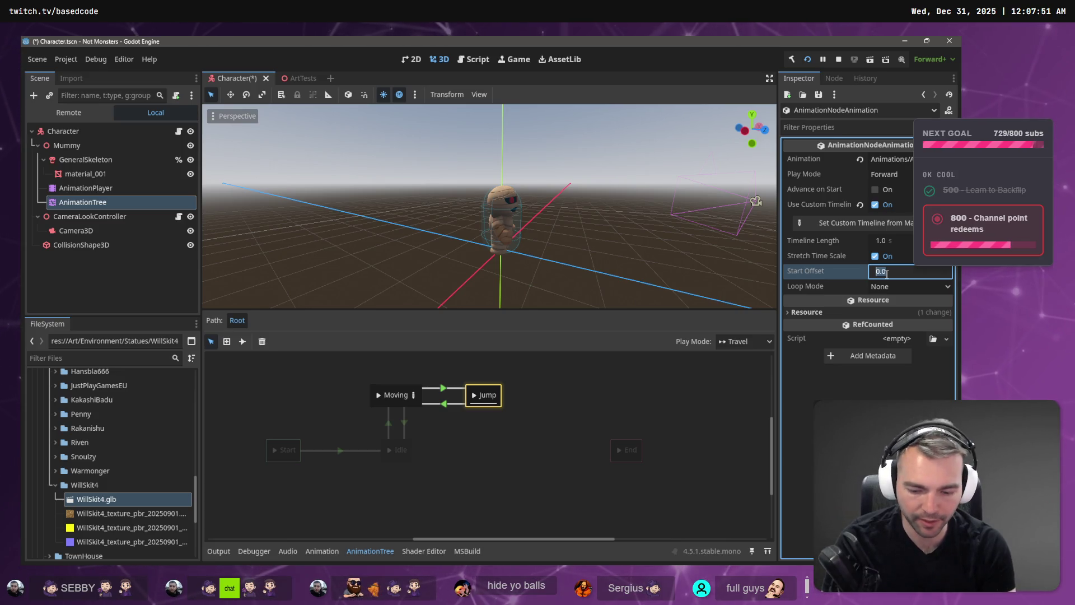
pyautogui.write('1')
pyautogui.press('Return')
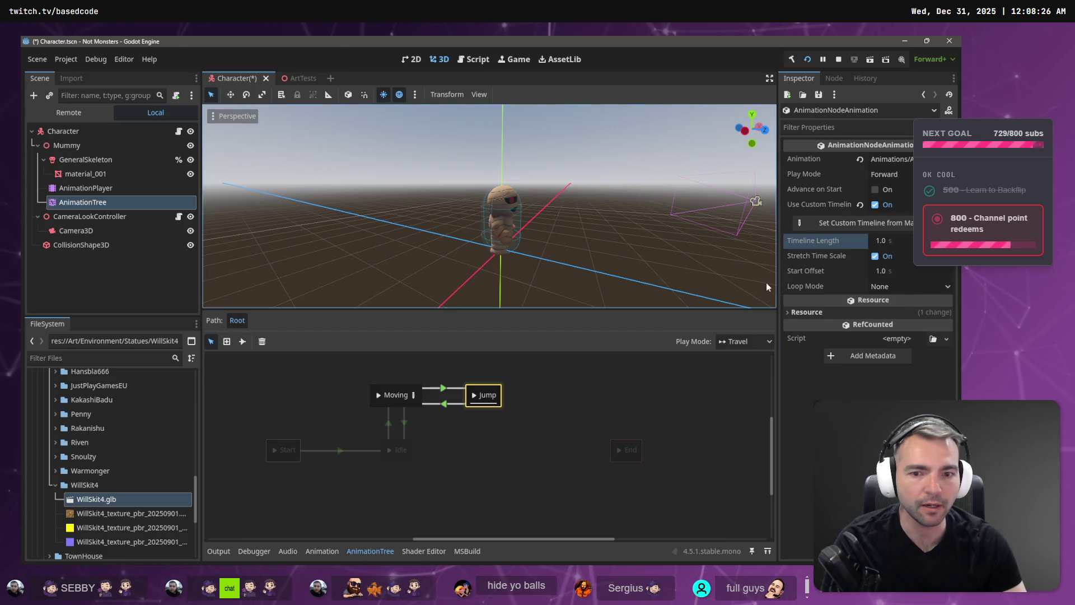
# Step: Test the offset jump by travelling from Moving to Jump, playing the jump twice
pyautogui.click(381, 396)
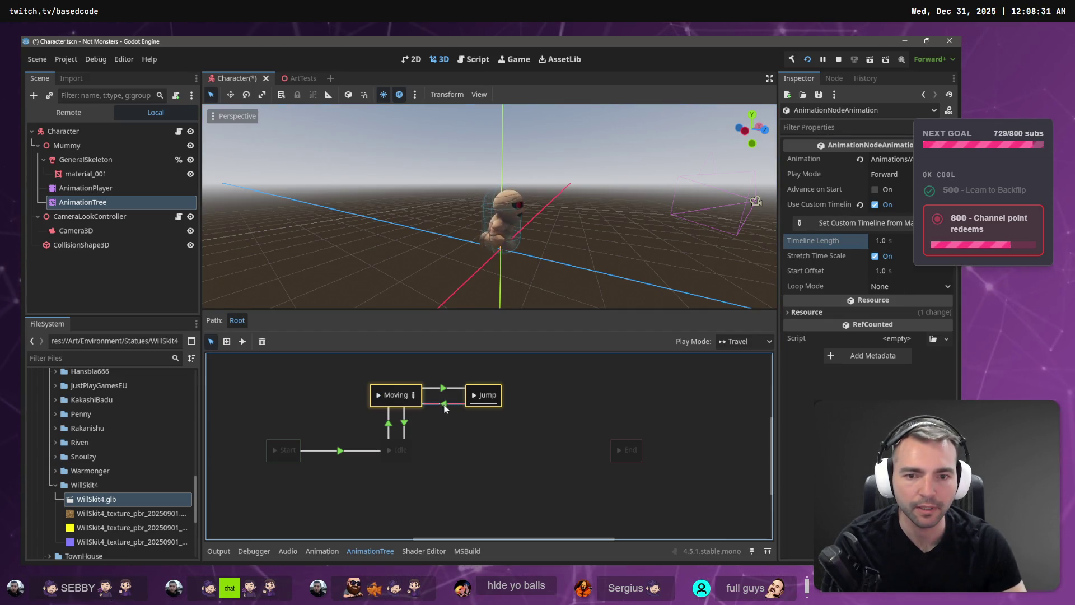
pyautogui.click(474, 395)
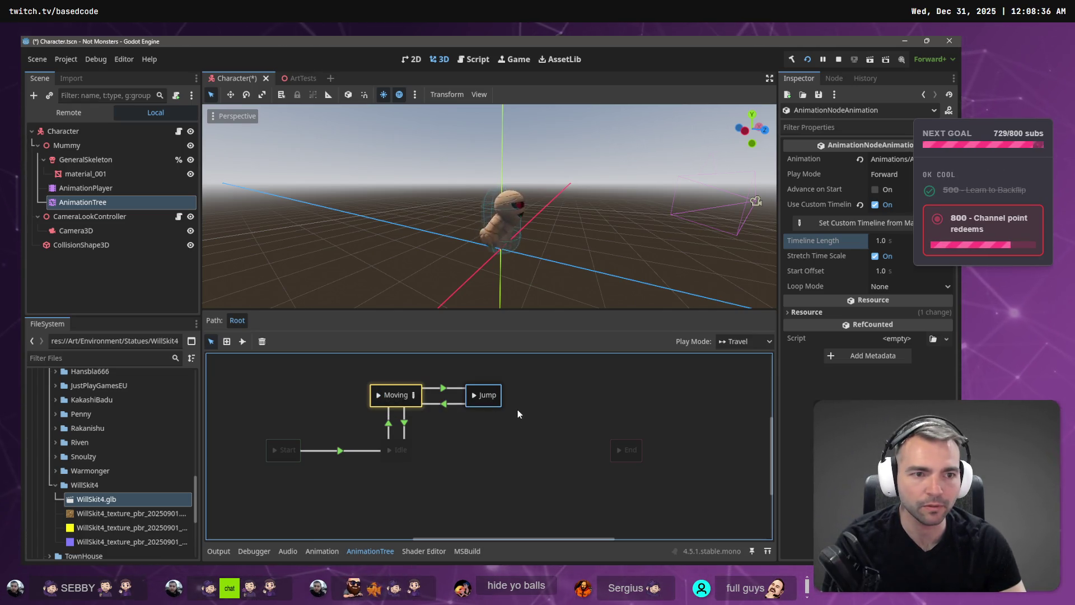
pyautogui.click(474, 395)
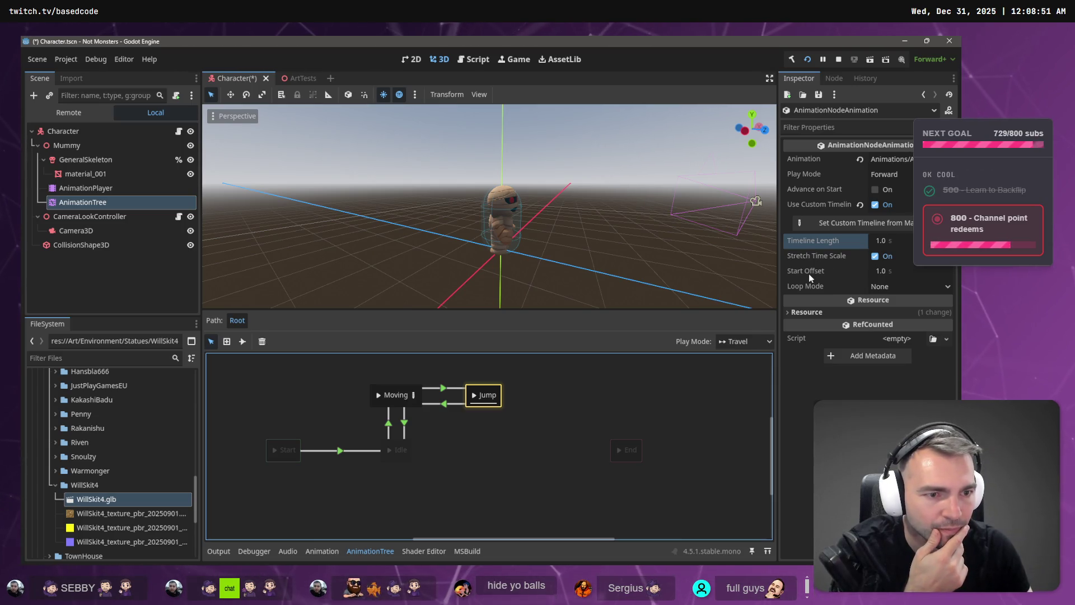
# Step: Reset the Jump Start Offset to 0.0 s, keeping Use Custom Timeline enabled
pyautogui.click(874, 270)
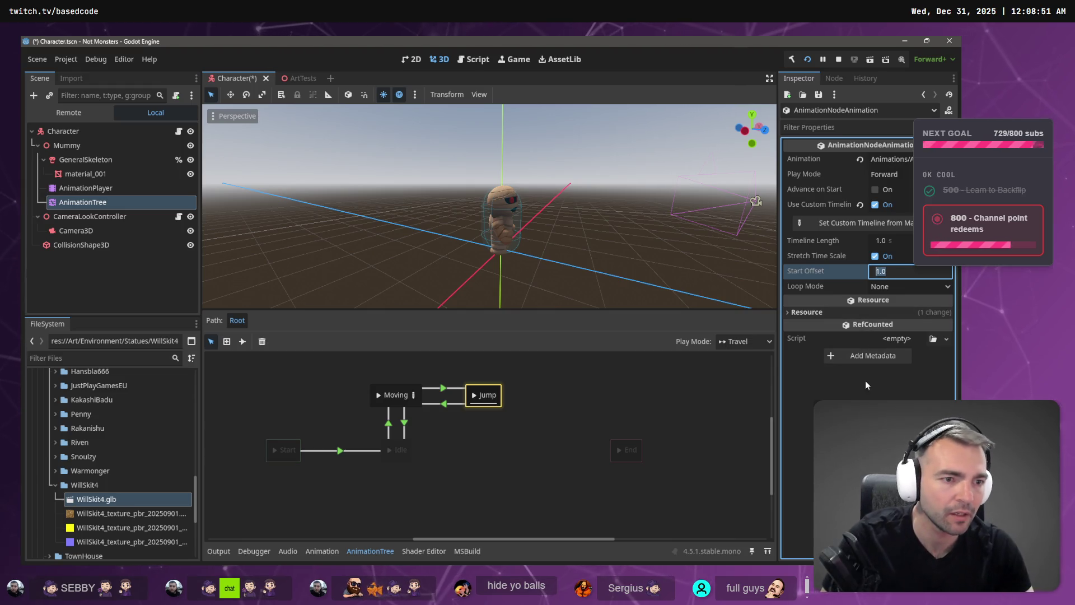
pyautogui.write('1')
pyautogui.write('0')
pyautogui.press('Return')
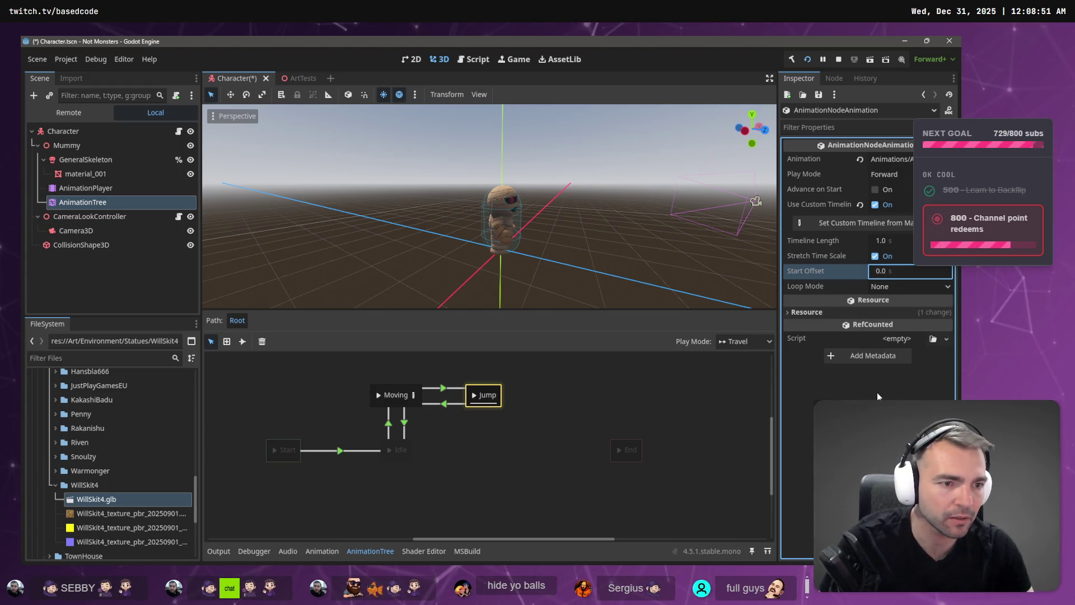
pyautogui.hotkey('ctrl', 'z')
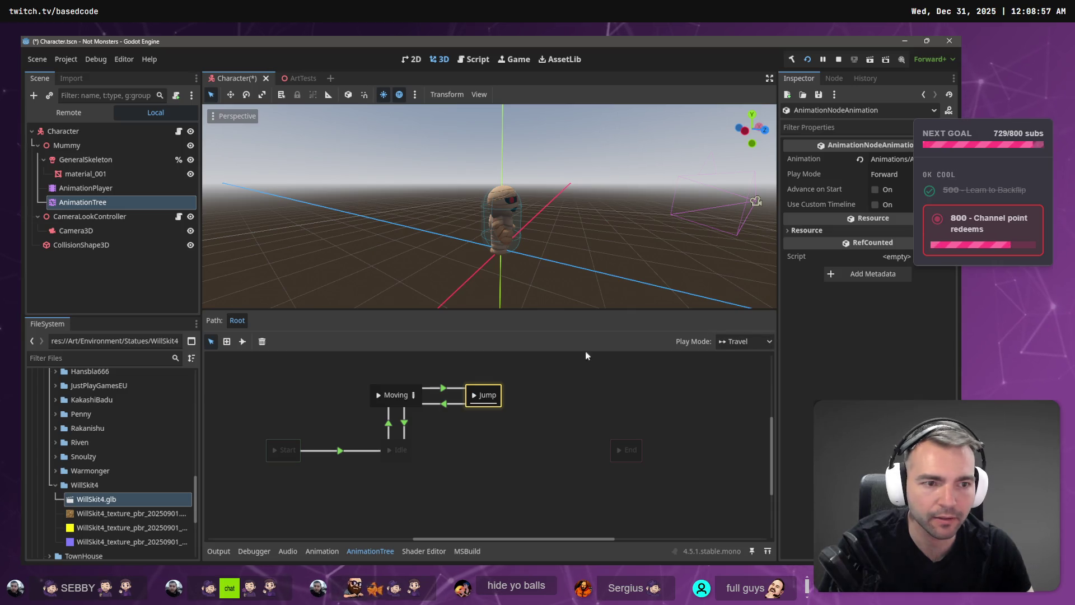
pyautogui.click(875, 205)
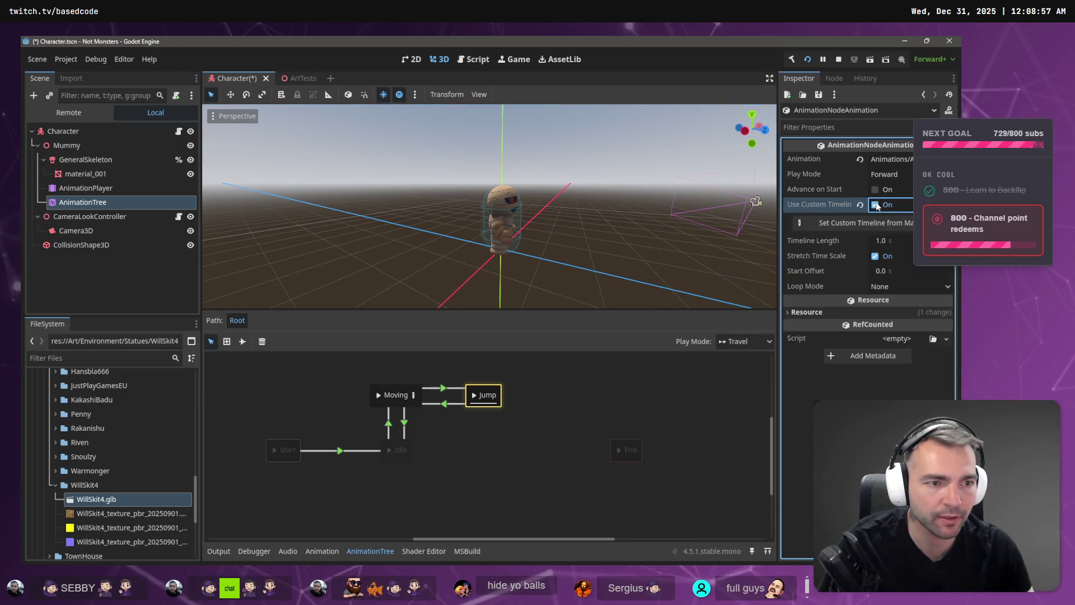
# Step: Preview Moving to Jump again and inspect the Moving-to-Jump transition
pyautogui.click(378, 394)
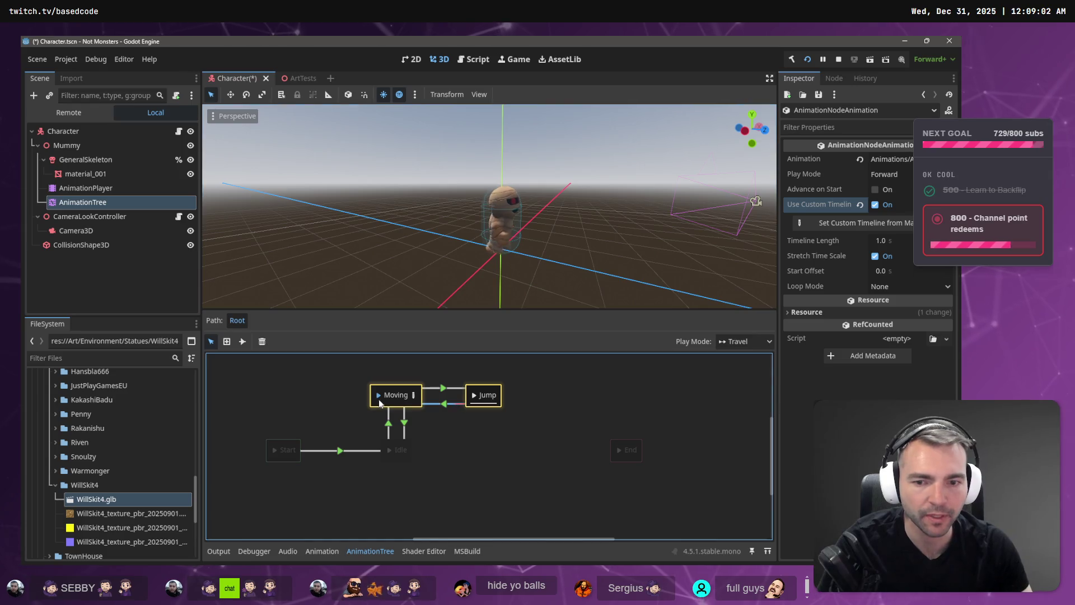
pyautogui.click(473, 396)
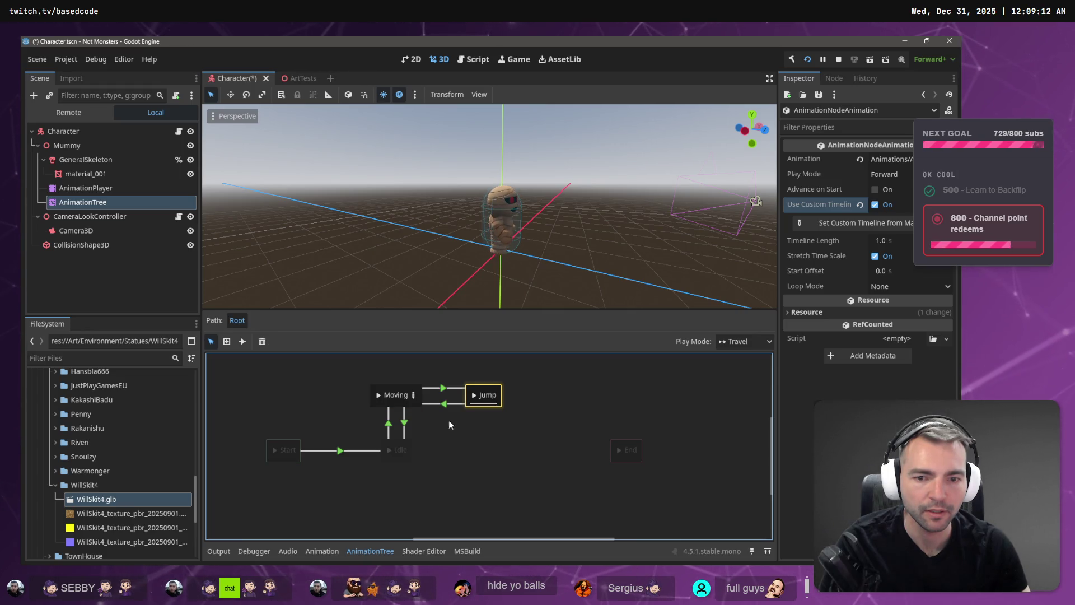
pyautogui.click(442, 388)
# Step: Set the Moving-to-Jump transition crossfade to 0.5 s and preview Moving
pyautogui.click(891, 161)
pyautogui.write('0.5')
pyautogui.press('Return')
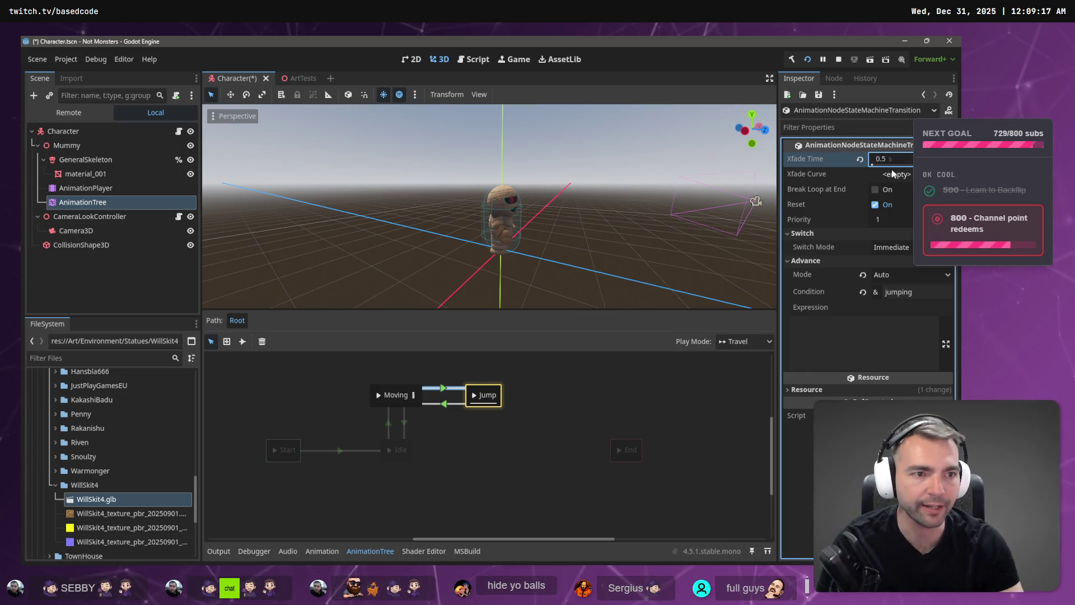
pyautogui.click(380, 395)
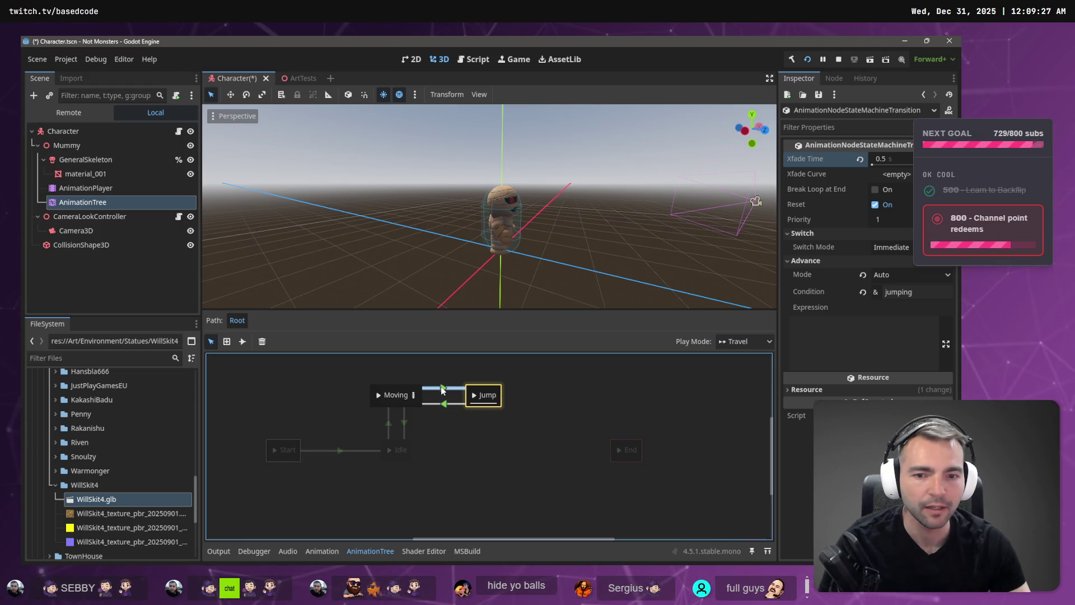
# Step: Set the Jump-to-Moving transition crossfade to 0 and preview Moving and Jump
pyautogui.click(446, 404)
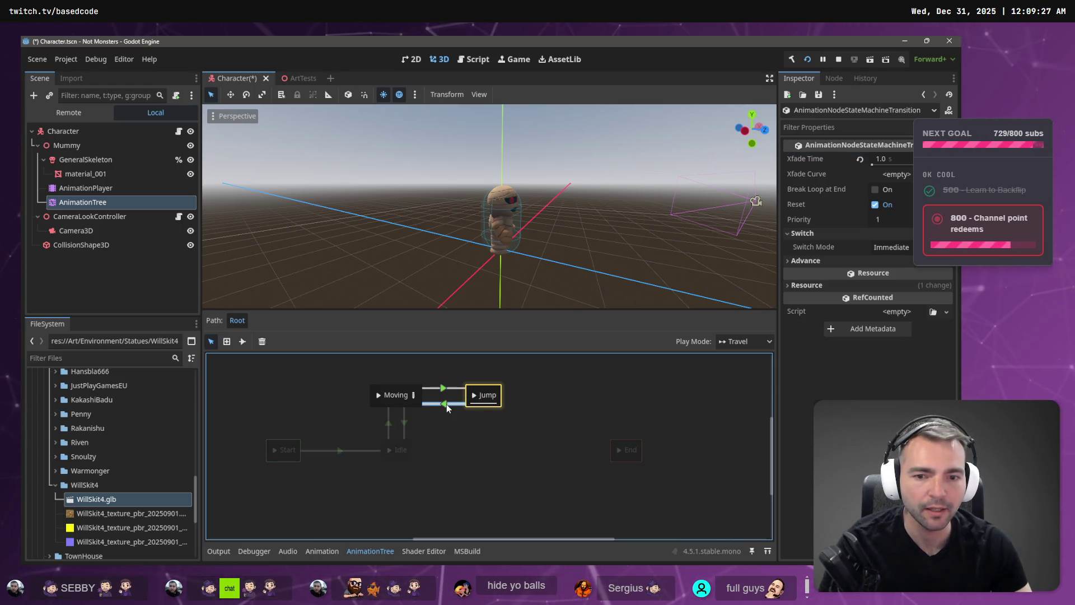
pyautogui.click(890, 159)
pyautogui.write('0')
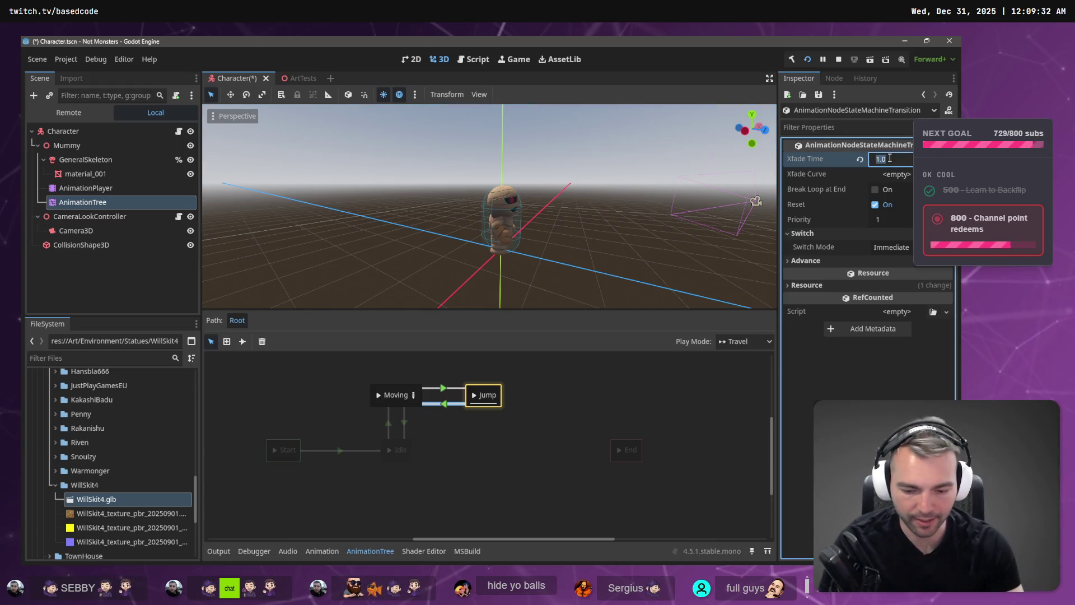
pyautogui.press('Return')
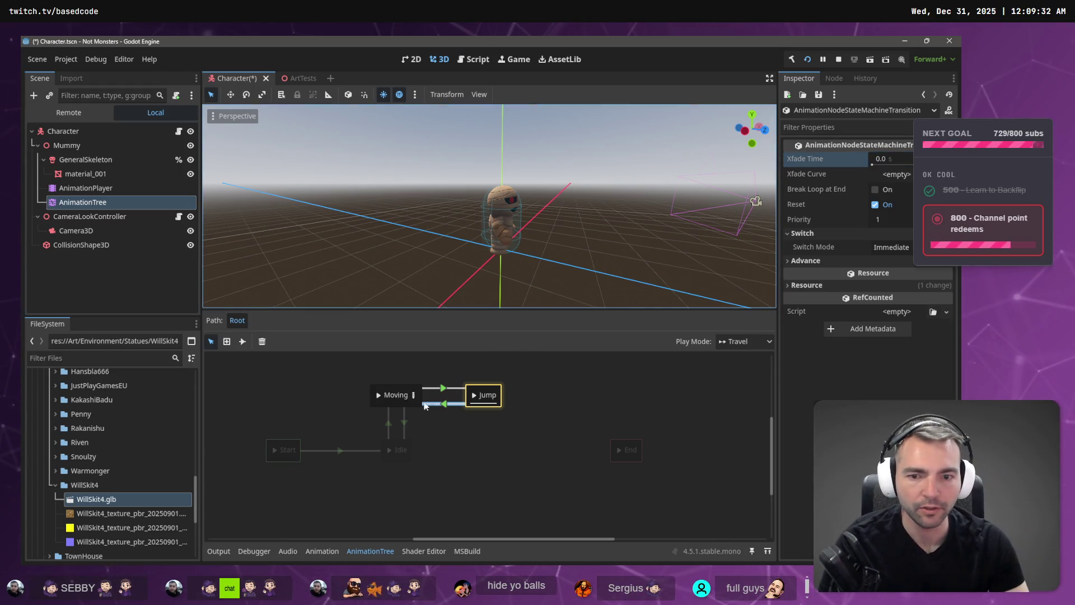
pyautogui.click(378, 394)
pyautogui.click(474, 396)
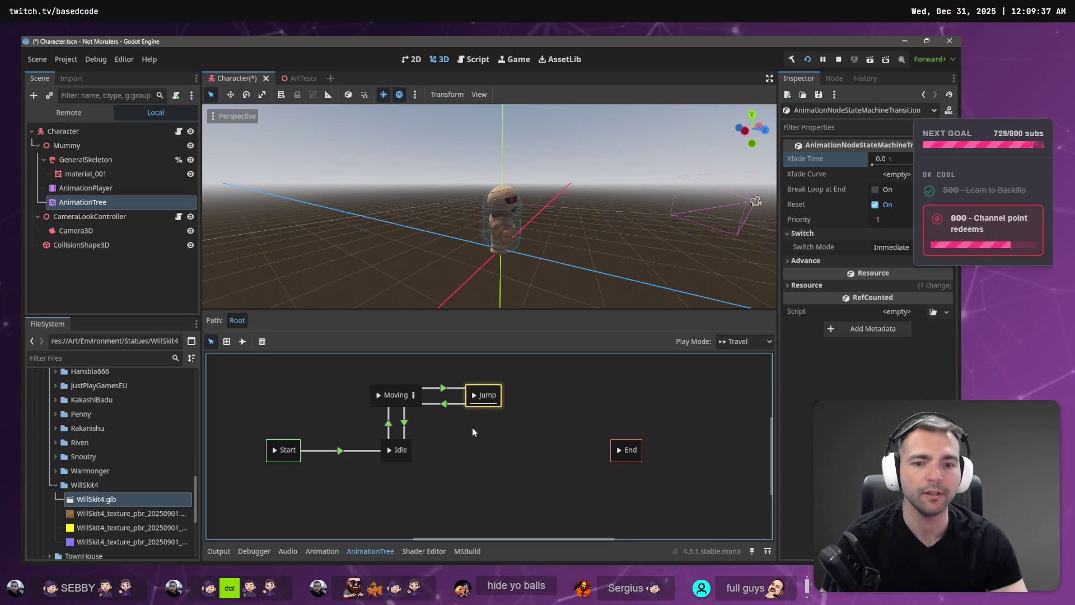
# Step: Set the Jump animation's timeline length to 1.5 s and save the Character scene
pyautogui.click(433, 387)
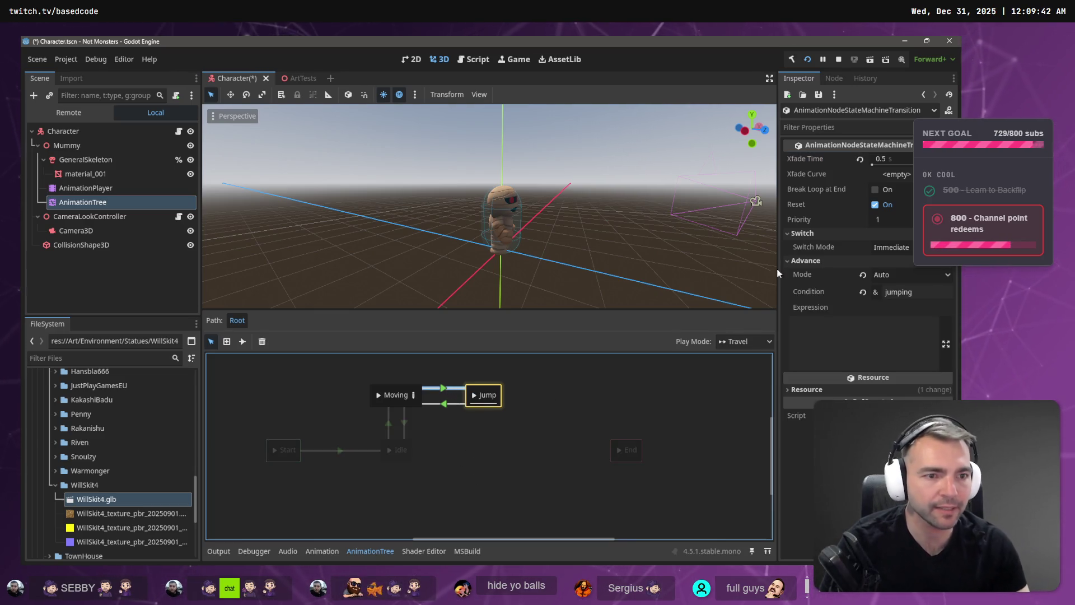
pyautogui.click(479, 390)
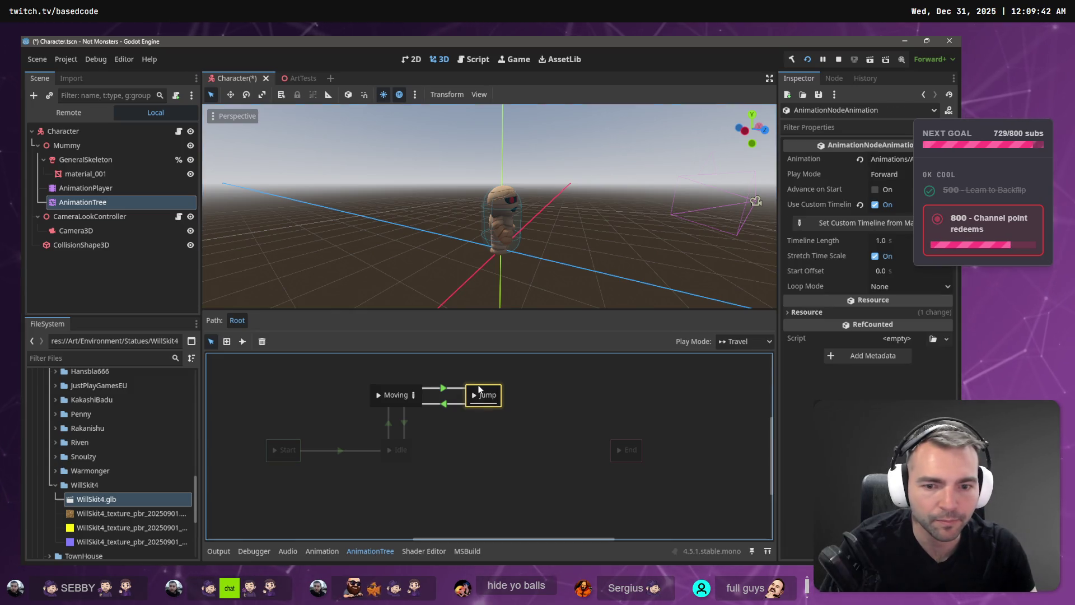
pyautogui.click(884, 240)
pyautogui.write('5')
pyautogui.press('Return')
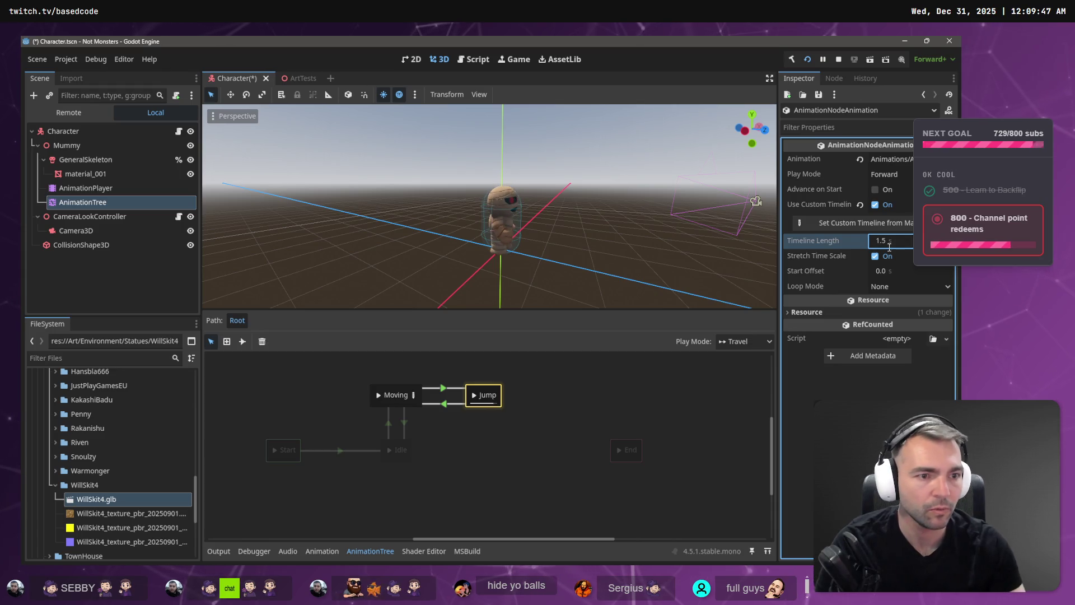
pyautogui.click(474, 398)
pyautogui.hotkey('ctrl', 's')
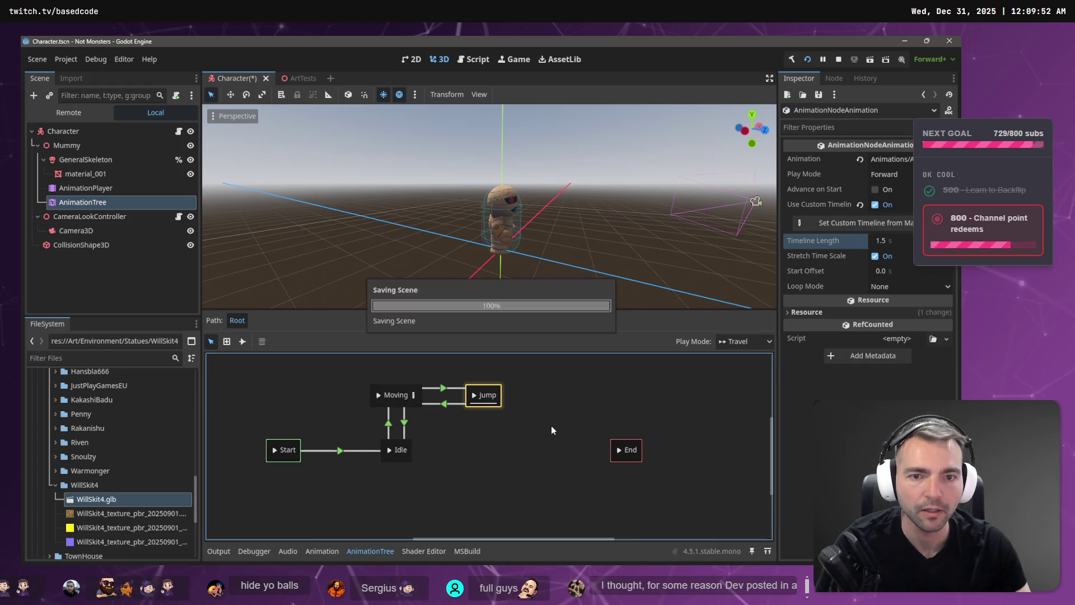
# Step: Run the game to test the jump, stop it, and switch to the ChatGPT statue chat
pyautogui.press('F5')
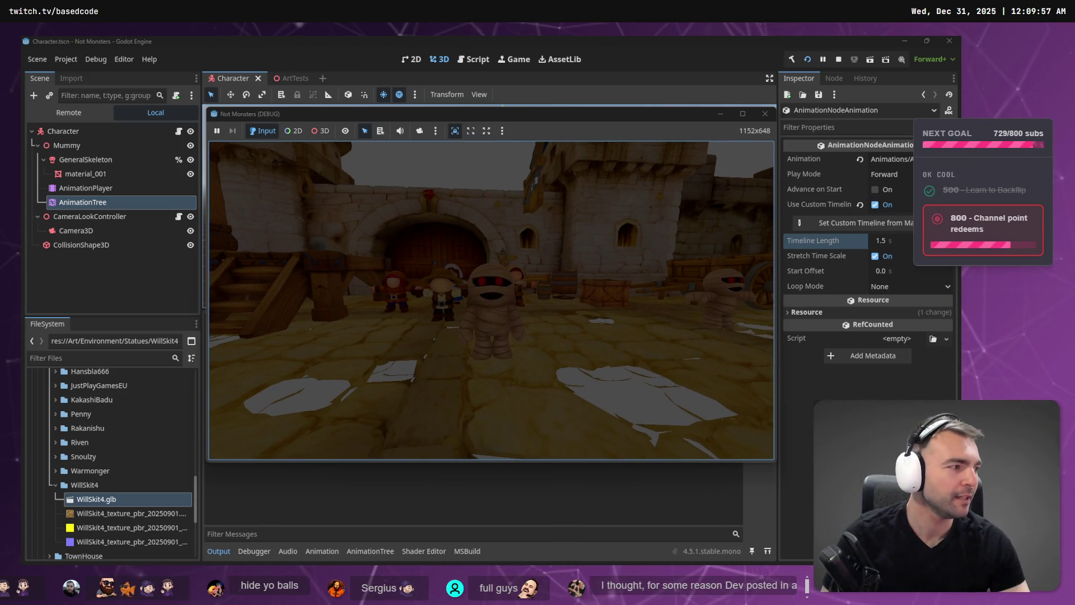
pyautogui.press('F8')
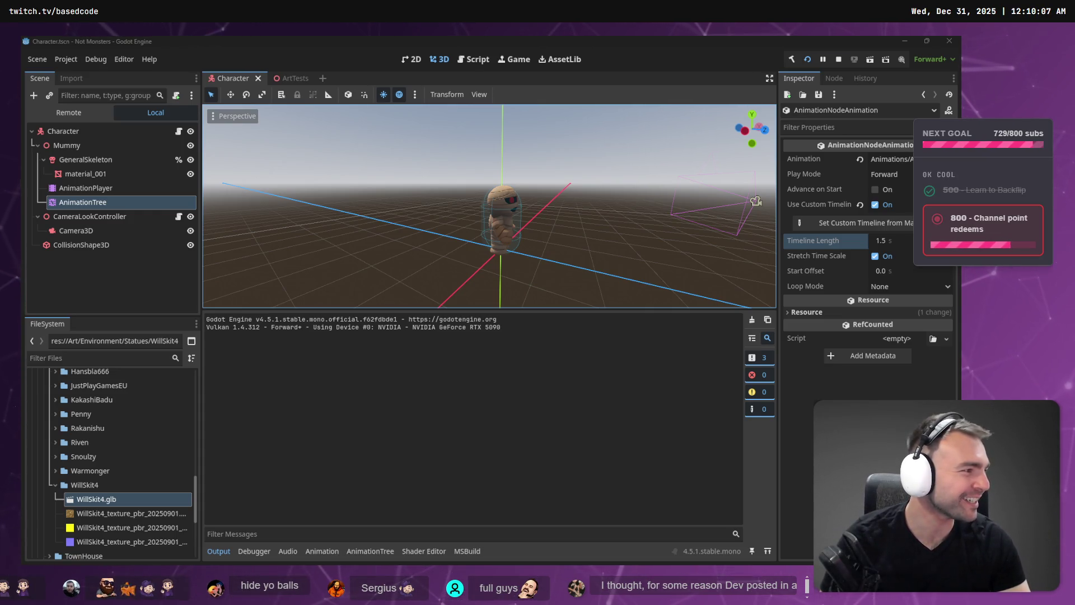
pyautogui.hotkey('alt', 'Tab')
pyautogui.scroll(-3, 668, 409)
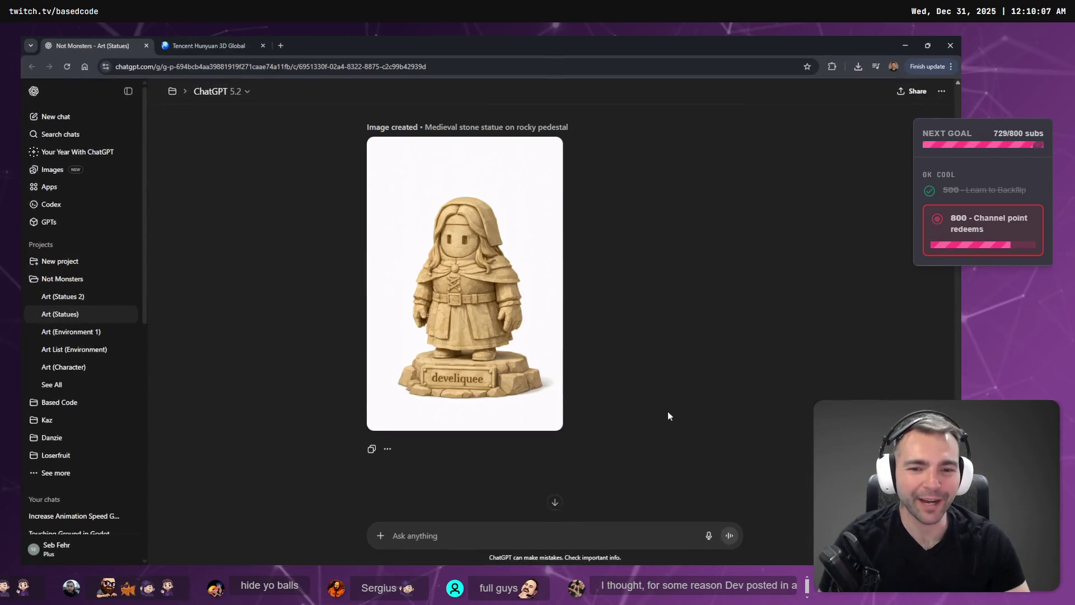
# Step: Browse the generated statue images full size, including the Templar Knight, then close the viewer
pyautogui.click(547, 305)
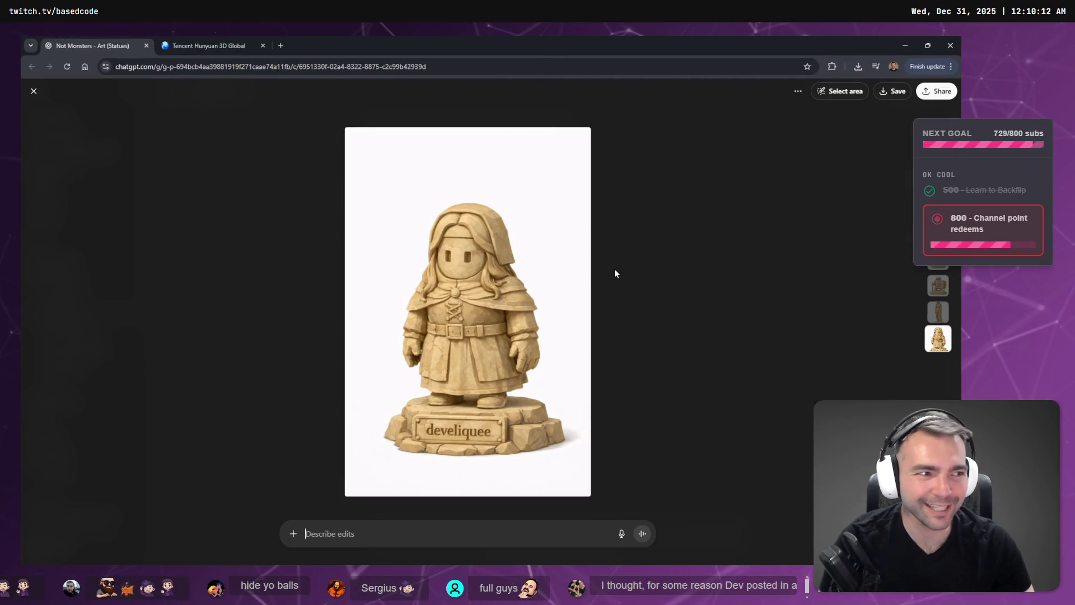
pyautogui.press('Left')
pyautogui.press('Right')
pyautogui.press('Left')
pyautogui.press('Left')
pyautogui.press('Left')
pyautogui.press('Right')
pyautogui.press('Escape')
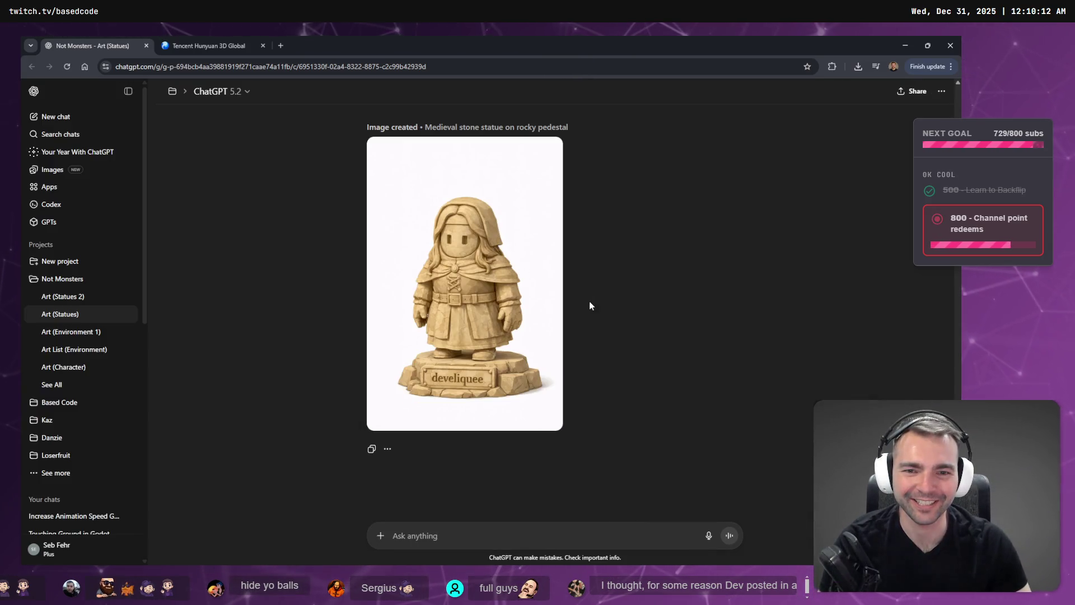
# Step: Collapse the ChatGPT chat sidebar and return to the Godot editor
pyautogui.scroll(4, 589, 299)
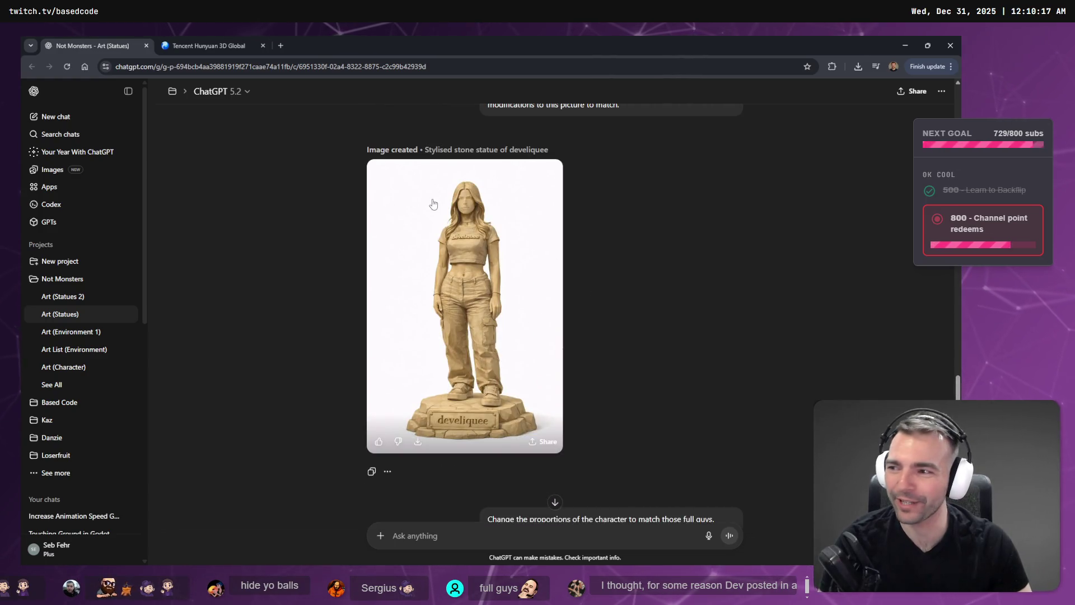
pyautogui.scroll(-8, 434, 196)
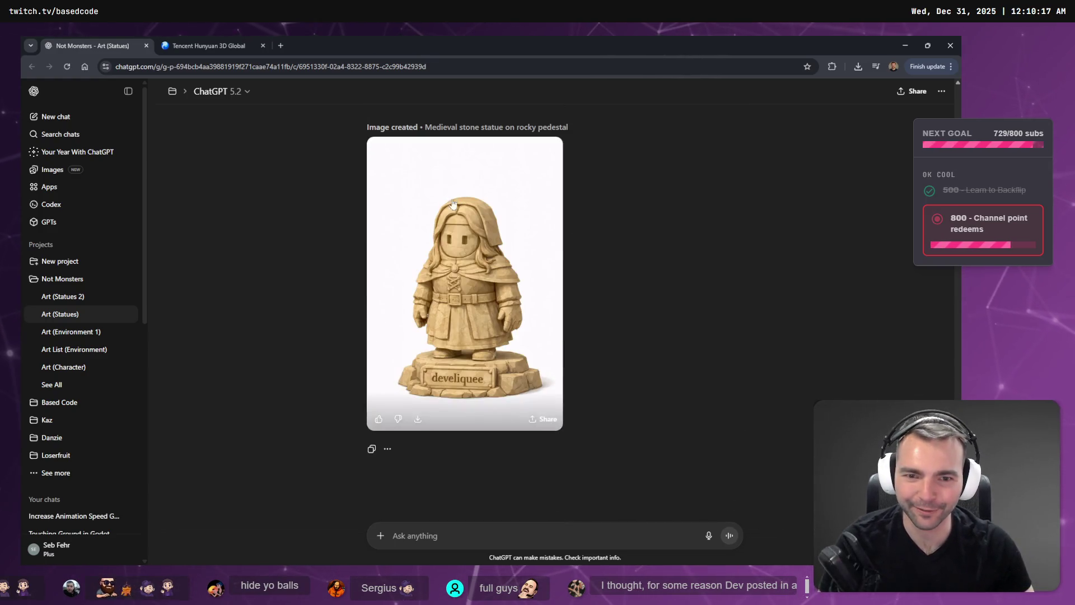
pyautogui.click(124, 92)
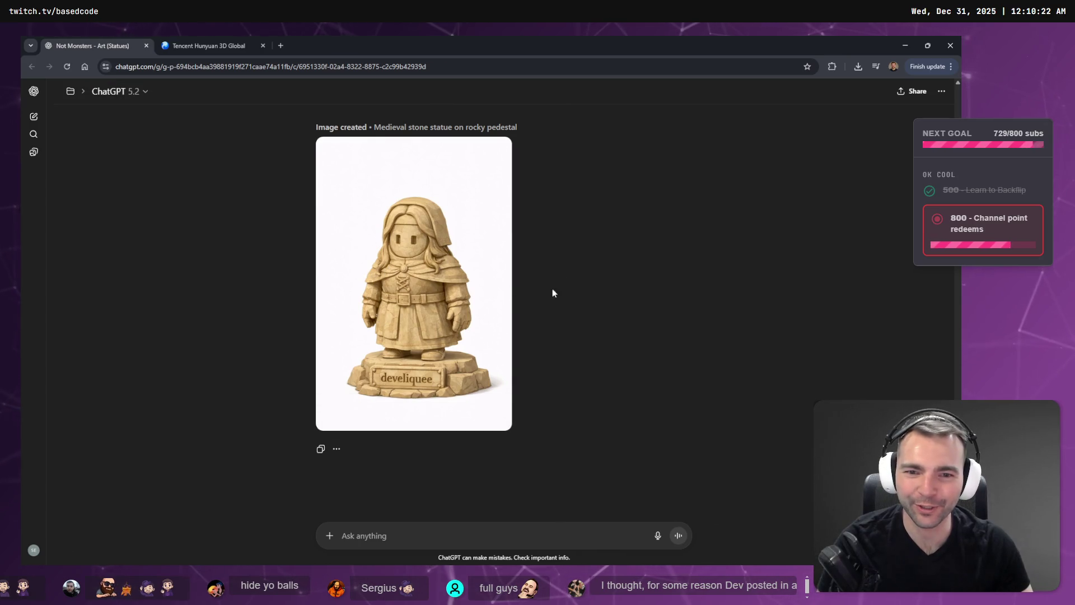
pyautogui.scroll(4, 573, 275)
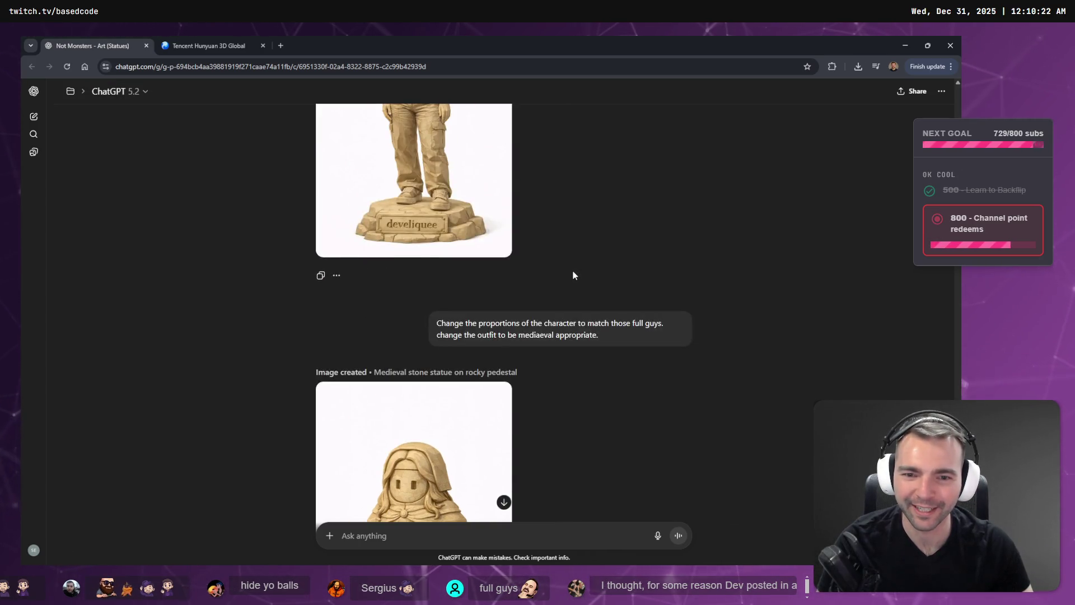
pyautogui.hotkey('alt', 'Tab')
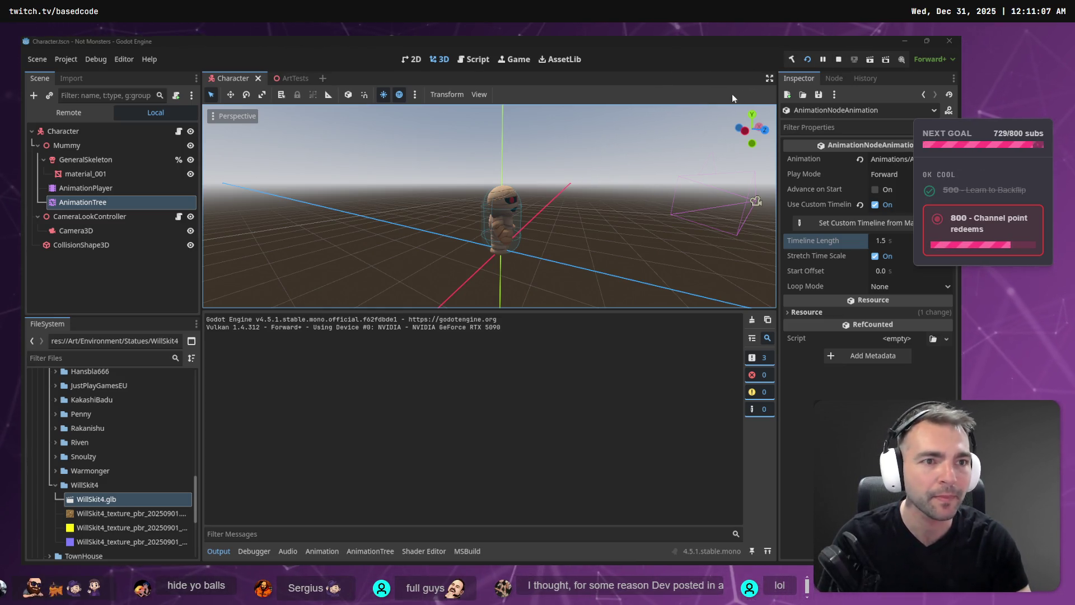
# Step: Run the game once more to test the jump, then stop it
pyautogui.press('F5')
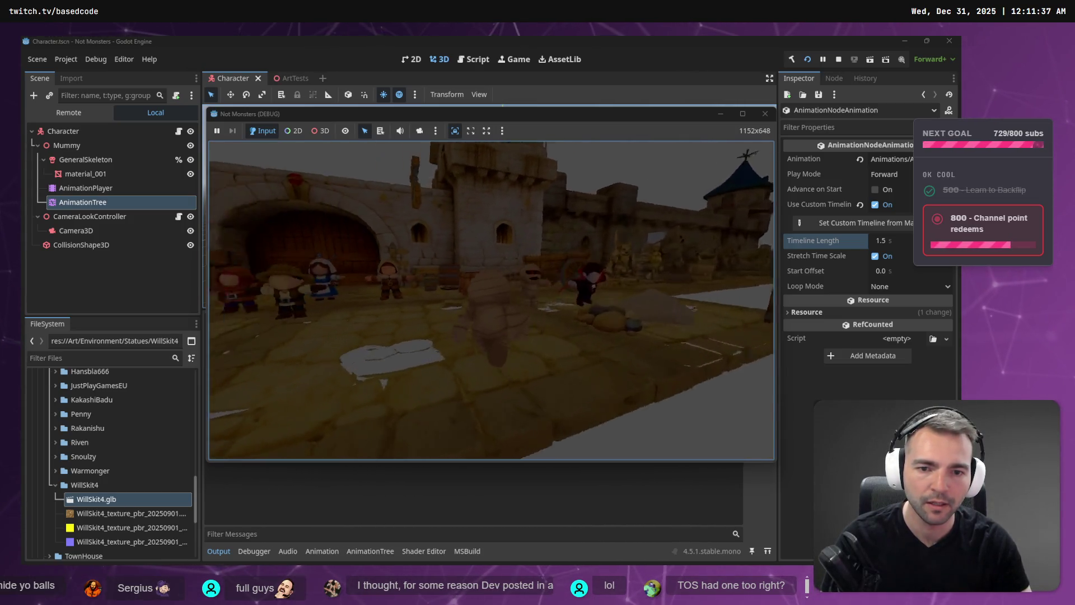
pyautogui.press('Escape')
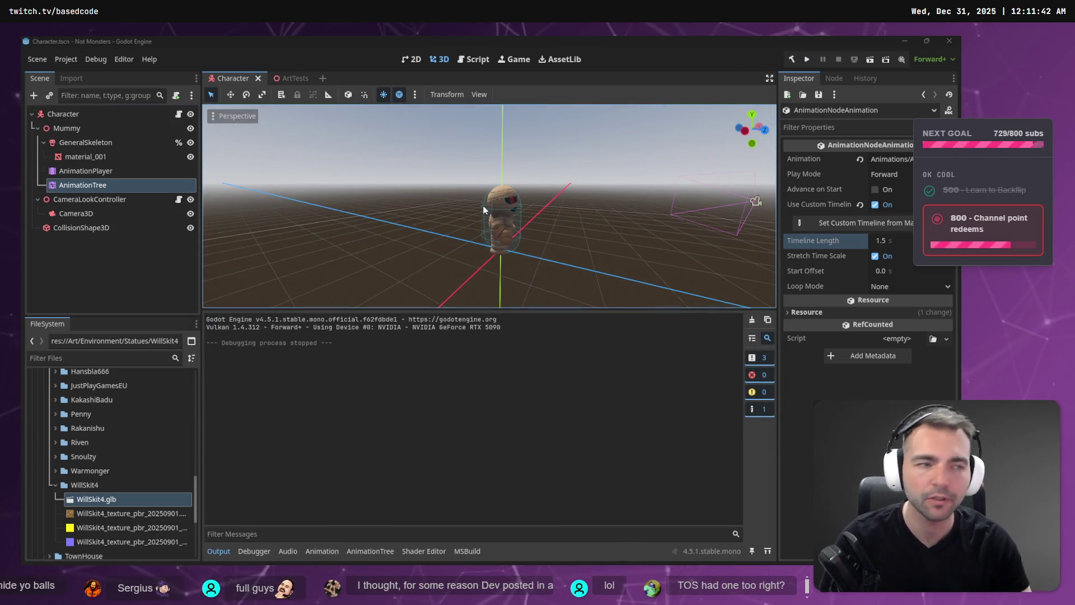
# Step: Lower JumpImpulse from 30 to 20 in CharacterRootLocomotion.cs and relaunch the game in Godot
pyautogui.hotkey('alt', 'Tab')
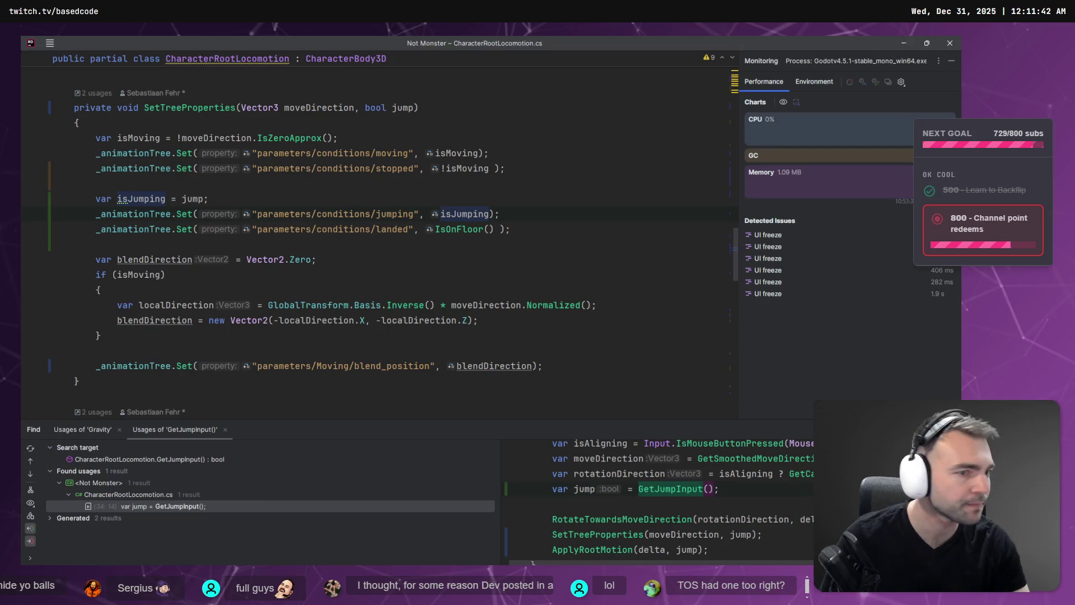
pyautogui.scroll(2, 300, 215)
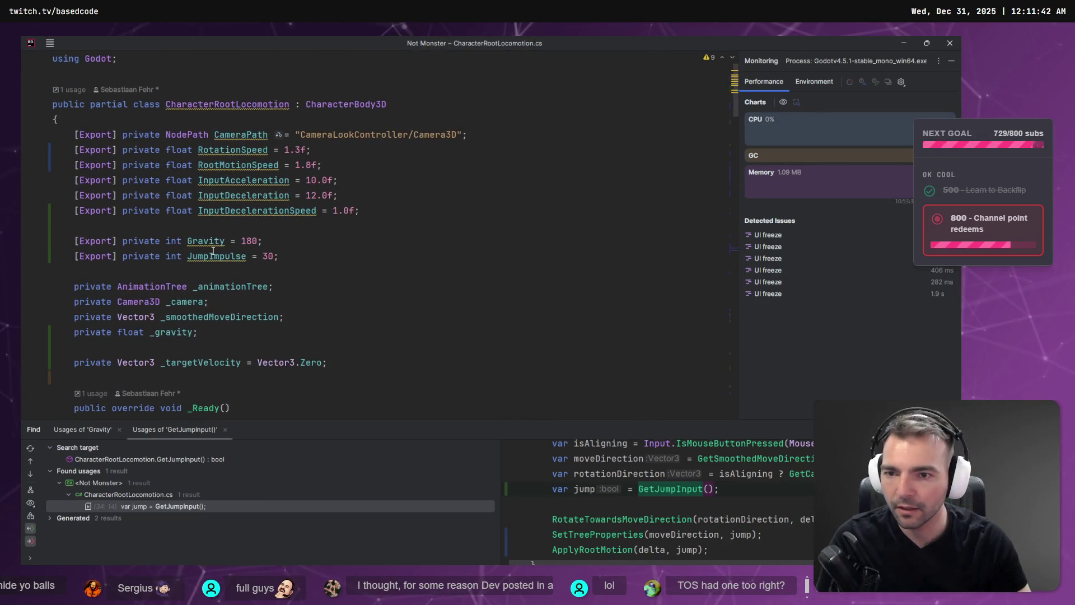
pyautogui.click(268, 256)
pyautogui.press('BackSpace')
pyautogui.write('2')
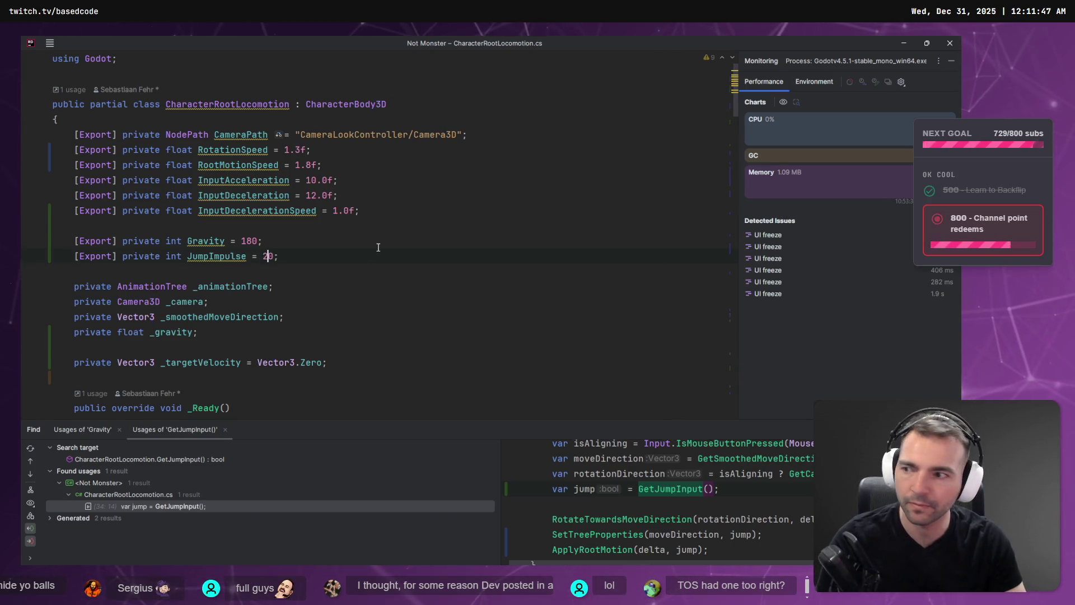
pyautogui.hotkey('alt', 'Tab')
pyautogui.press('F5')
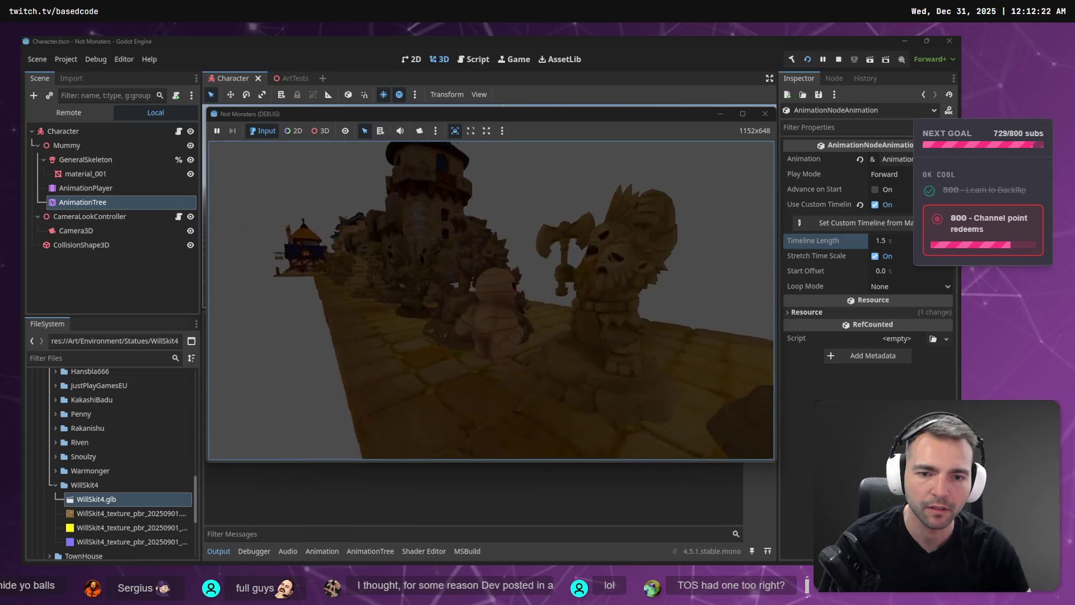
# Step: Recheck the script, rebuild in Godot, then pan the statue board to the Juggler and God Of War entries
pyautogui.hotkey('alt', 'Tab')
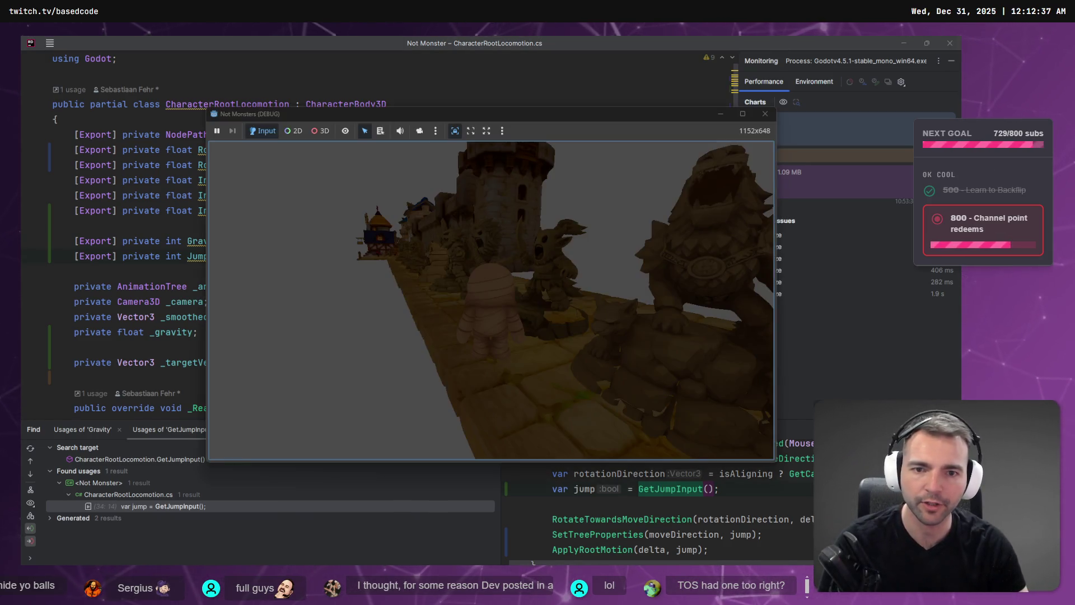
pyautogui.hotkey('alt', 'Tab')
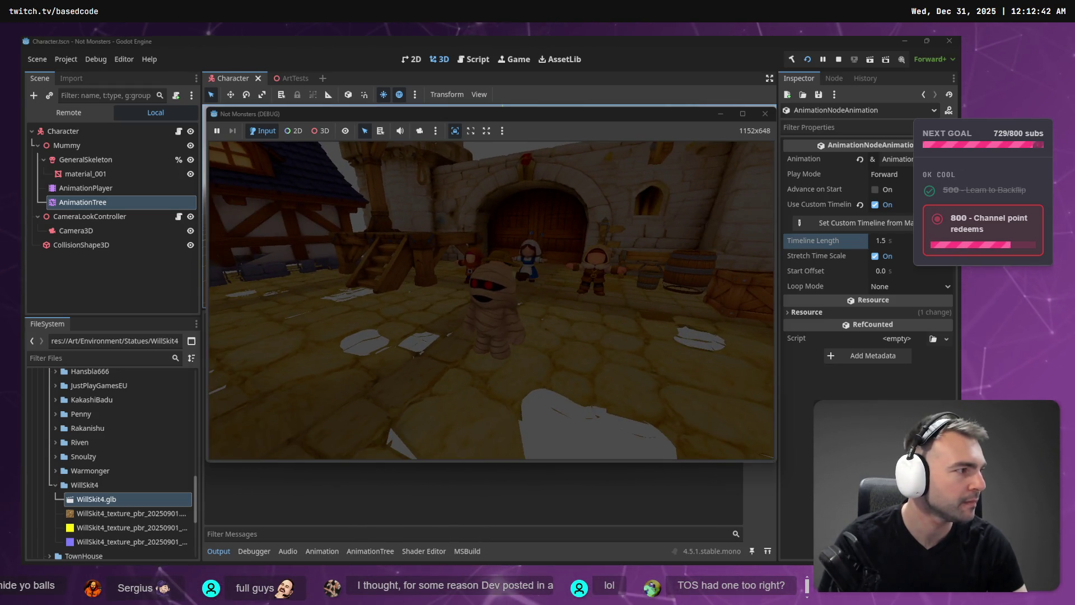
pyautogui.hotkey('alt', 'Tab')
pyautogui.moveTo(271, 274)
pyautogui.mouseDown()
pyautogui.moveTo(692, 278)
pyautogui.moveTo(506, 291)
pyautogui.moveTo(455, 431)
pyautogui.moveTo(485, 417)
pyautogui.moveTo(666, 49)
pyautogui.mouseUp()
pyautogui.scroll(5, 718, 295)
pyautogui.moveTo(355, 357)
pyautogui.mouseDown()
pyautogui.moveTo(305, 89)
pyautogui.moveTo(314, 220)
pyautogui.moveTo(555, 185)
pyautogui.moveTo(541, 381)
pyautogui.mouseUp()
pyautogui.scroll(15, 541, 381)
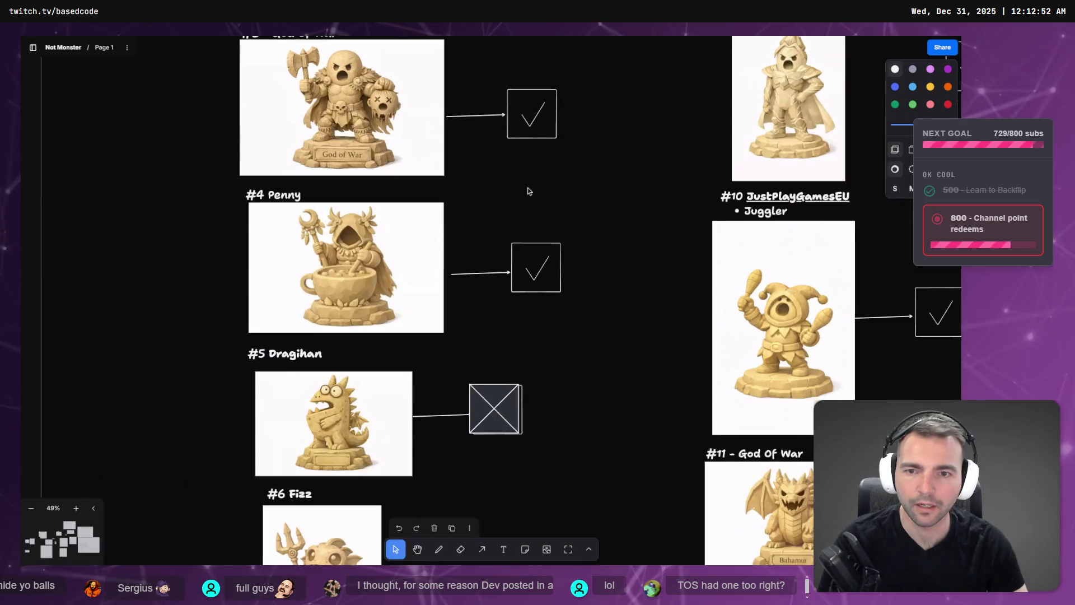
pyautogui.moveTo(651, 267)
pyautogui.mouseDown()
pyautogui.moveTo(650, 314)
pyautogui.moveTo(636, 283)
pyautogui.mouseUp()
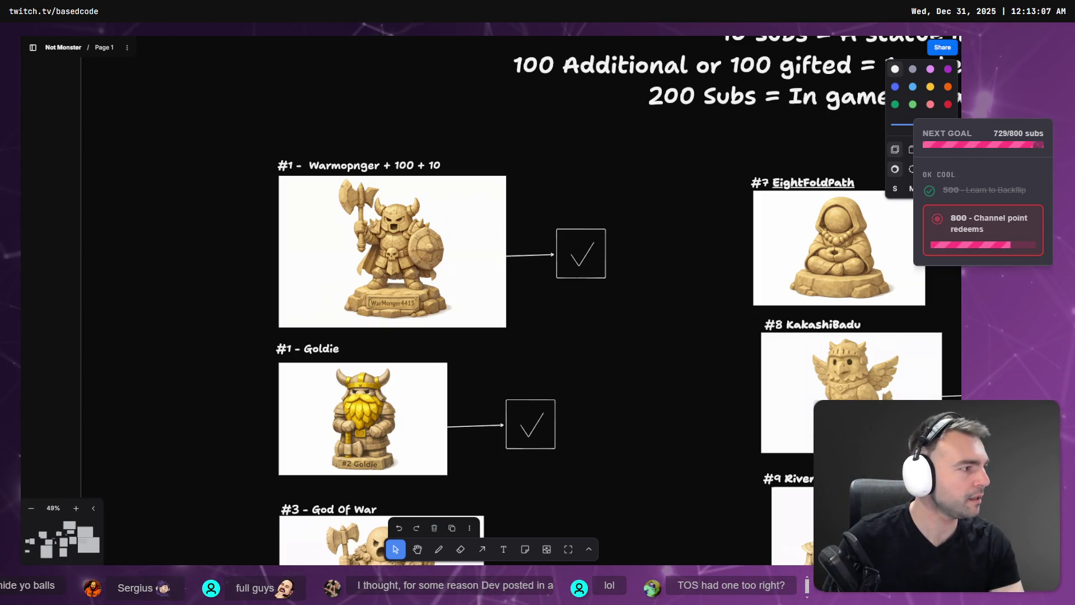
pyautogui.moveTo(637, 594)
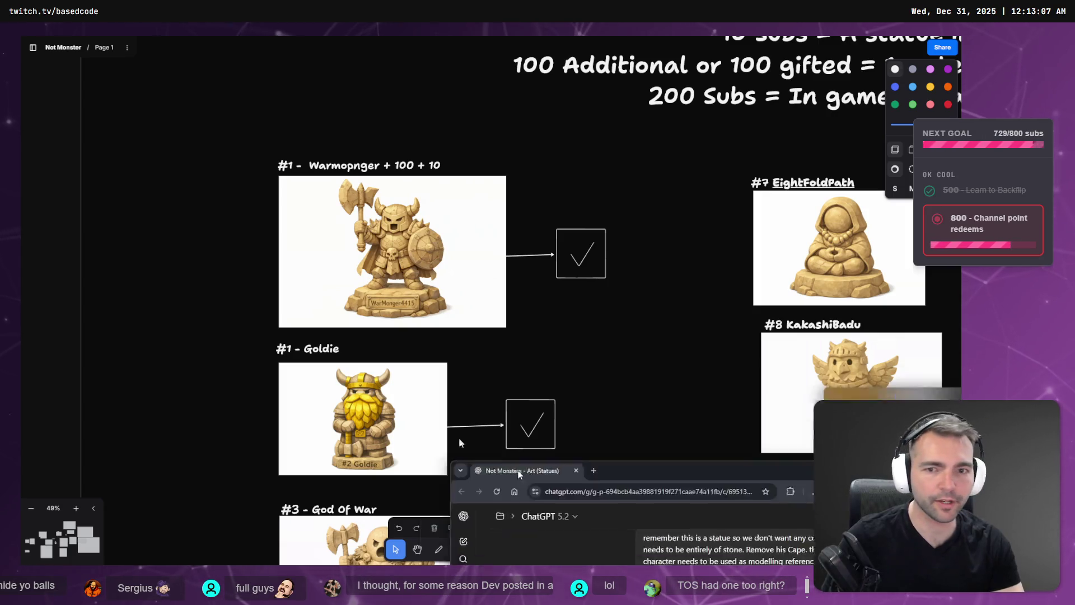
# Step: Bring ChatGPT forward and view the newest statue image at full size
pyautogui.click(637, 521)
pyautogui.scroll(-10, 748, 403)
pyautogui.scroll(3, 616, 347)
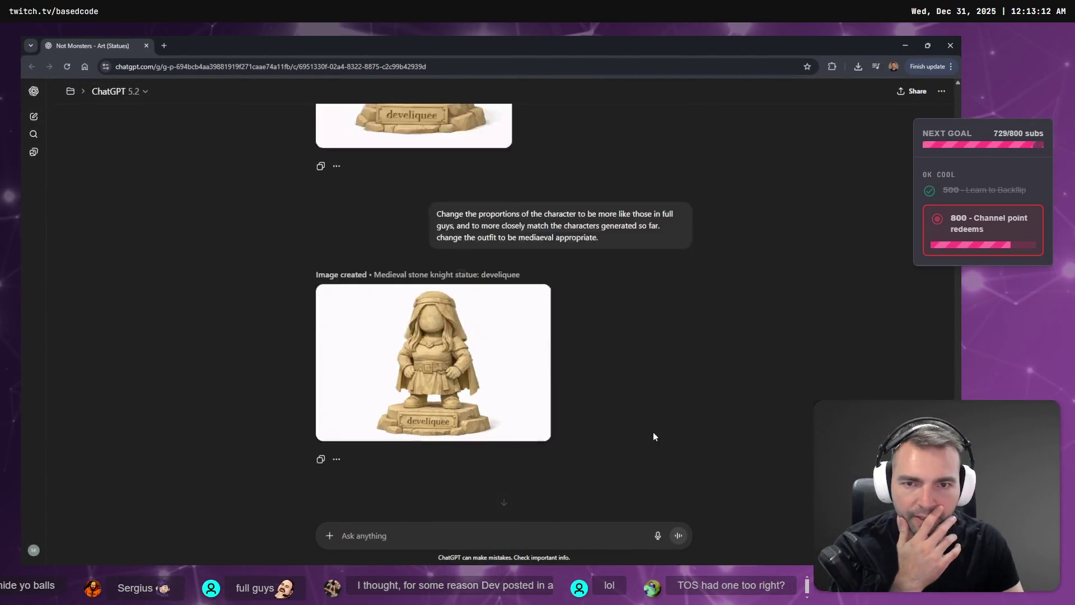
pyautogui.scroll(-2, 532, 314)
pyautogui.click(482, 286)
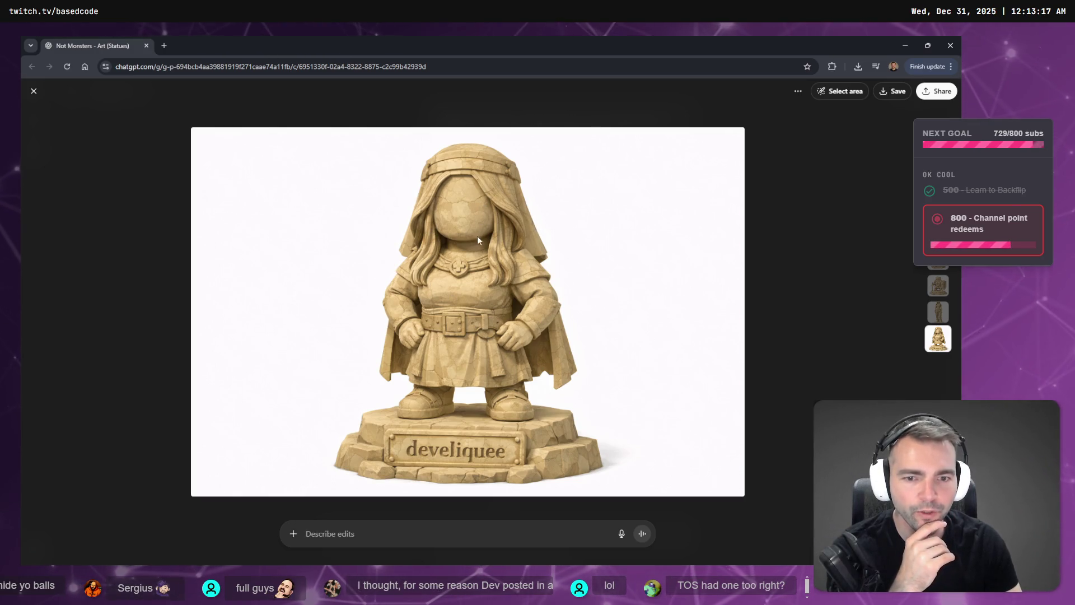
pyautogui.click(764, 193)
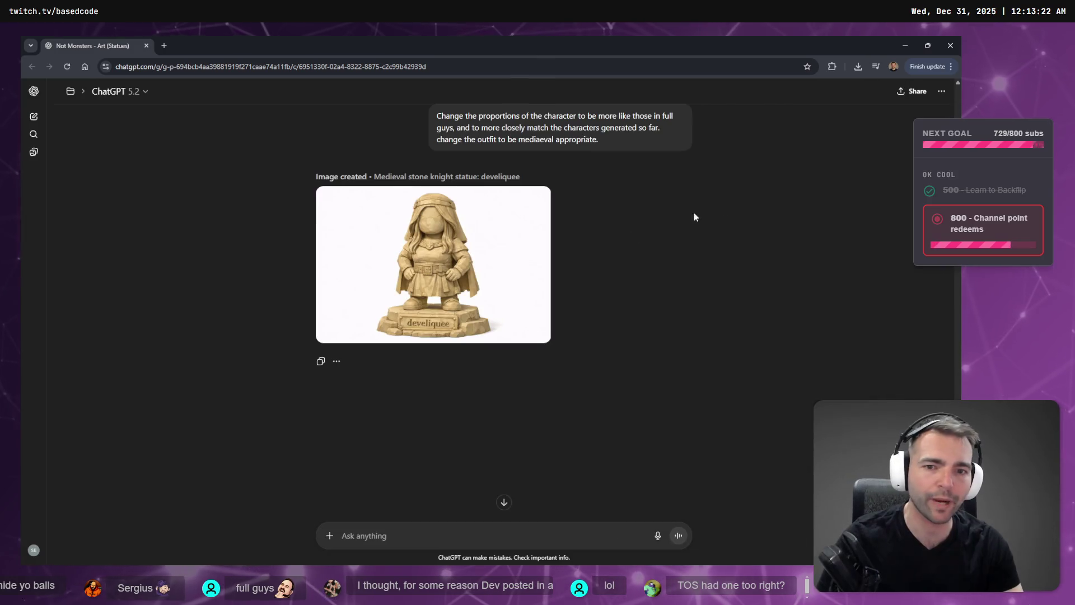
# Step: Scroll back to the proportions and medieval-outfit prompt and make it editable
pyautogui.scroll(10, 624, 300)
pyautogui.scroll(5, 627, 289)
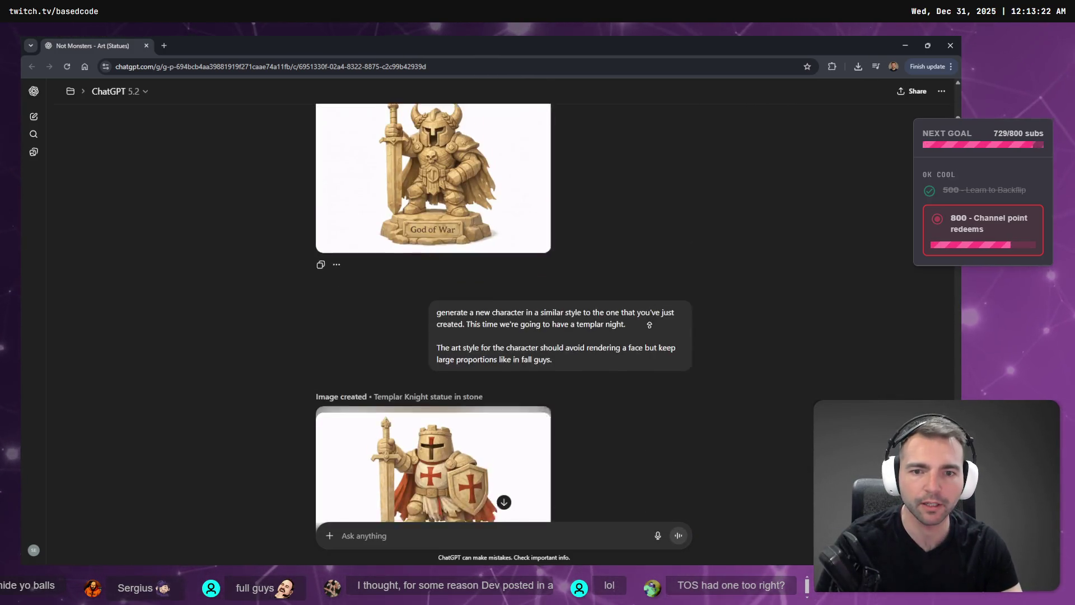
pyautogui.scroll(-15, 644, 392)
pyautogui.scroll(15, 602, 296)
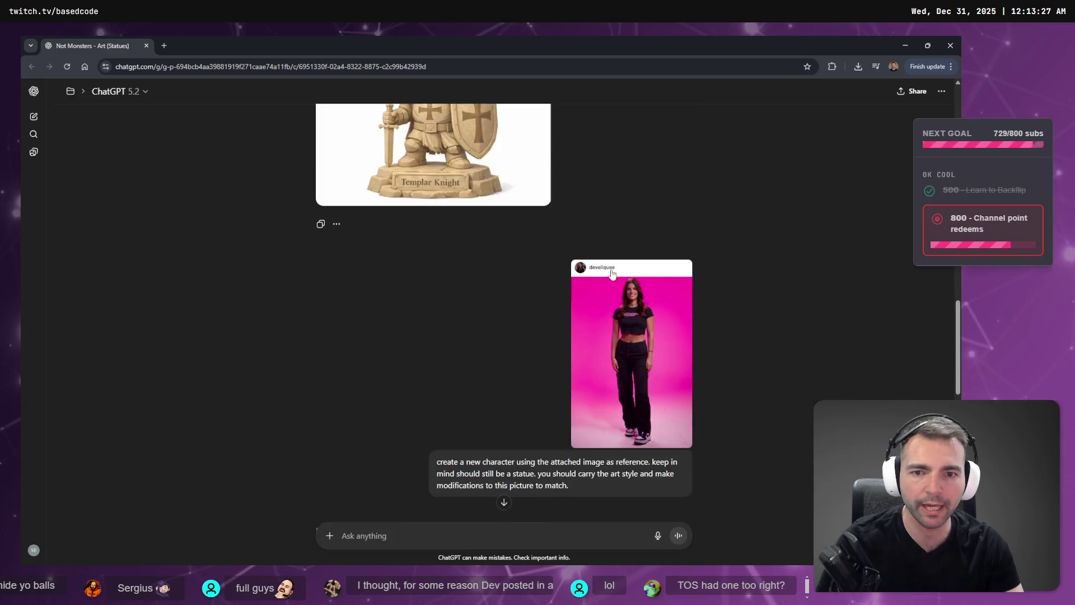
pyautogui.scroll(5, 611, 271)
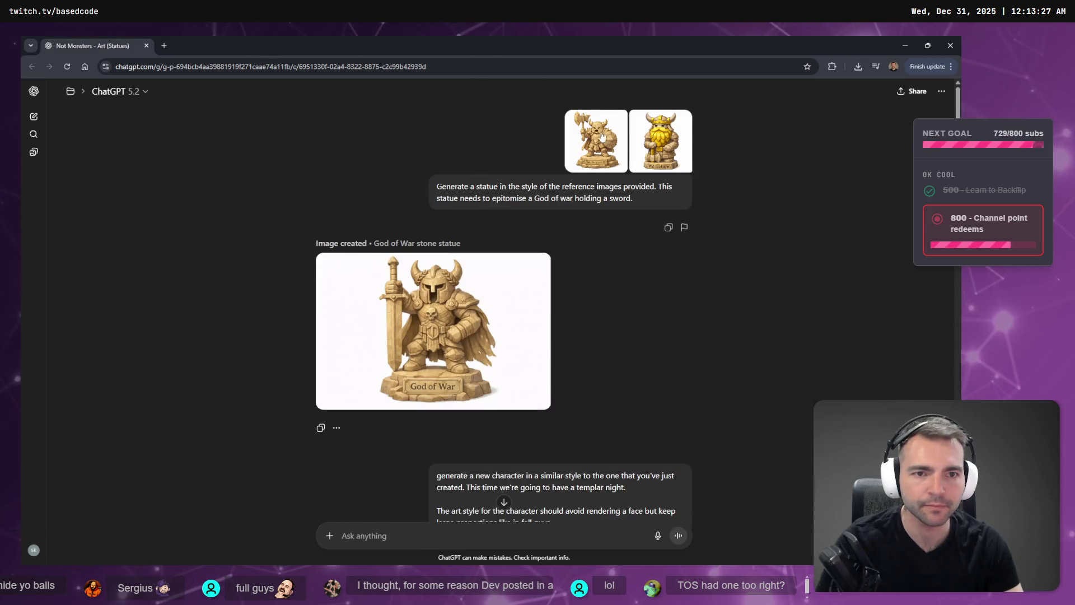
pyautogui.scroll(-15, 672, 252)
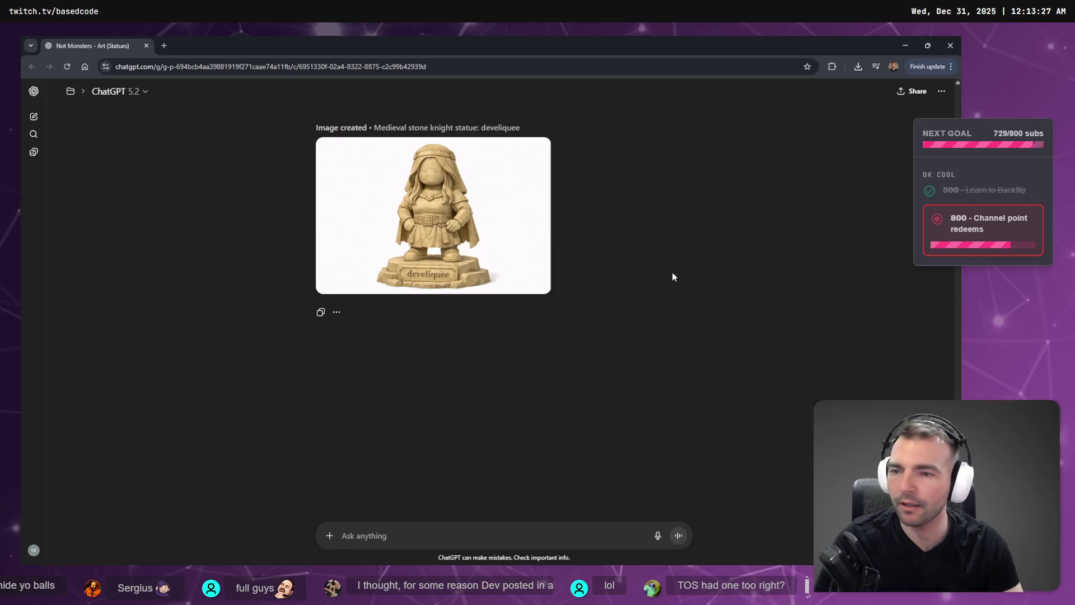
pyautogui.scroll(6, 675, 283)
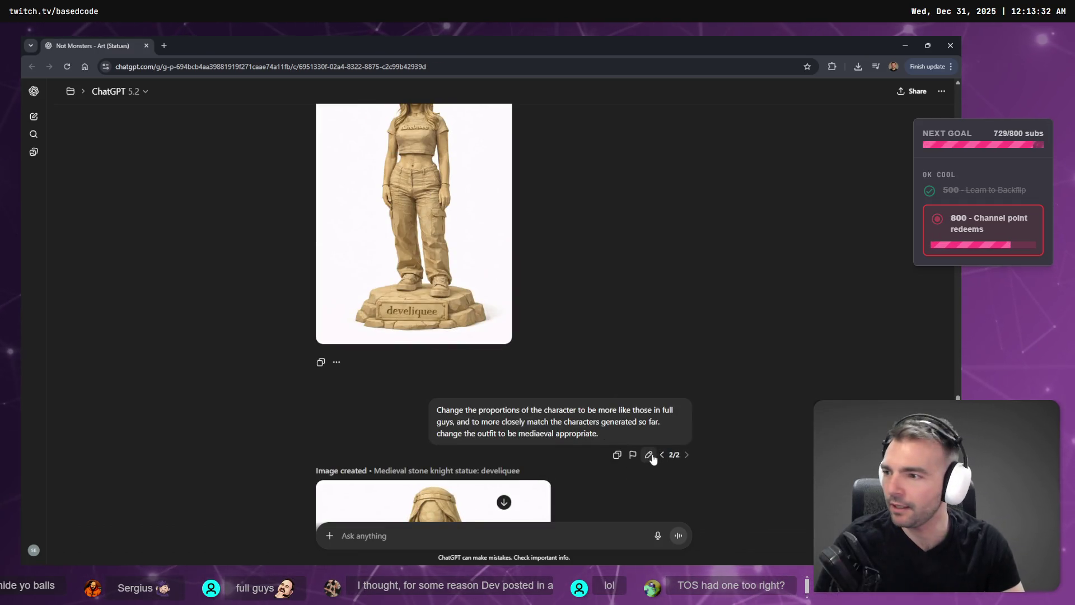
pyautogui.click(649, 455)
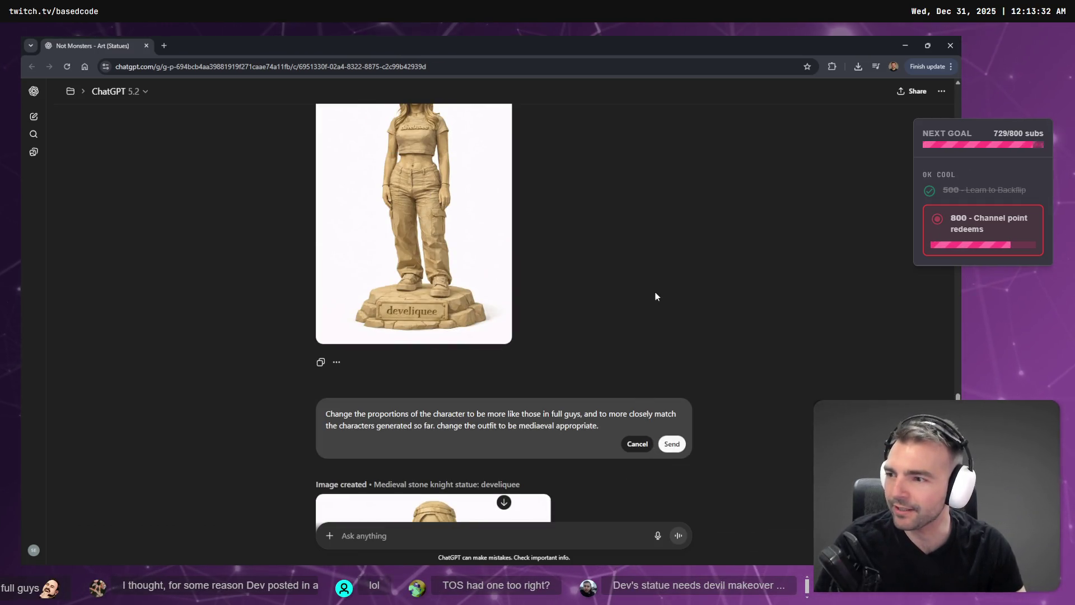
pyautogui.scroll(-2, 660, 290)
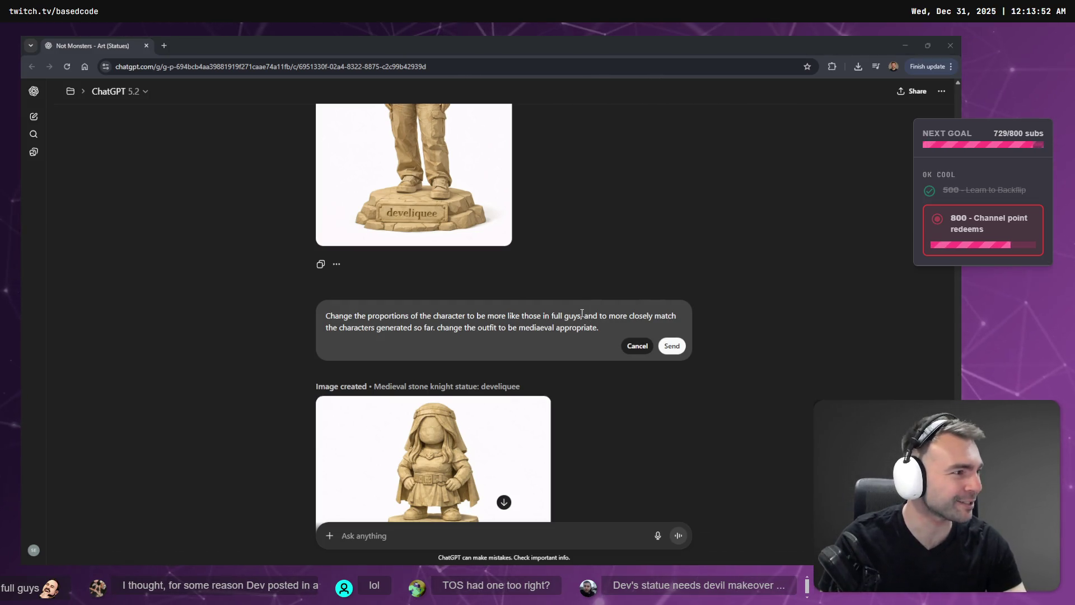
# Step: Switch over to the tldraw Not Monsters planning board
pyautogui.hotkey('alt', 'Tab')
pyautogui.scroll(-5, 556, 233)
pyautogui.scroll(2, 946, 283)
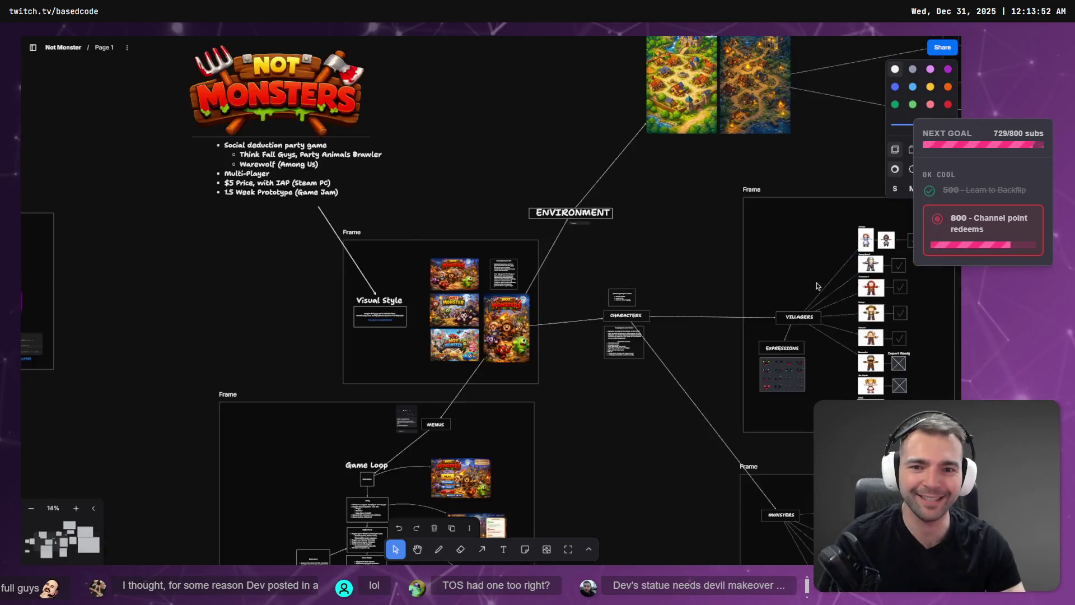
# Step: Resize the #21 crusader statue image smaller in the Crypt frame
pyautogui.scroll(10, 526, 389)
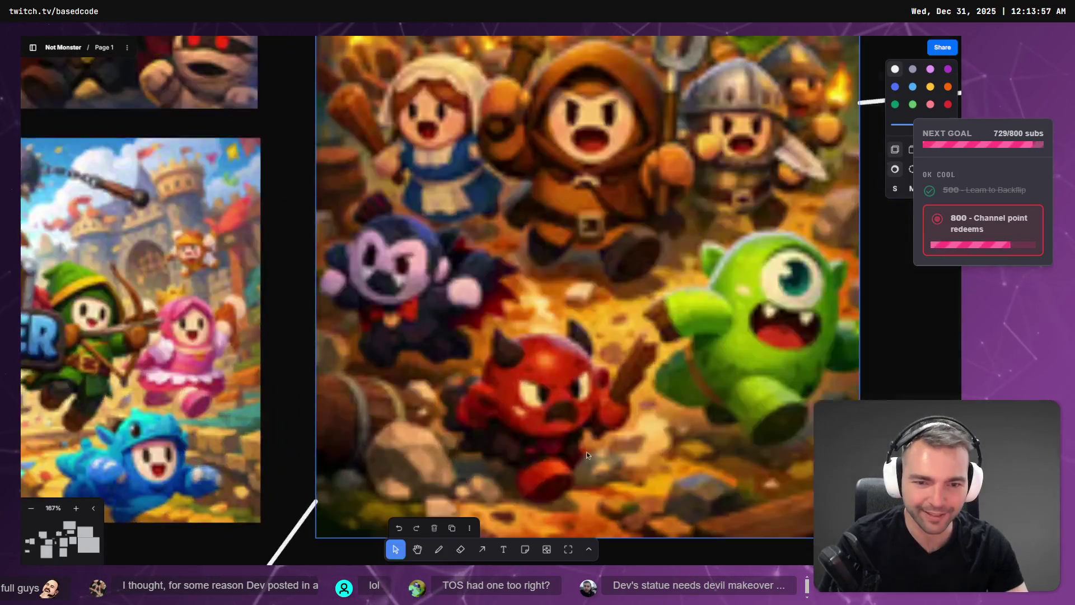
pyautogui.scroll(-2, 589, 377)
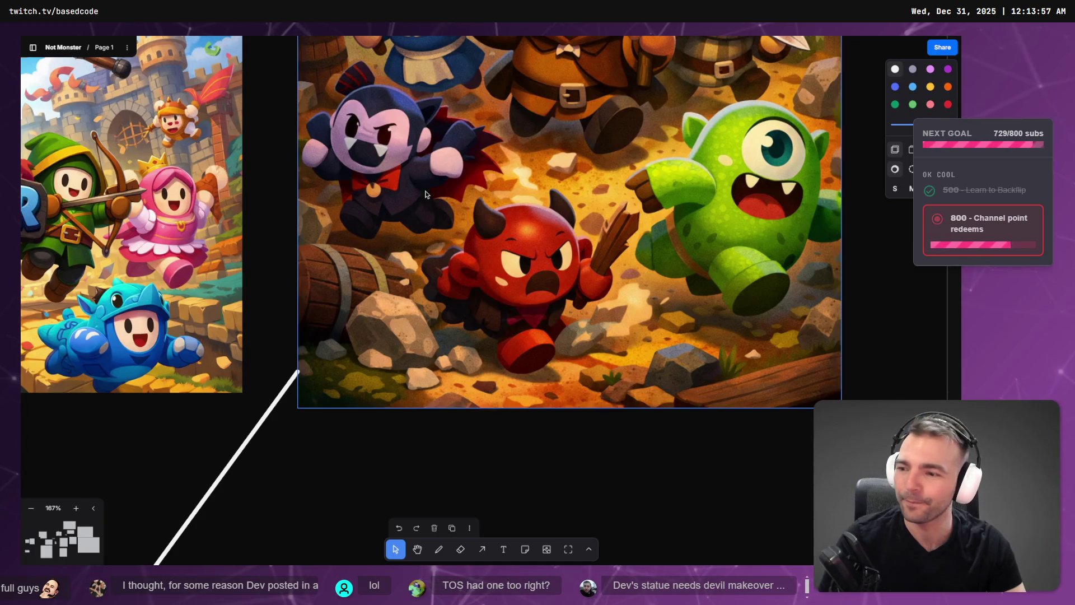
pyautogui.scroll(-10, 543, 260)
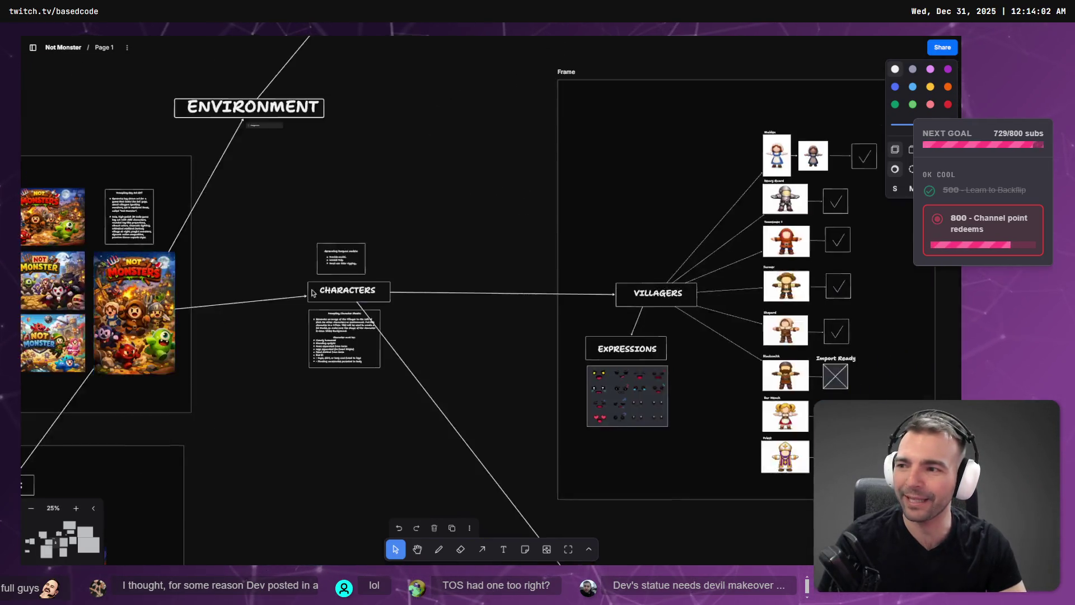
pyautogui.hscroll(10, 433, 262)
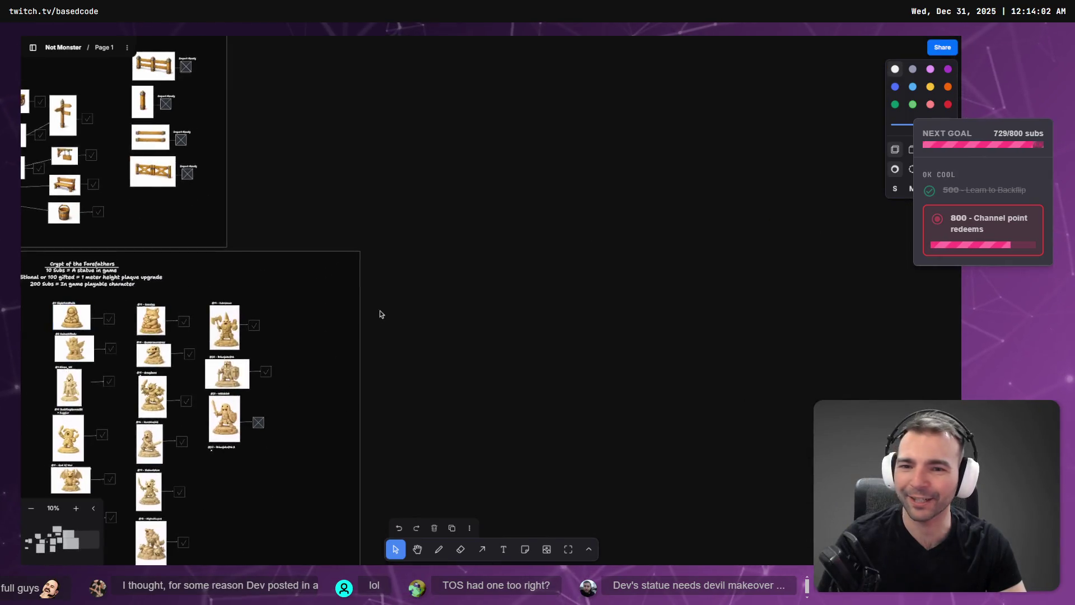
pyautogui.hscroll(-5, 621, 156)
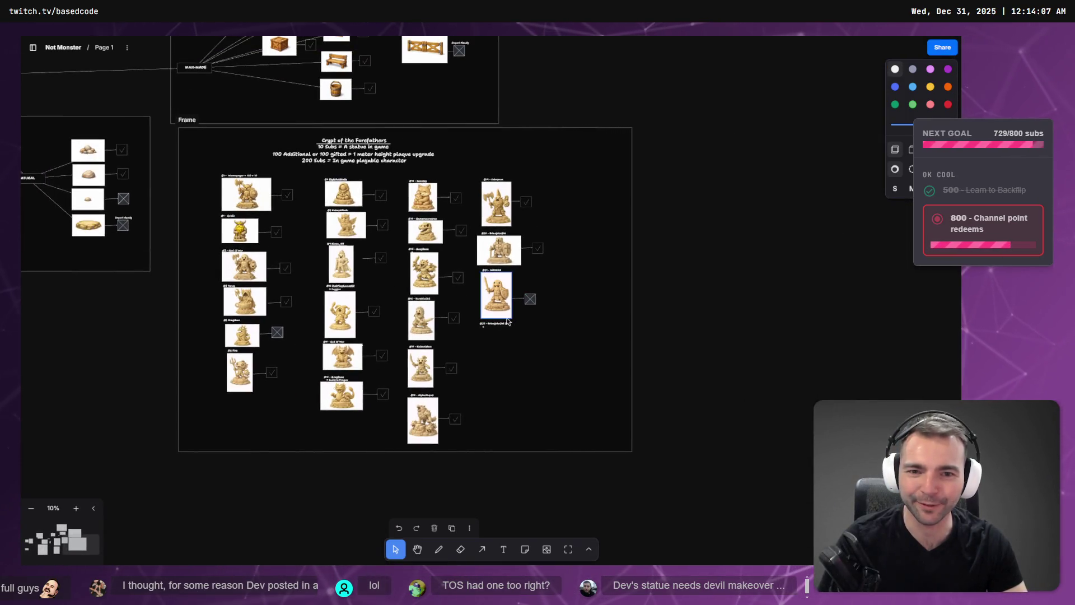
pyautogui.scroll(5, 507, 322)
pyautogui.click(494, 291)
pyautogui.moveTo(536, 336); pyautogui.dragTo(518, 307)
# Step: Move the crossed-out box and its arrow up beside the crusader
pyautogui.click(598, 268)
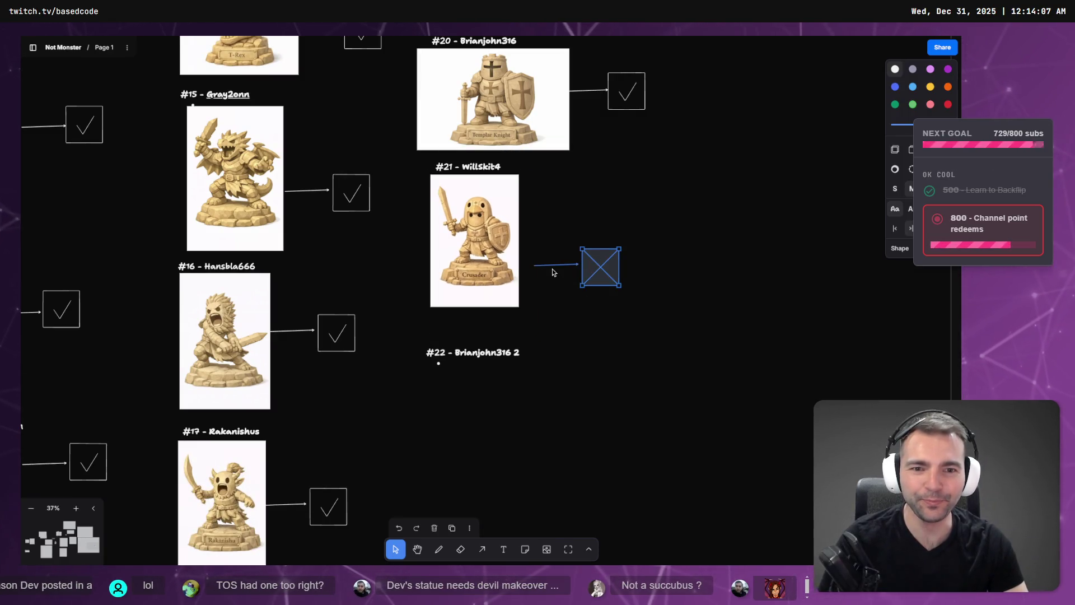
pyautogui.keyDown('shift'); pyautogui.click(553, 266); pyautogui.keyUp('shift')
pyautogui.moveTo(599, 256); pyautogui.dragTo(591, 246)
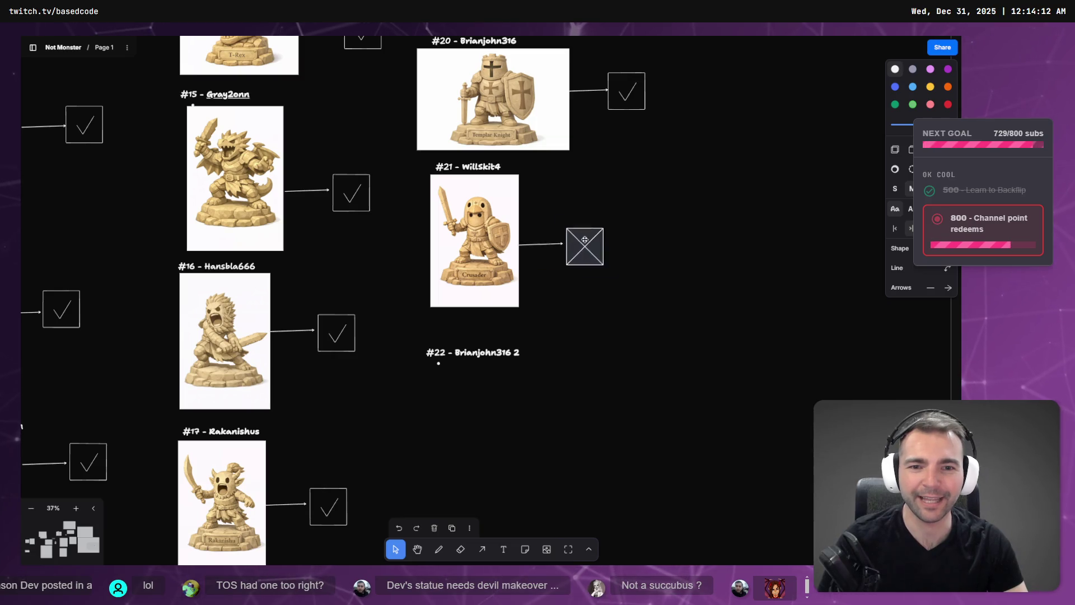
pyautogui.scroll(3, 530, 308)
pyautogui.hscroll(1, 530, 307)
# Step: Recentre the board on the statue entries and return to ChatGPT
pyautogui.click(493, 299)
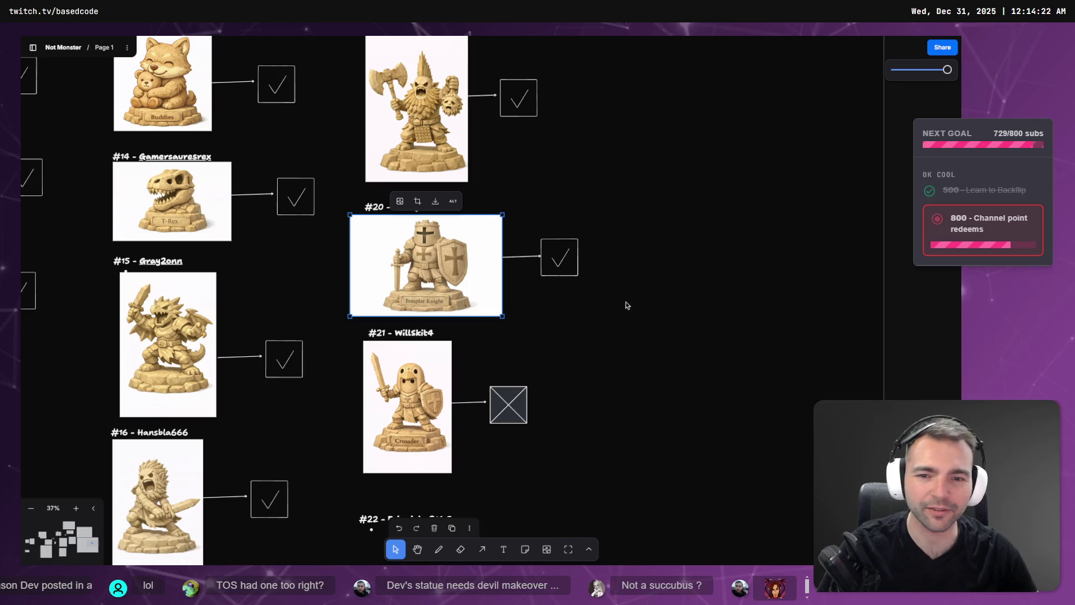
pyautogui.click(615, 364)
pyautogui.moveTo(614, 365); pyautogui.dragTo(659, 192)
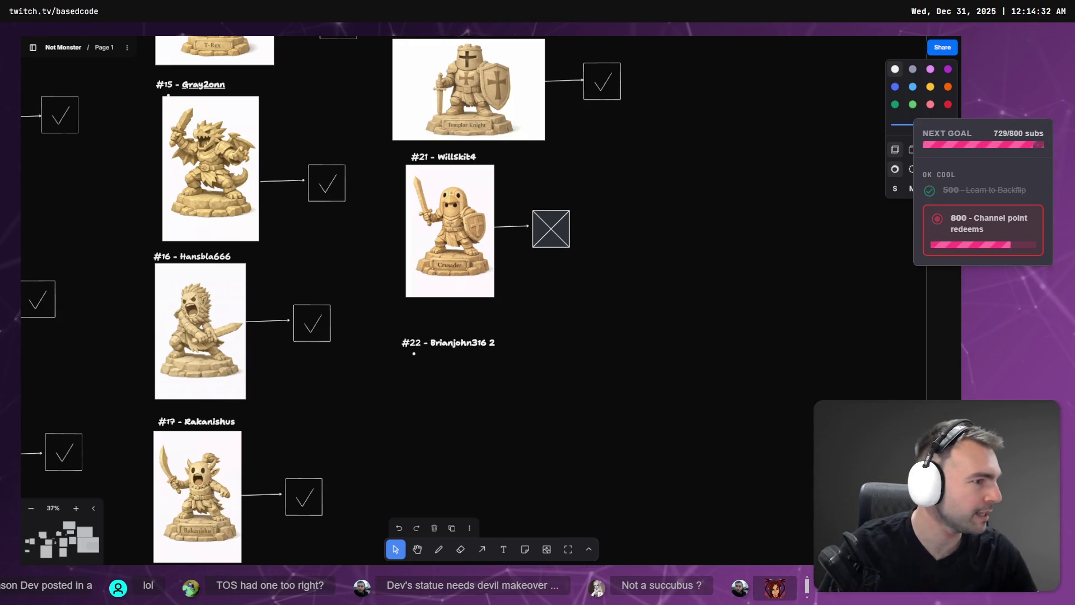
pyautogui.hotkey('alt', 'Tab')
# Step: Insert 'a little bit' and delete 'and to more closely match the characters generated so far'
pyautogui.scroll(5, 559, 317)
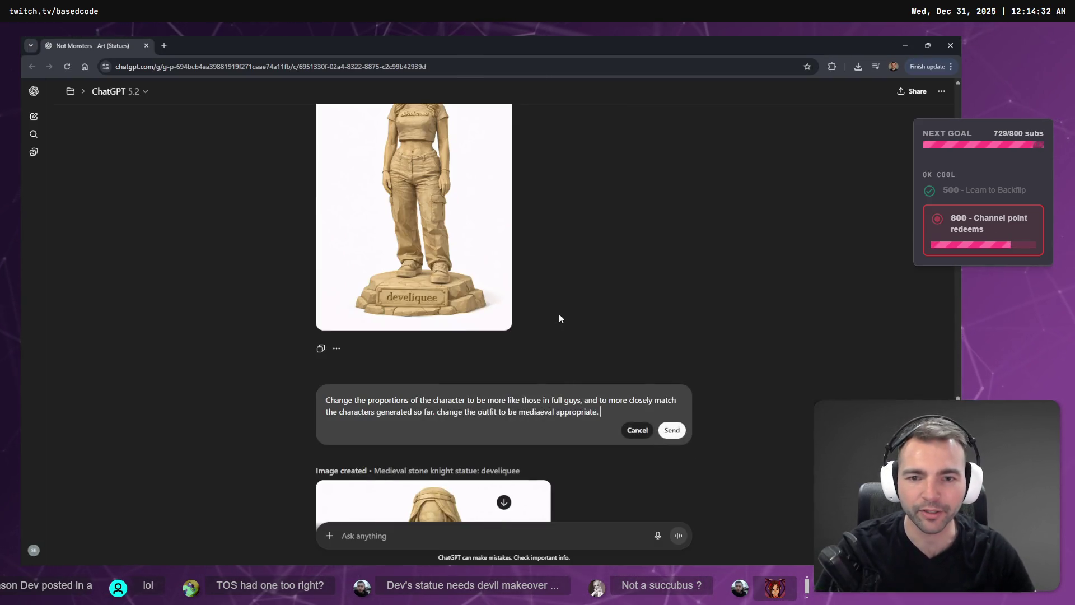
pyautogui.scroll(-6, 590, 353)
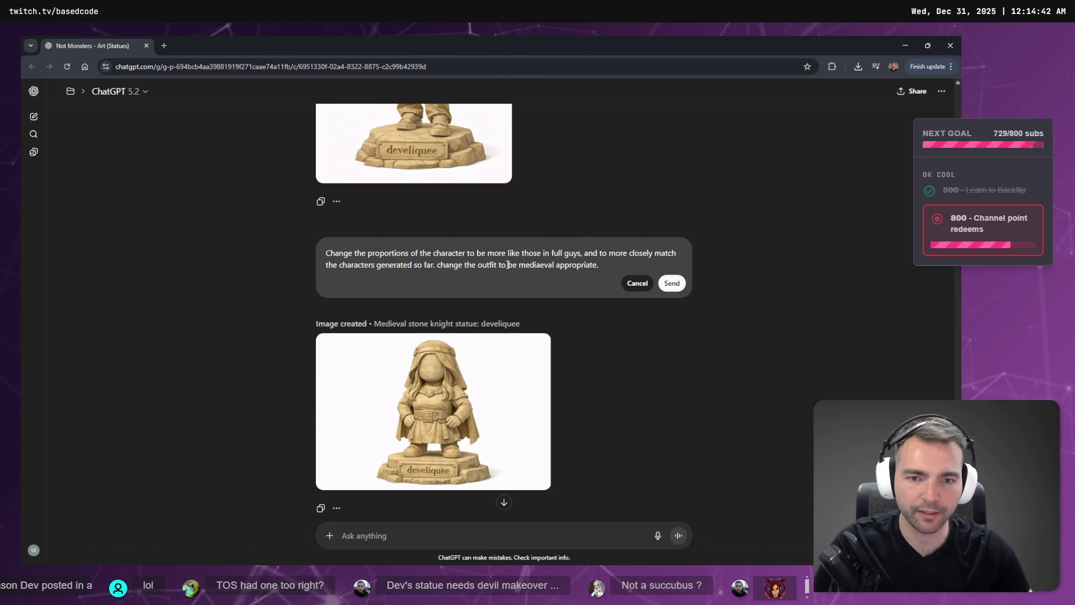
pyautogui.write('a .ktt')
pyautogui.press('BackSpace')
pyautogui.press('BackSpace')
pyautogui.press('BackSpace')
pyautogui.write('little bit')
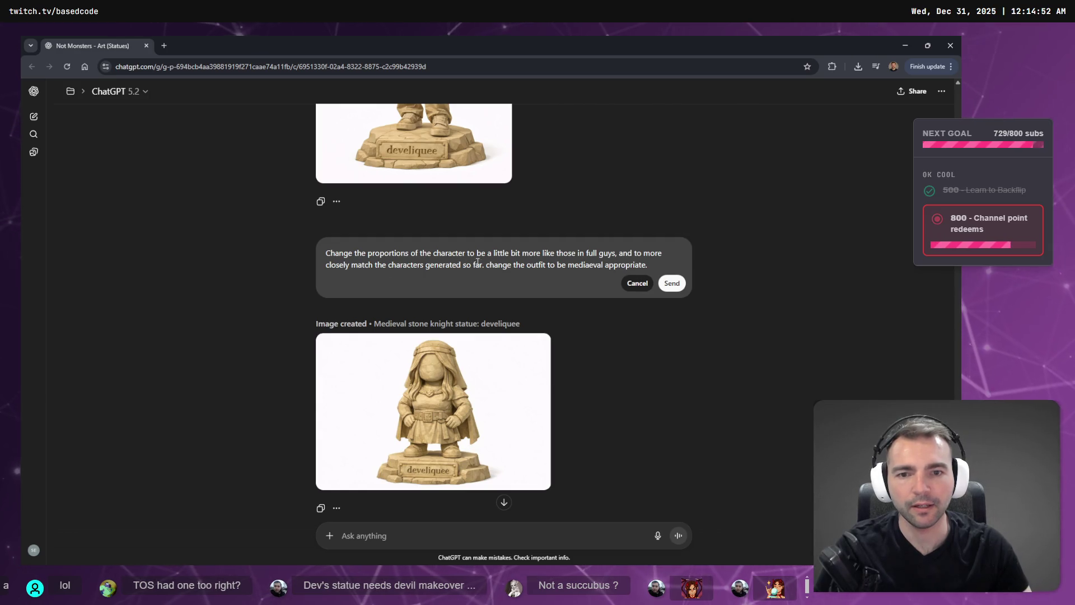
pyautogui.moveTo(482, 265); pyautogui.dragTo(586, 253)
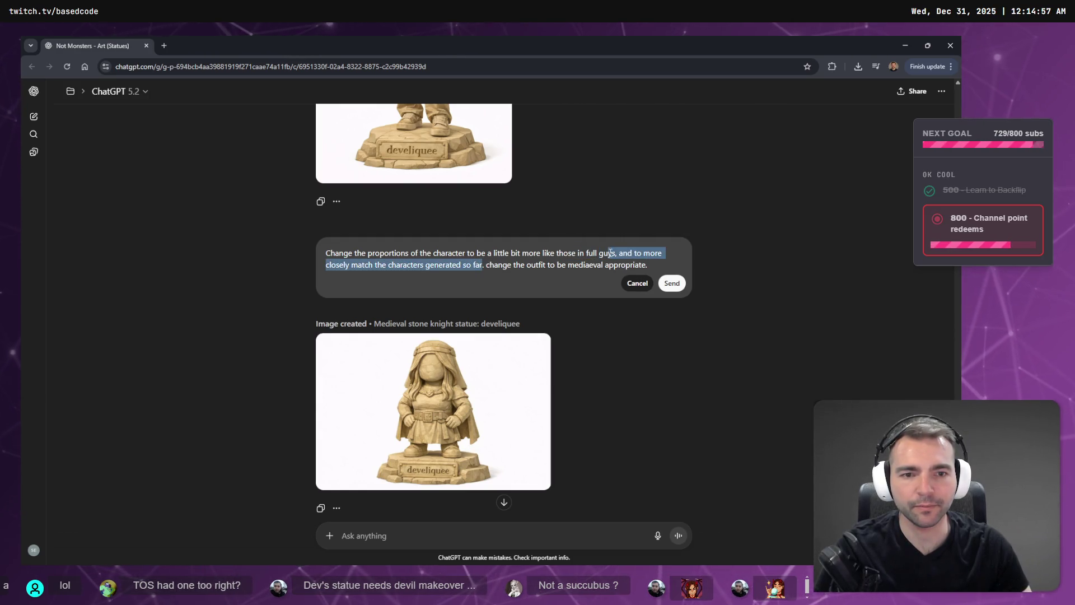
pyautogui.scroll(-1, 574, 241)
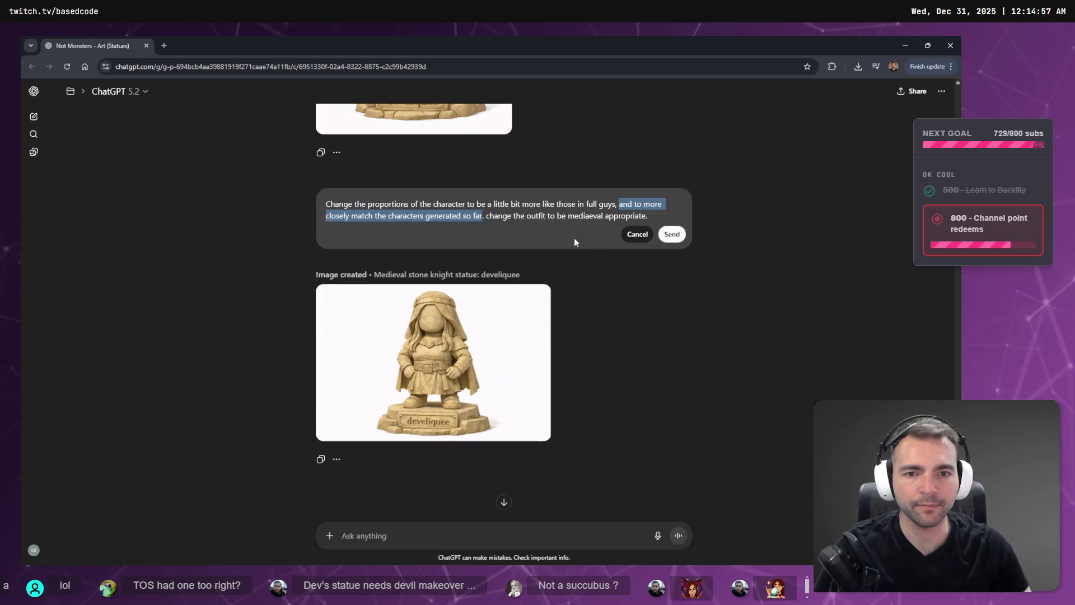
pyautogui.press('BackSpace')
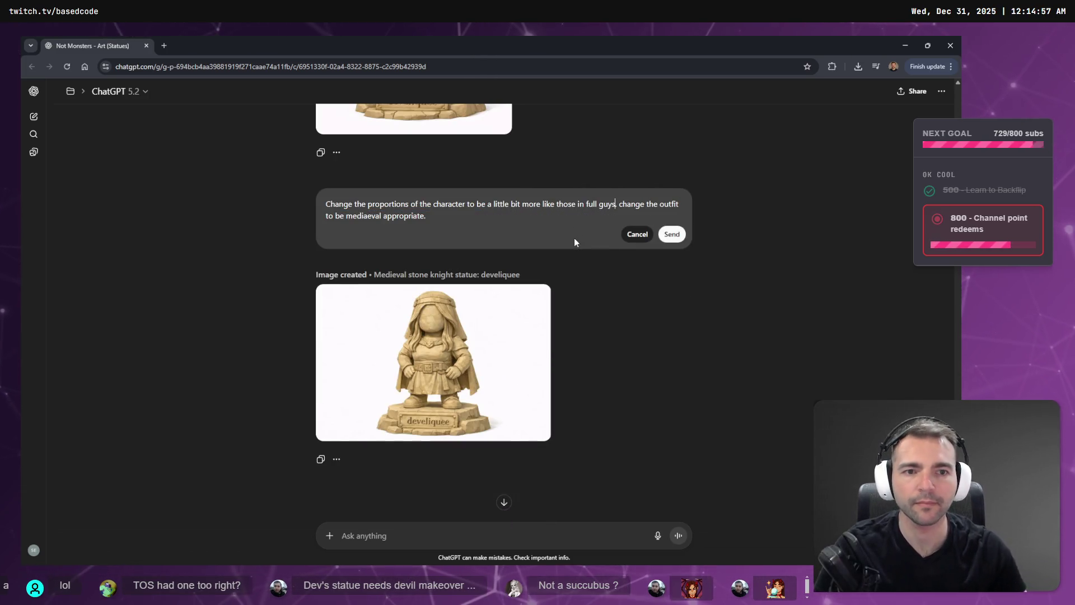
# Step: Review the God of War statue full size, then open a blank browser tab
pyautogui.scroll(20, 575, 241)
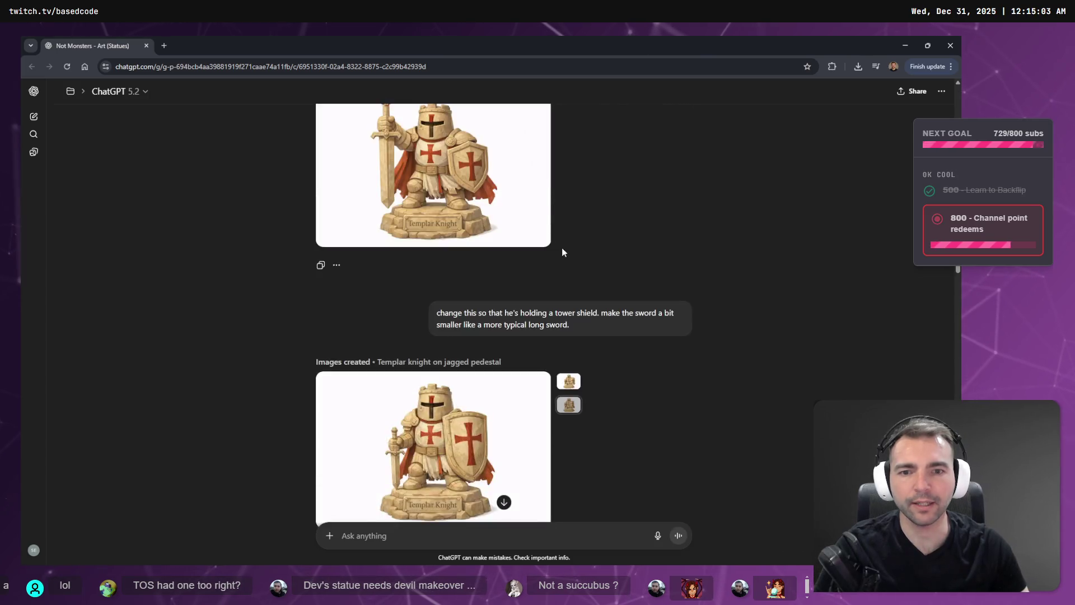
pyautogui.scroll(4, 465, 295)
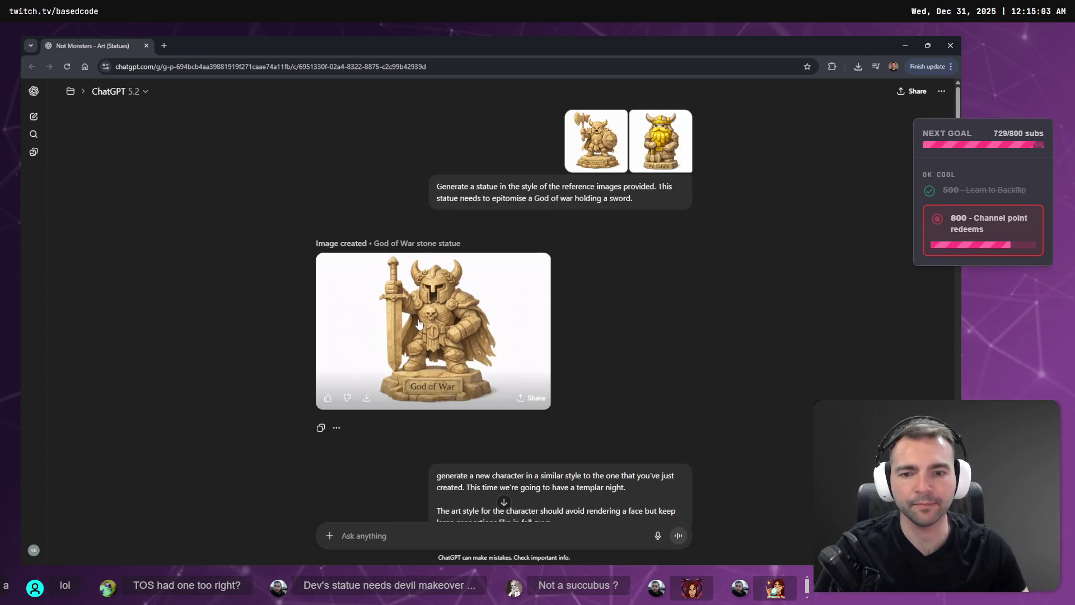
pyautogui.click(419, 324)
pyautogui.press('Escape')
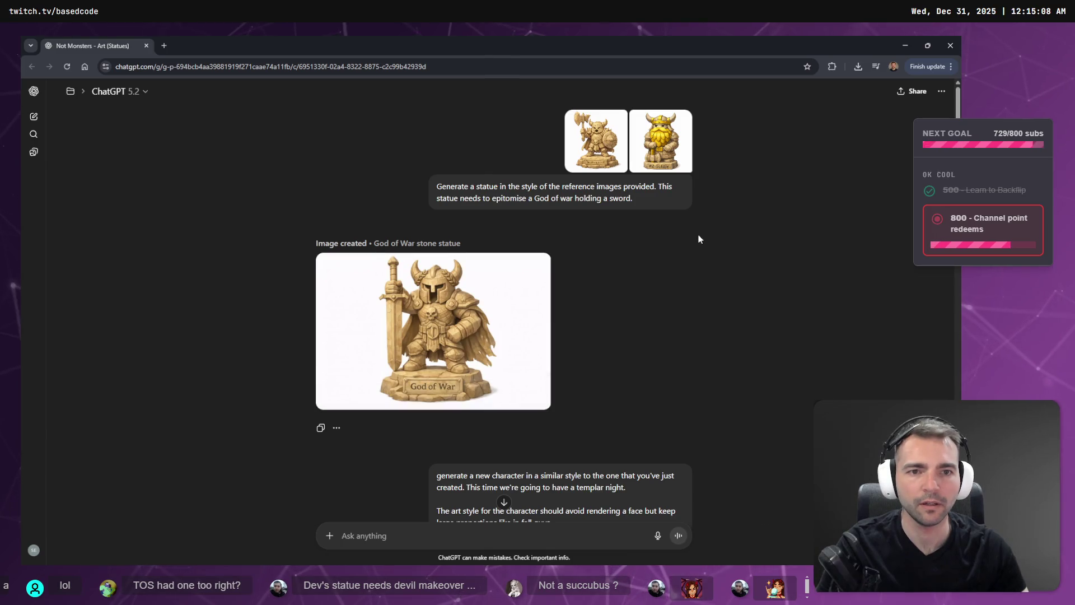
pyautogui.scroll(-13, 687, 241)
pyautogui.scroll(13, 684, 229)
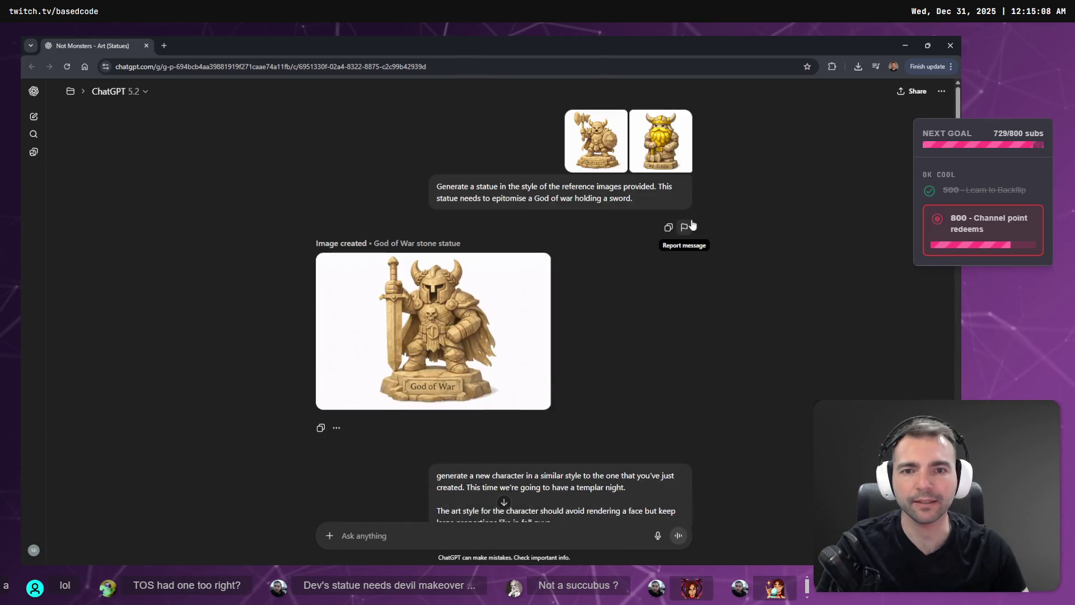
pyautogui.scroll(-9, 703, 243)
pyautogui.scroll(-13, 704, 243)
pyautogui.scroll(14, 619, 257)
pyautogui.scroll(-8, 622, 274)
pyautogui.scroll(10, 478, 268)
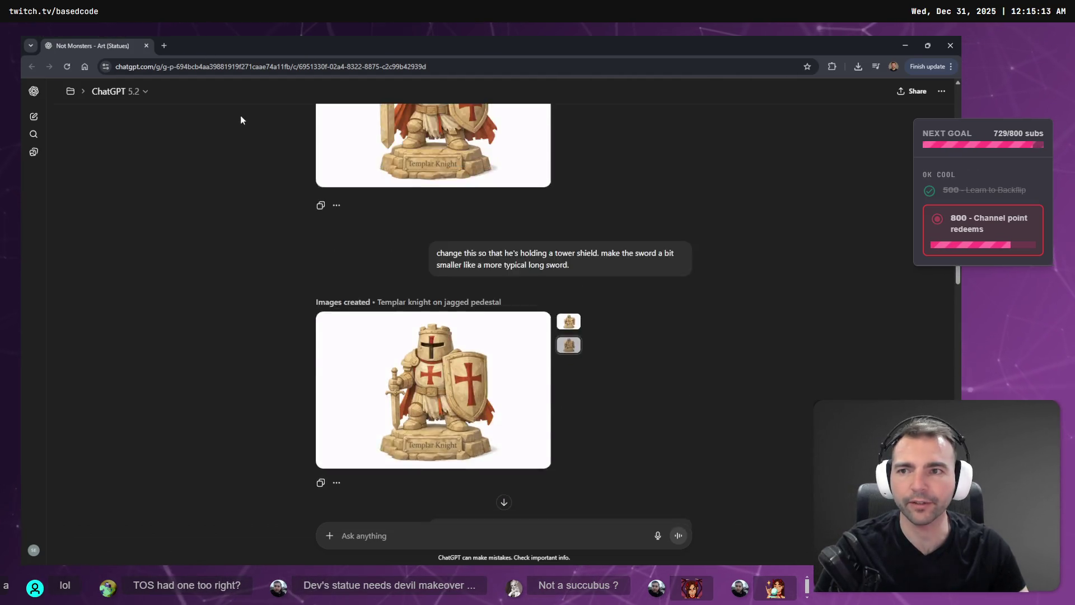
pyautogui.click(163, 44)
pyautogui.click(111, 46)
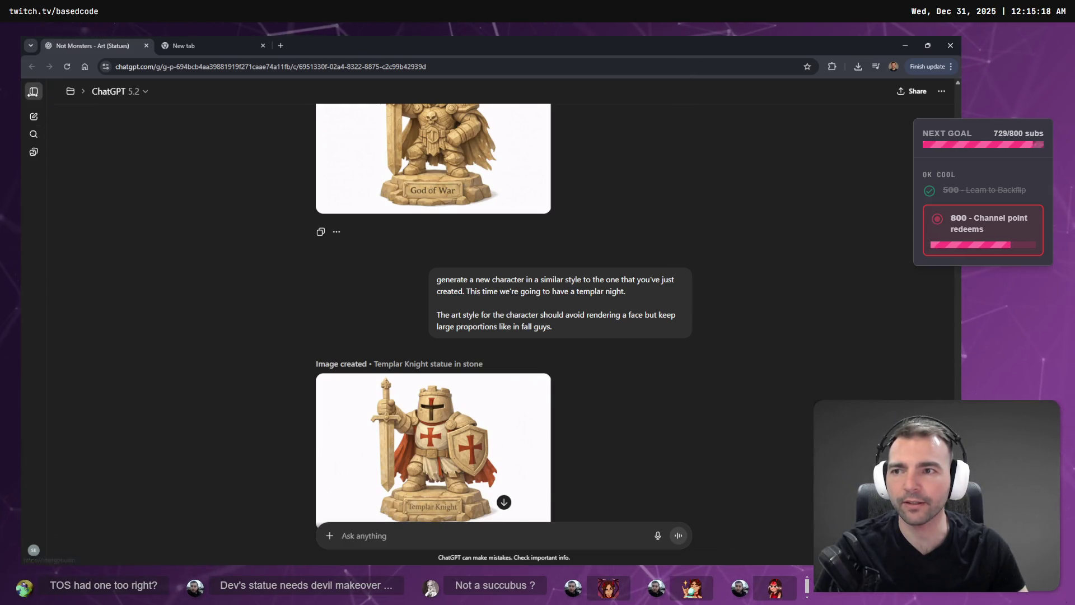
pyautogui.click(33, 91)
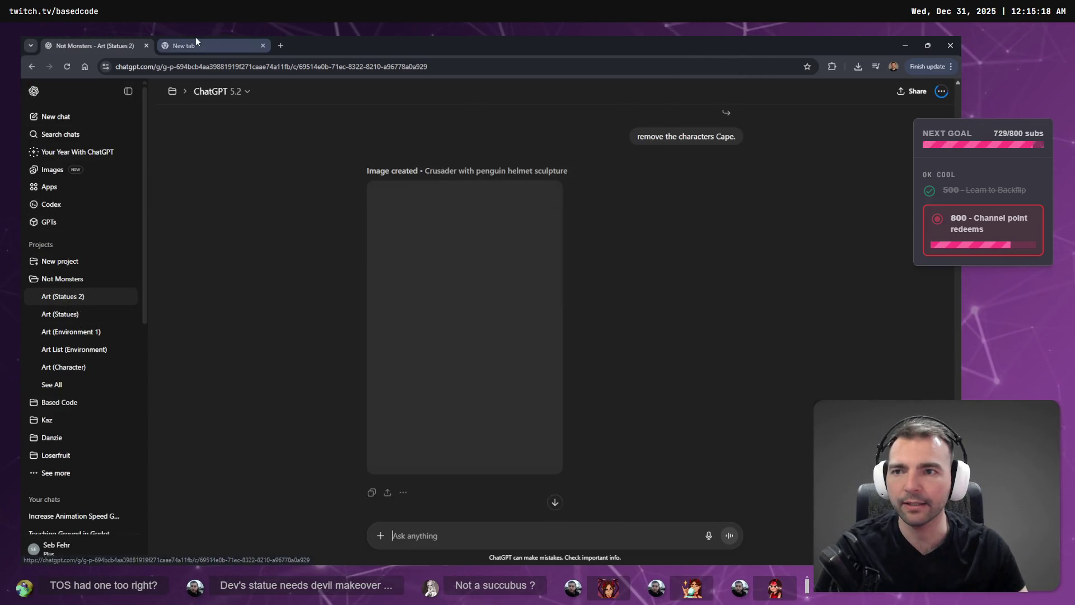
pyautogui.click(196, 39)
pyautogui.click(67, 38)
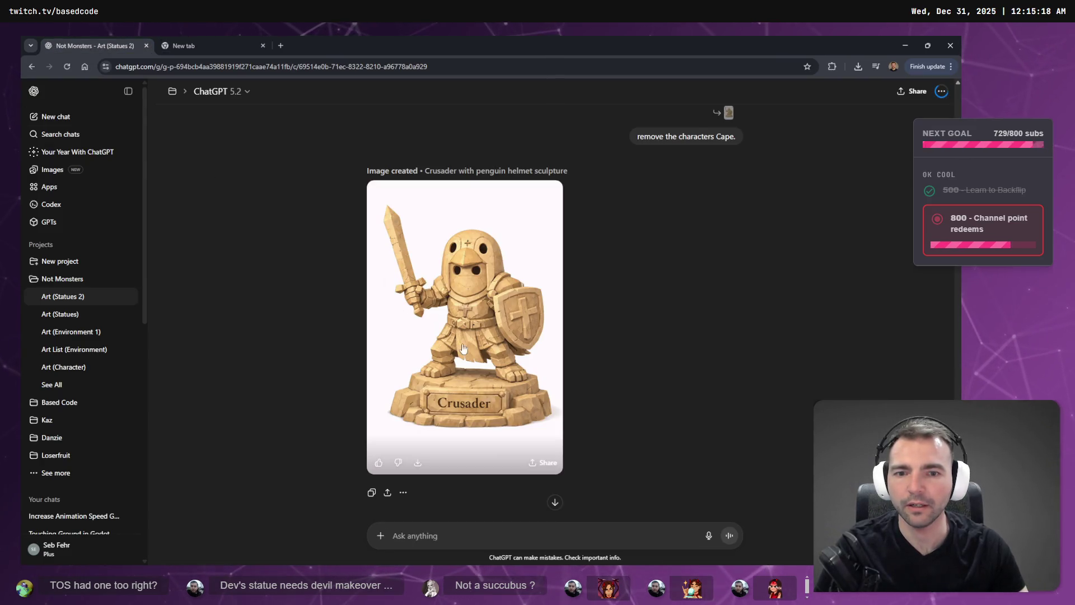
pyautogui.scroll(15, 734, 280)
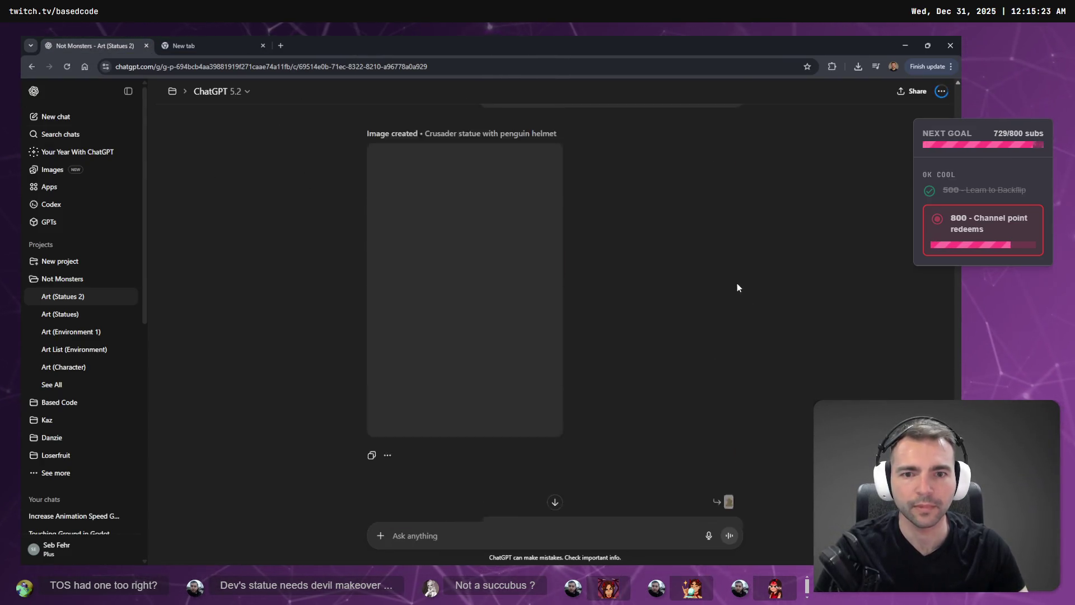
pyautogui.scroll(15, 735, 283)
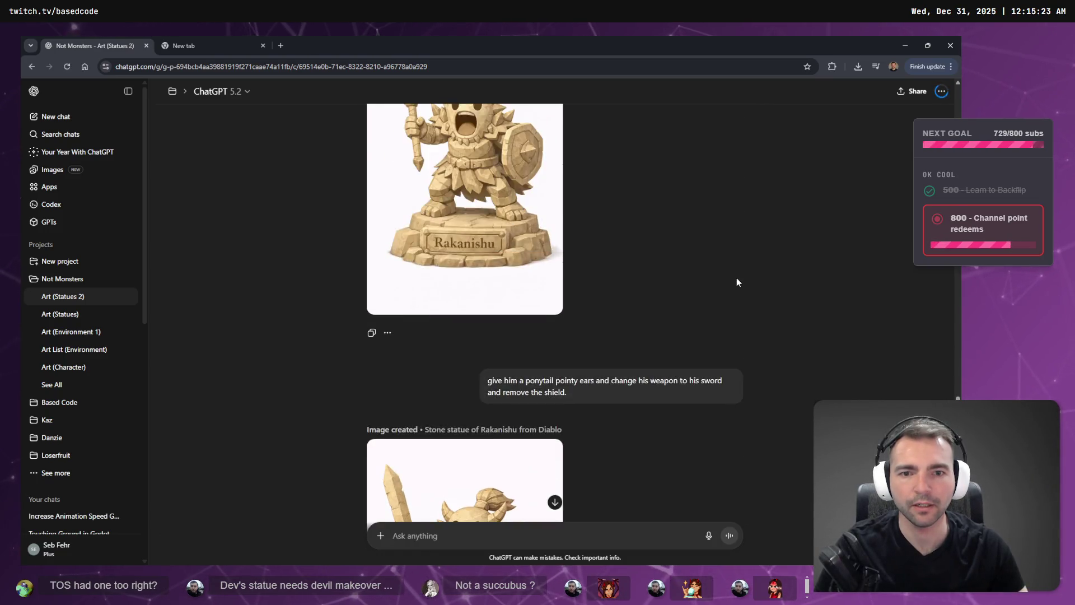
pyautogui.scroll(15, 735, 277)
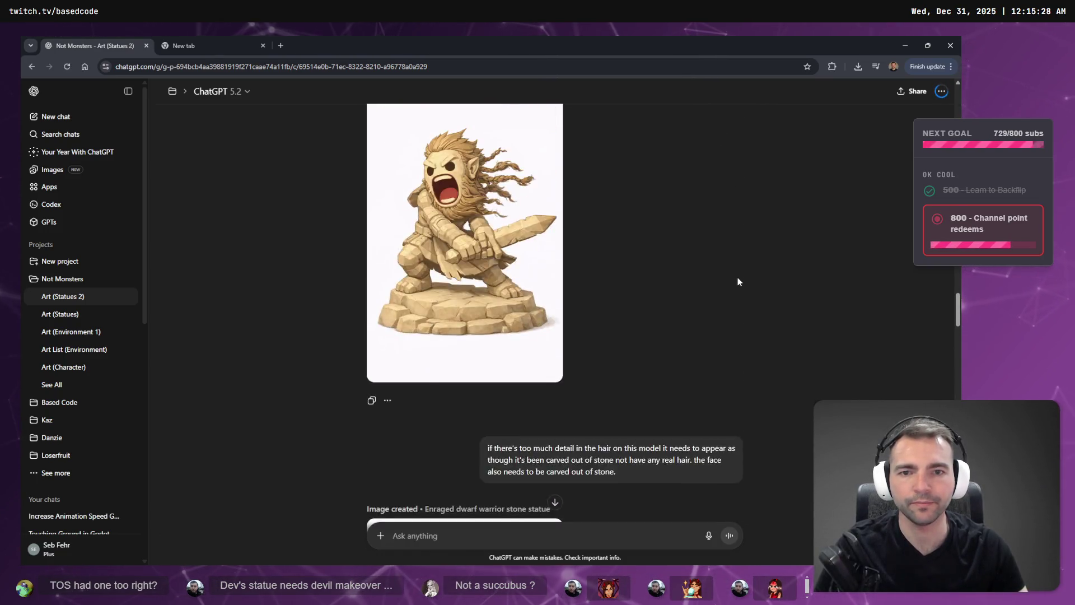
pyautogui.scroll(15, 741, 279)
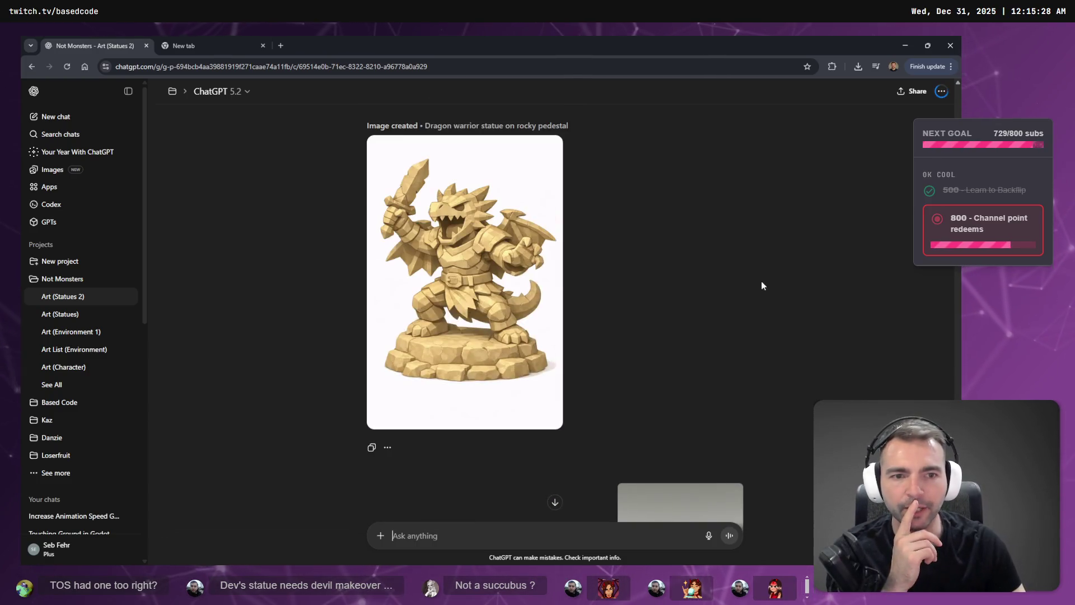
pyautogui.scroll(8, 793, 241)
pyautogui.scroll(-6, 804, 263)
pyautogui.scroll(-5, 805, 267)
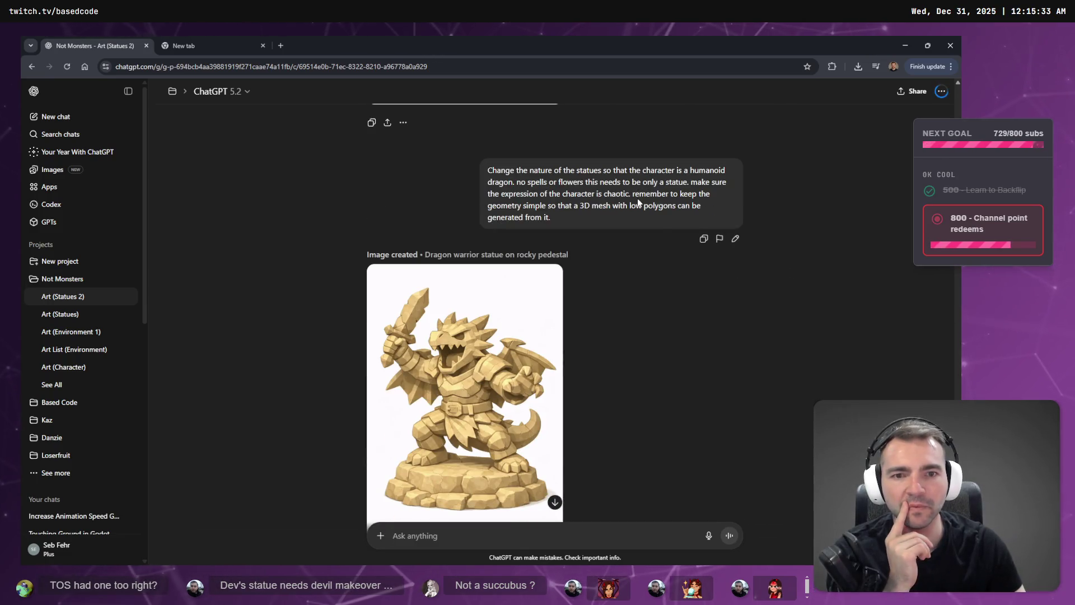
pyautogui.scroll(5, 657, 235)
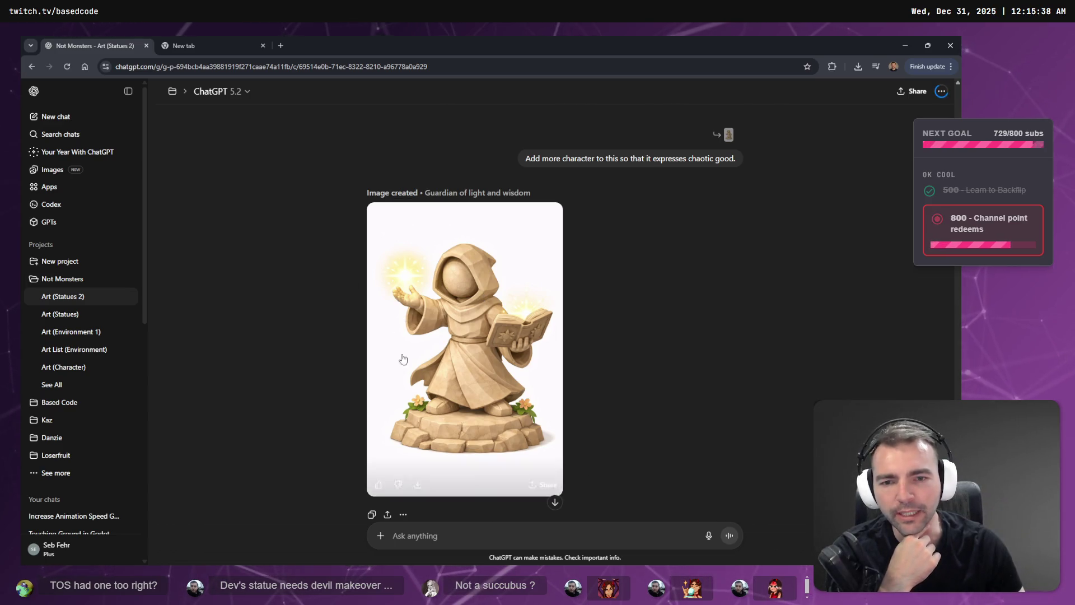
pyautogui.scroll(5, 485, 314)
pyautogui.scroll(-5, 484, 315)
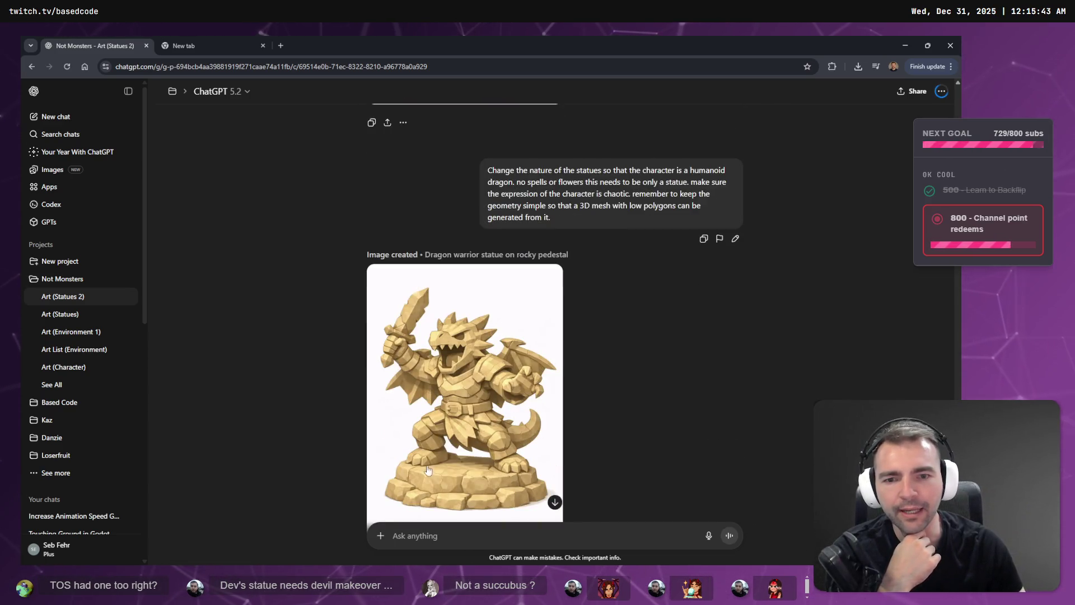
pyautogui.scroll(-10, 489, 419)
pyautogui.scroll(4, 481, 381)
pyautogui.scroll(-4, 408, 252)
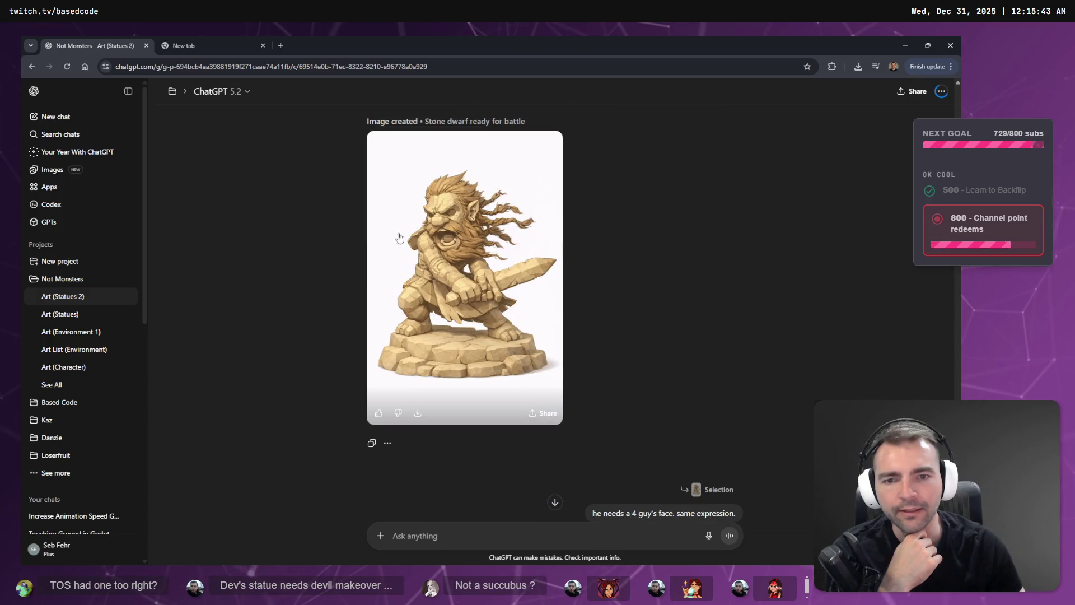
pyautogui.scroll(15, 552, 257)
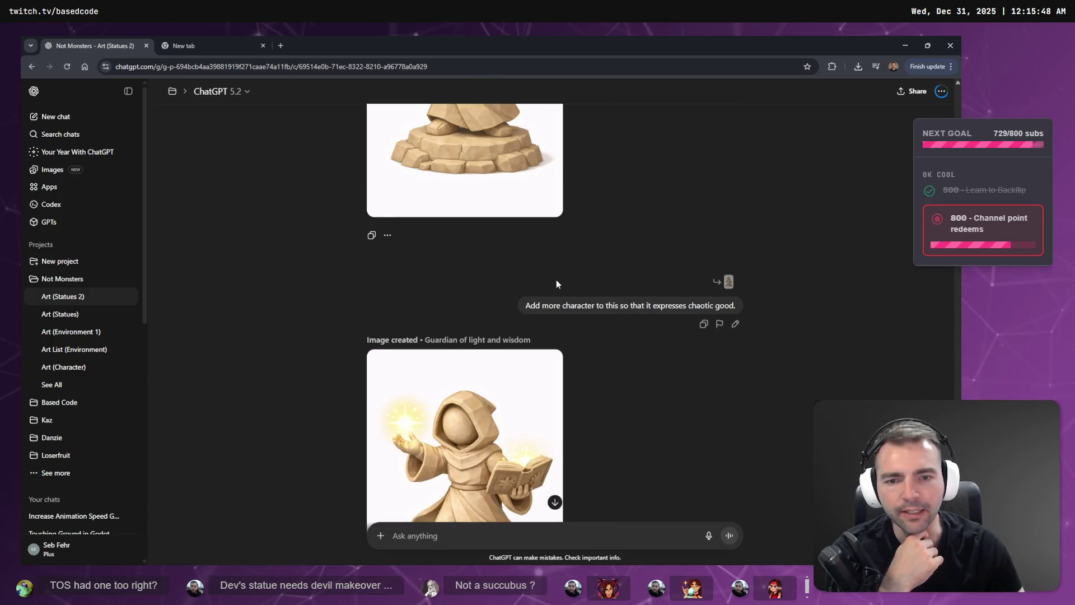
pyautogui.scroll(12, 563, 310)
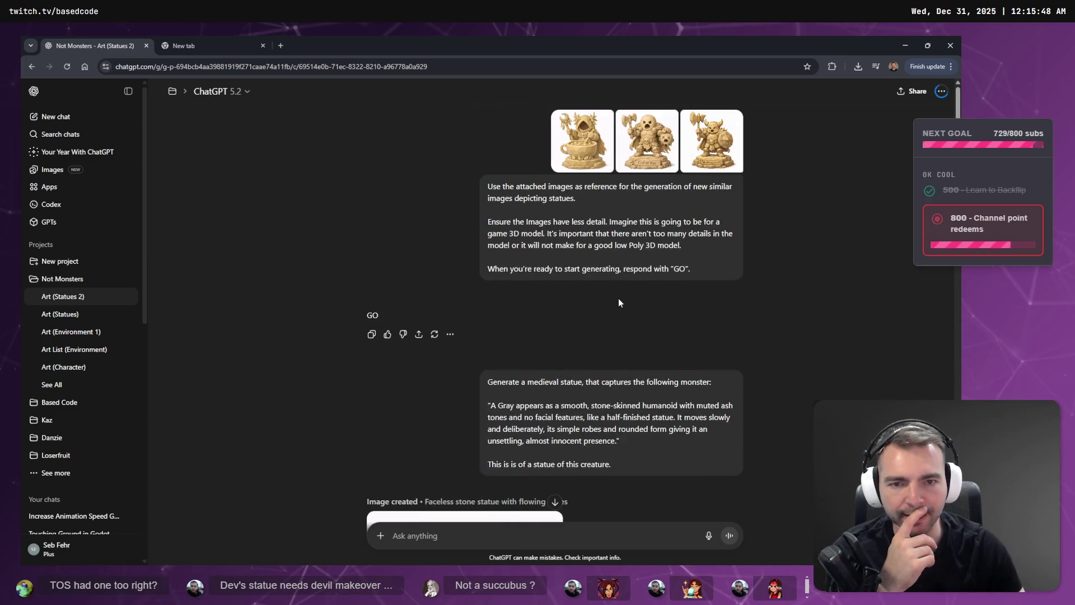
pyautogui.scroll(-4, 618, 298)
pyautogui.scroll(-6, 626, 296)
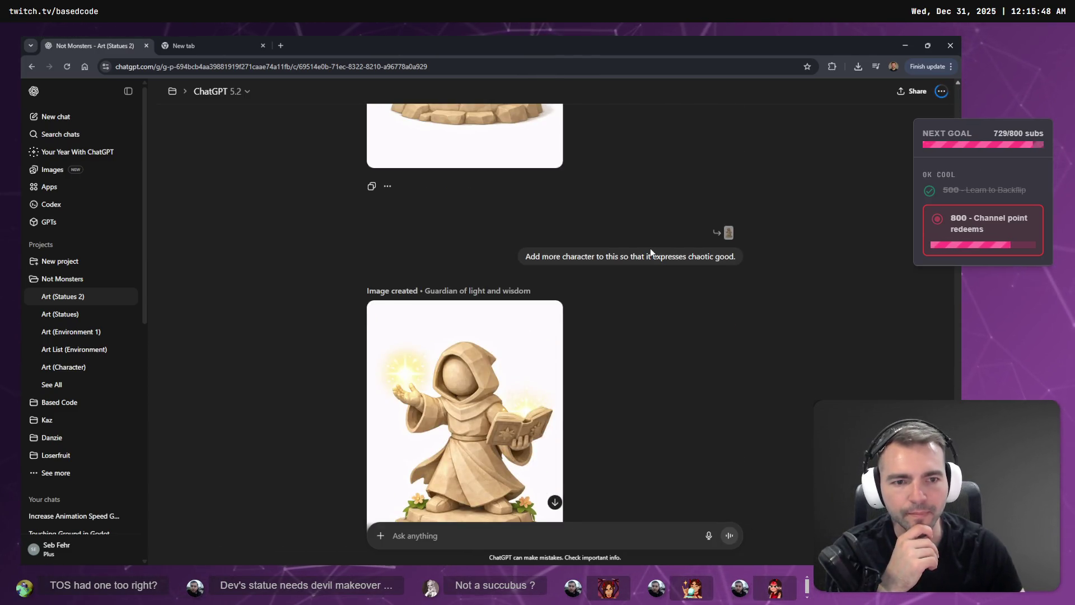
pyautogui.scroll(-15, 650, 254)
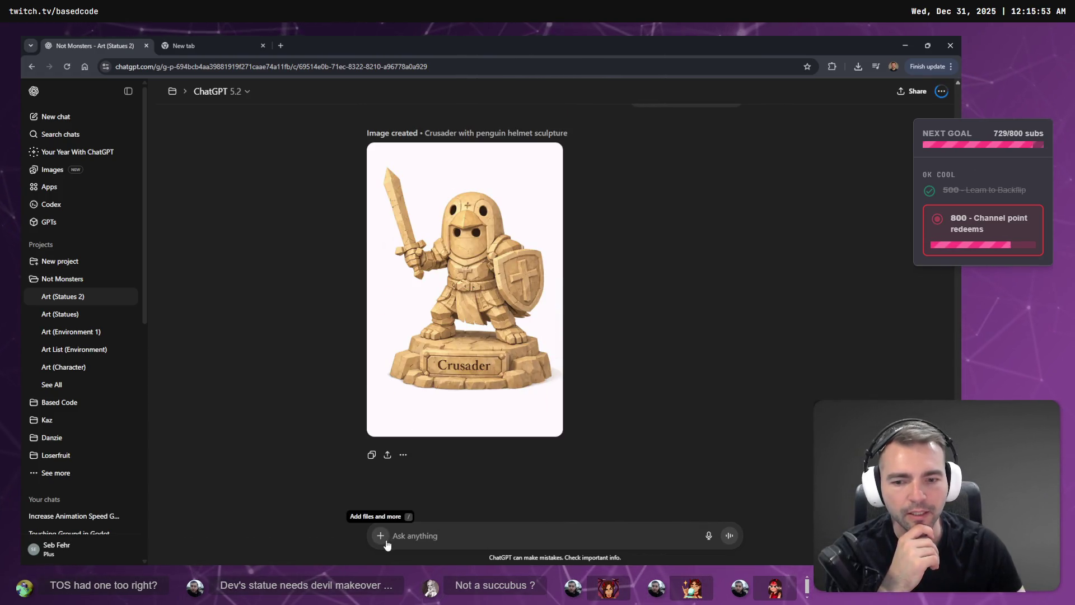
# Step: Attach the reference image and dictate asking for a new statue in the existing character style
pyautogui.moveTo(960, 426)
pyautogui.mouseDown()
pyautogui.moveTo(566, 428)
pyautogui.moveTo(506, 517)
pyautogui.moveTo(470, 535)
pyautogui.mouseUp()
pyautogui.press('super+h')
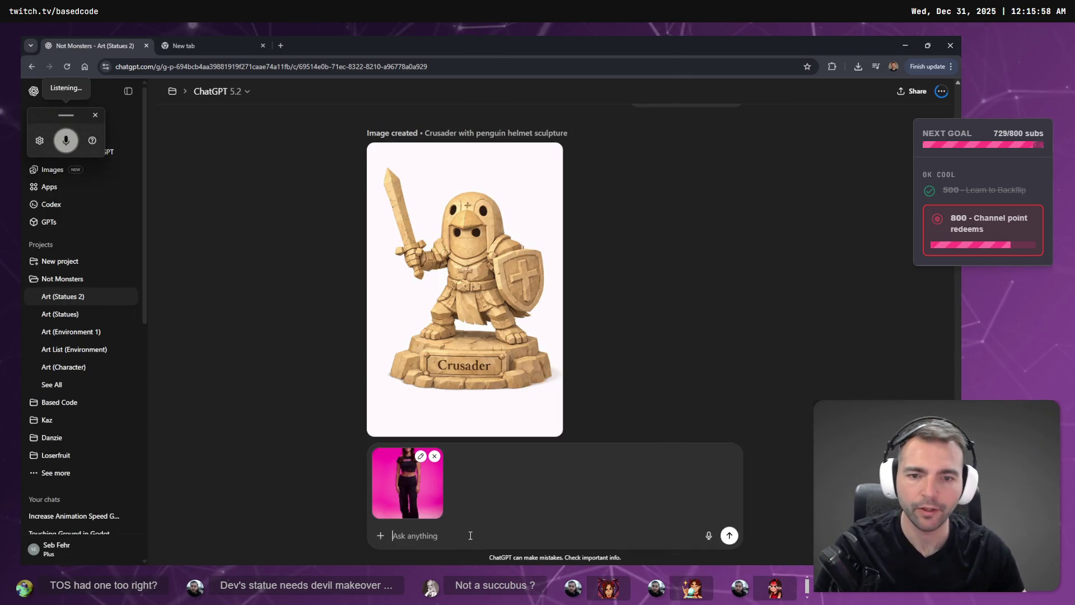
pyautogui.write('use the')
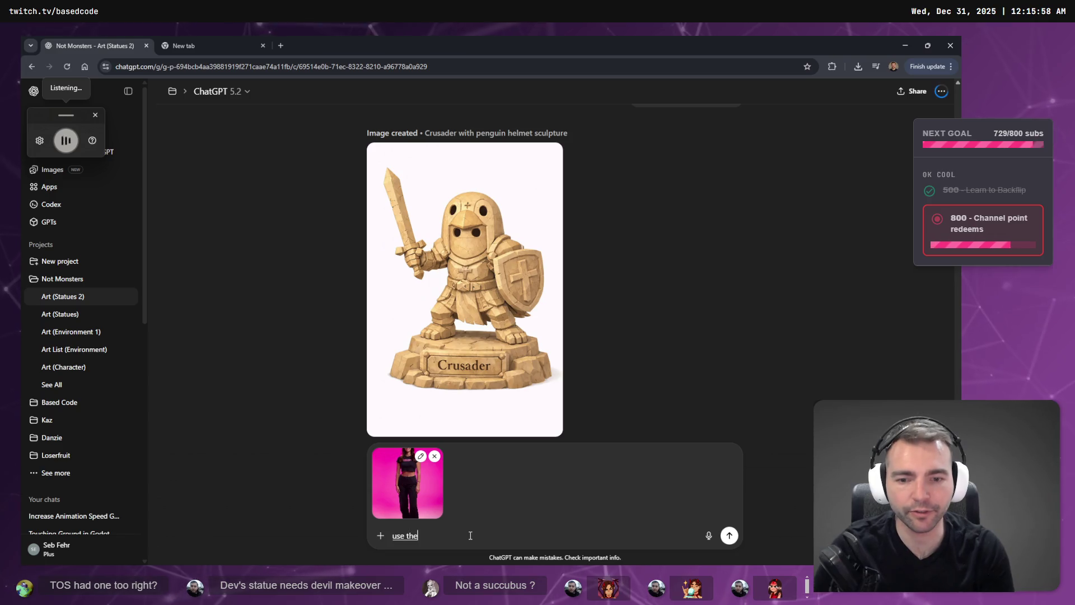
pyautogui.write(' style of the character so far and adapt')
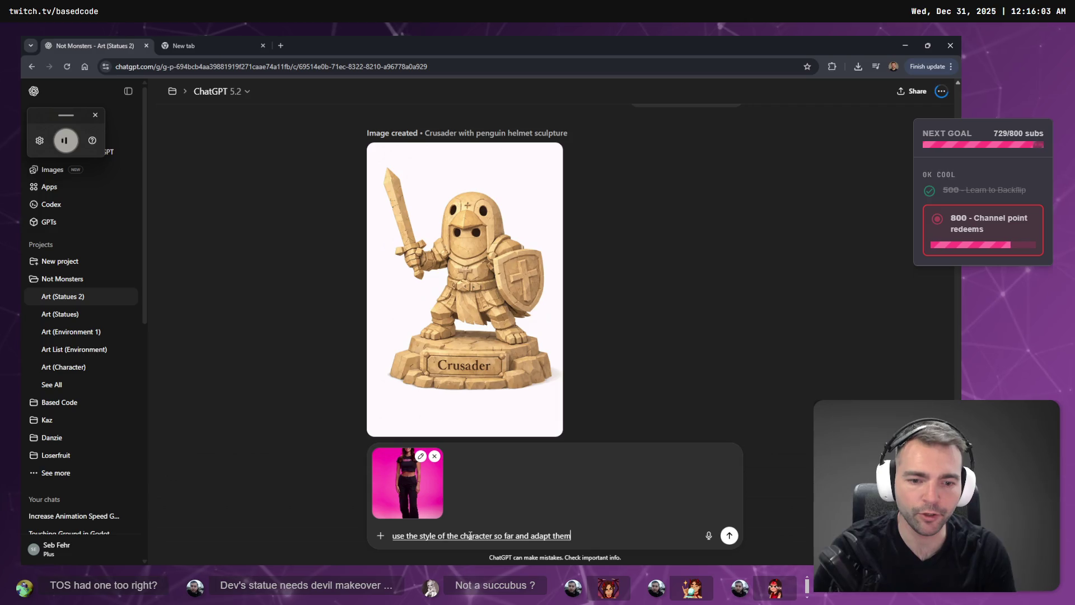
pyautogui.hotkey('ctrl', 'BackSpace')
pyautogui.hotkey('ctrl', 'BackSpace')
pyautogui.press('super+h')
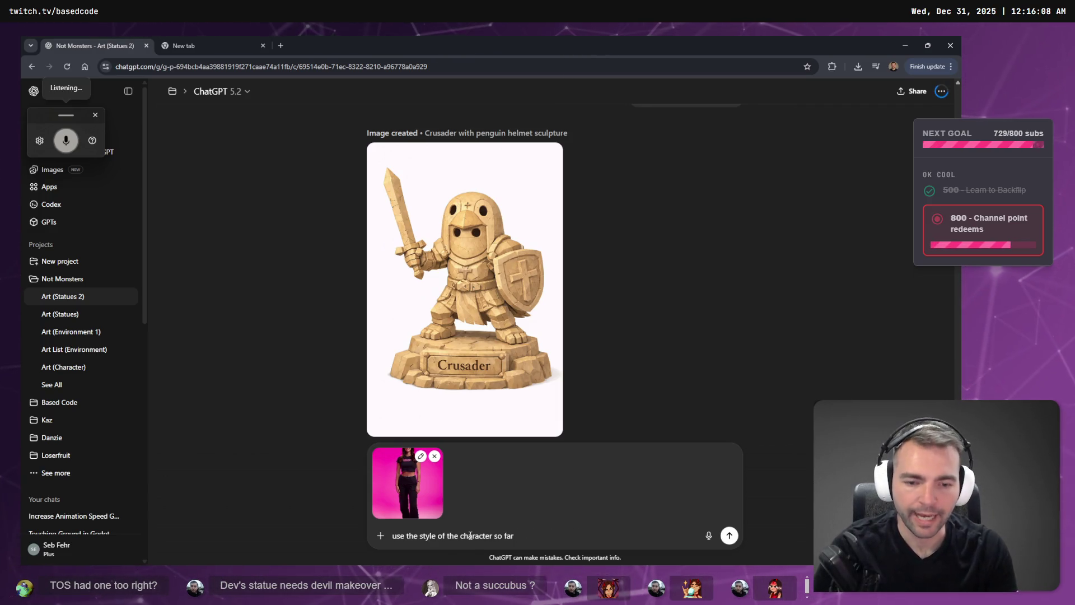
pyautogui.write(' and make a new')
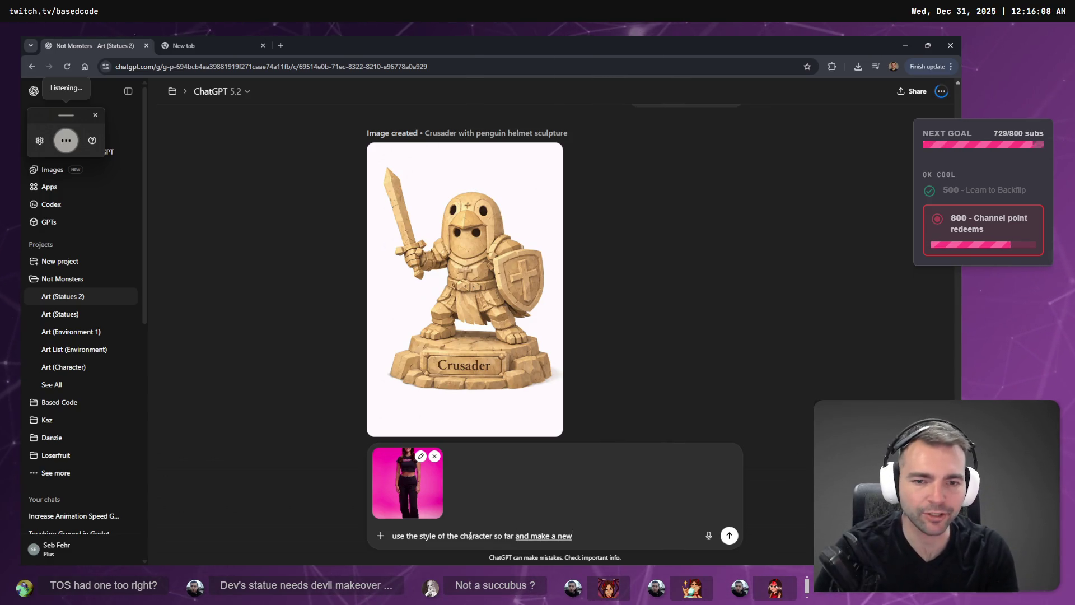
pyautogui.write(' statue with the attached reference image.')
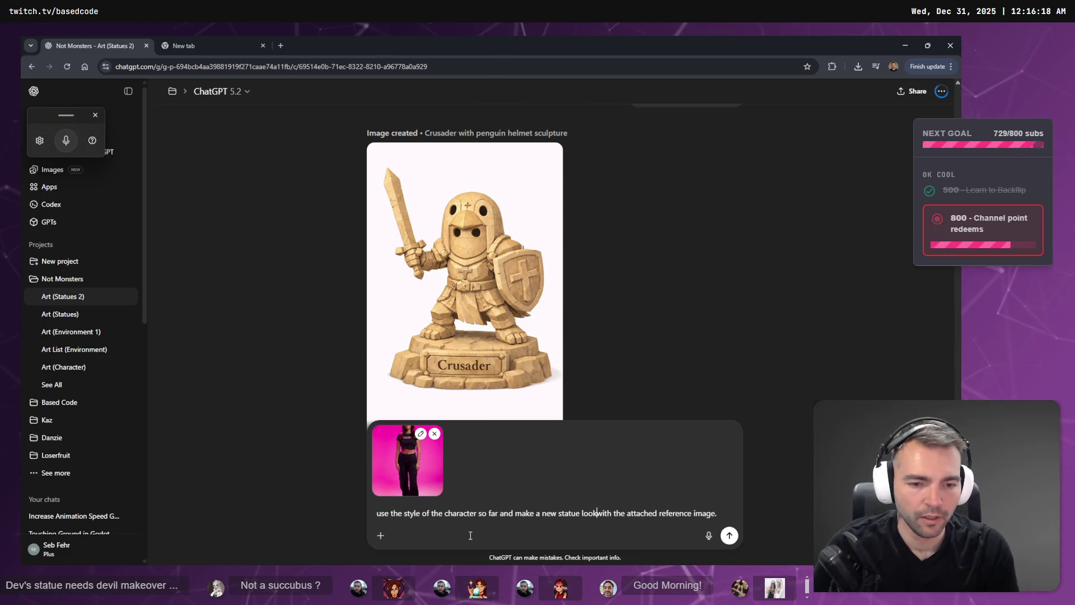
# Step: Finish and correct the medieval statue prompt, send it, and close the spare tab
pyautogui.write('l')
pyautogui.hotkey('ctrl', 'Delete')
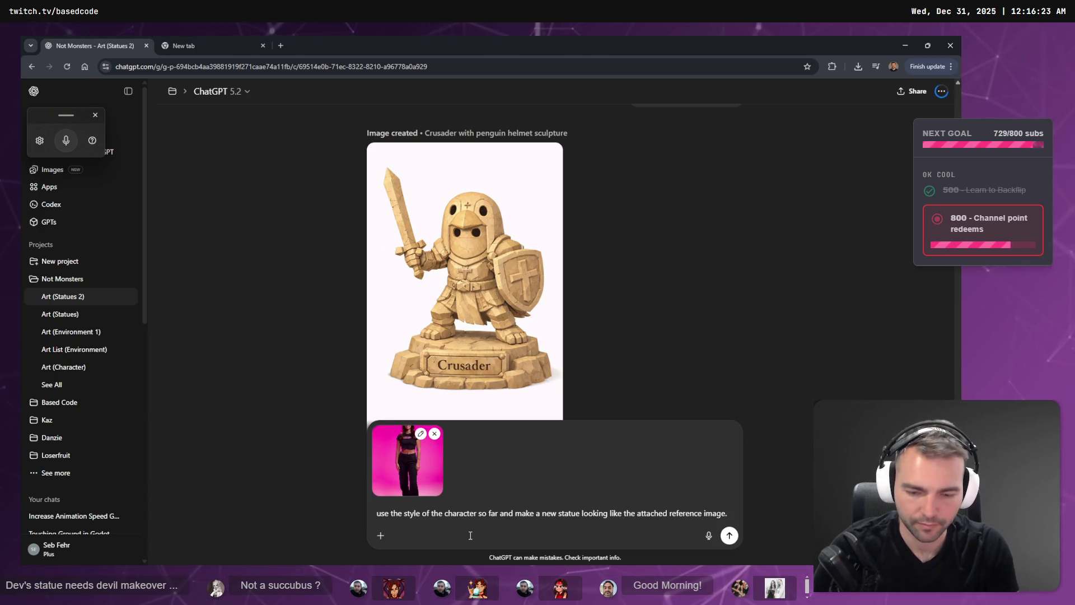
pyautogui.press('super+h')
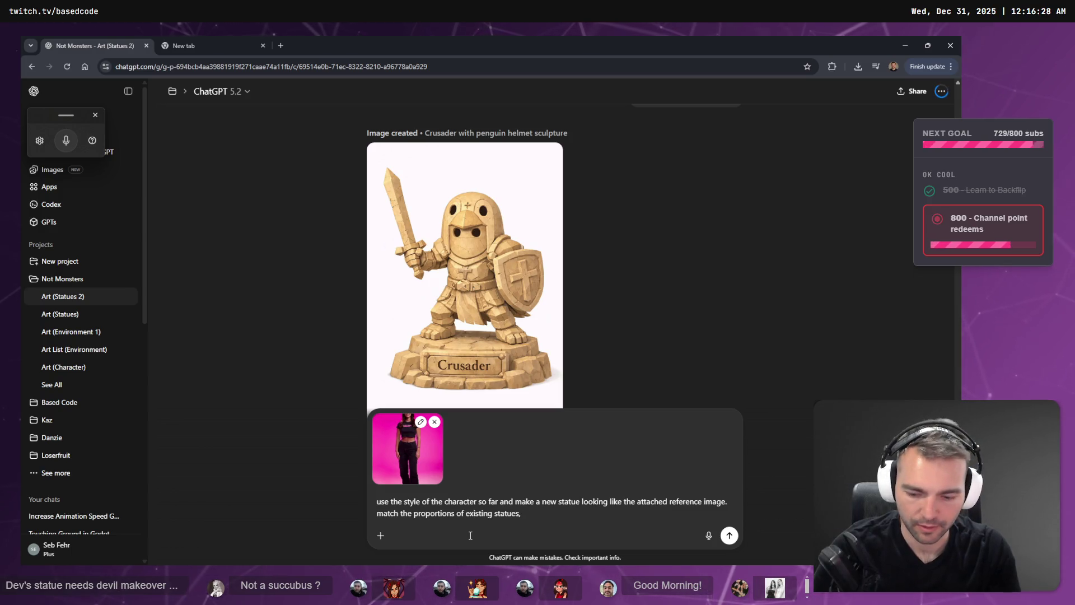
pyautogui.press('super+h')
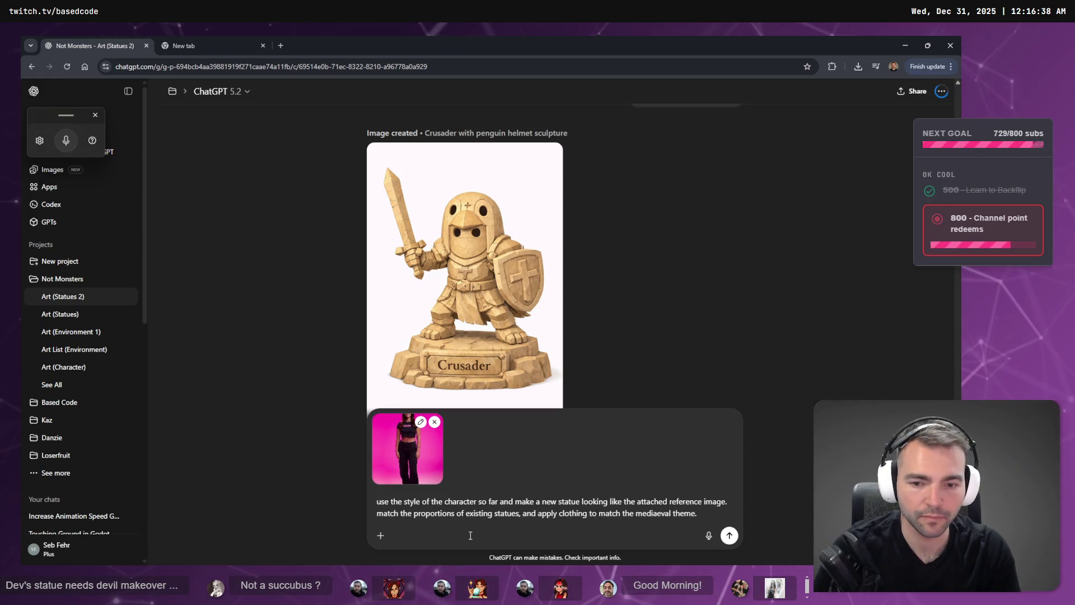
pyautogui.write('U')
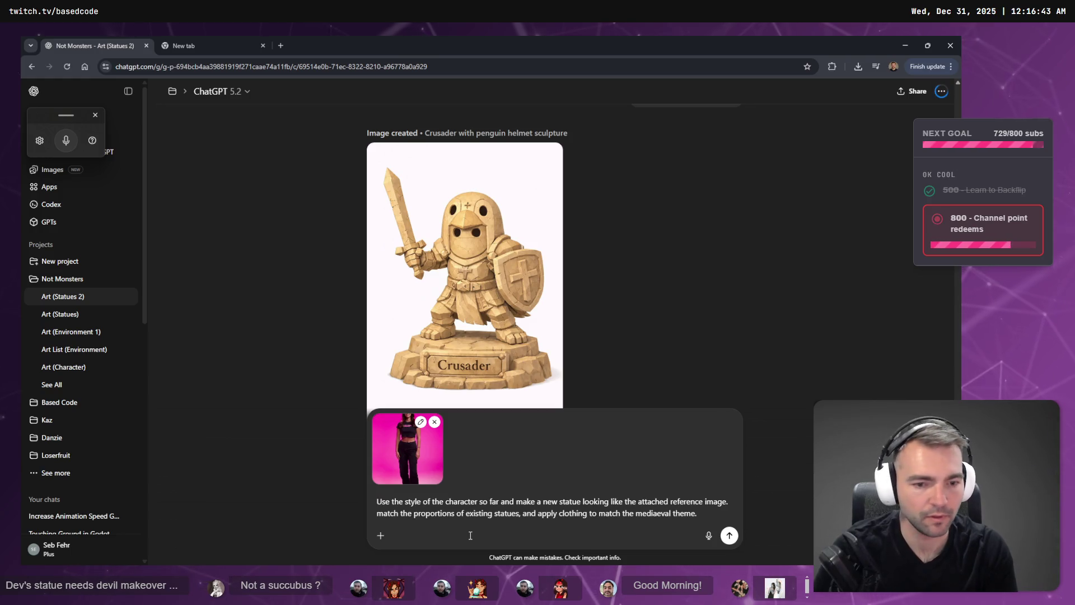
pyautogui.press('Return')
pyautogui.click(185, 45)
pyautogui.click(262, 46)
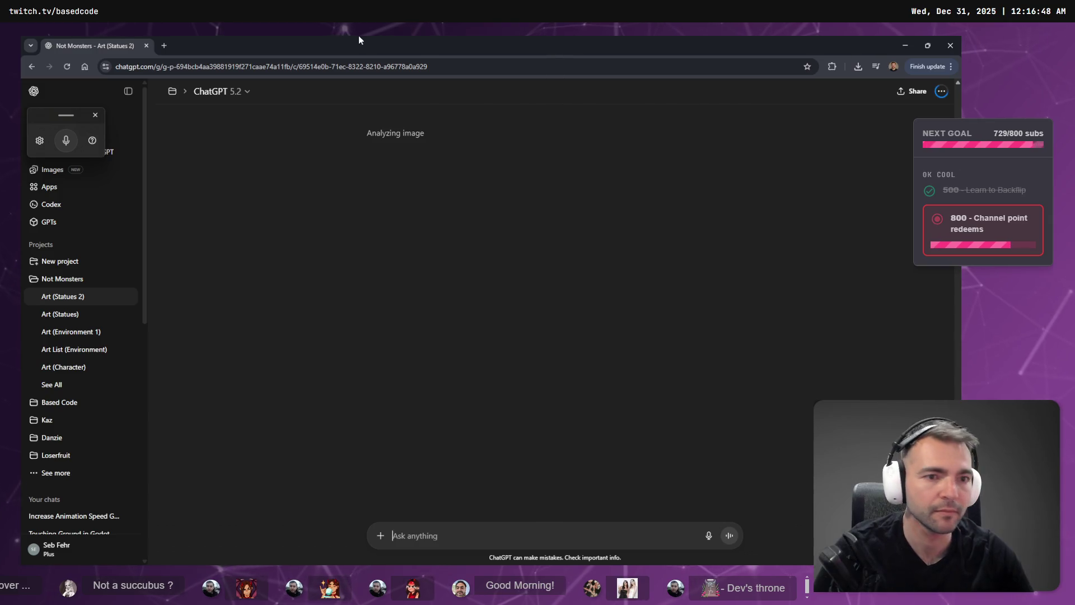
# Step: Check the statue board, close the running game, and relaunch it from Godot with F5
pyautogui.hotkey('alt', 'Tab')
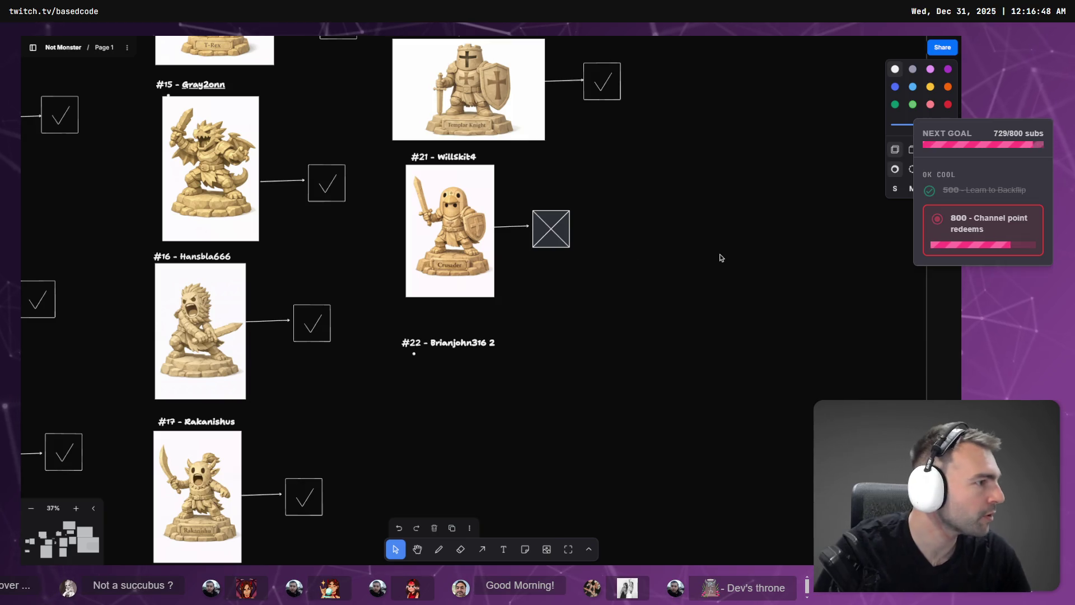
pyautogui.hotkey('alt', 'Tab')
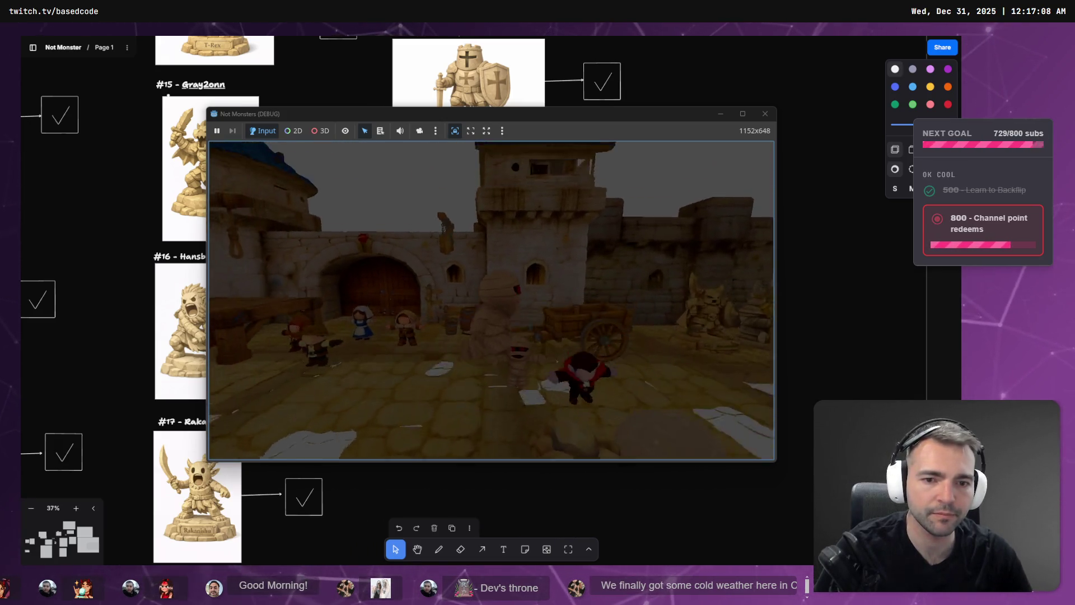
pyautogui.press('Escape')
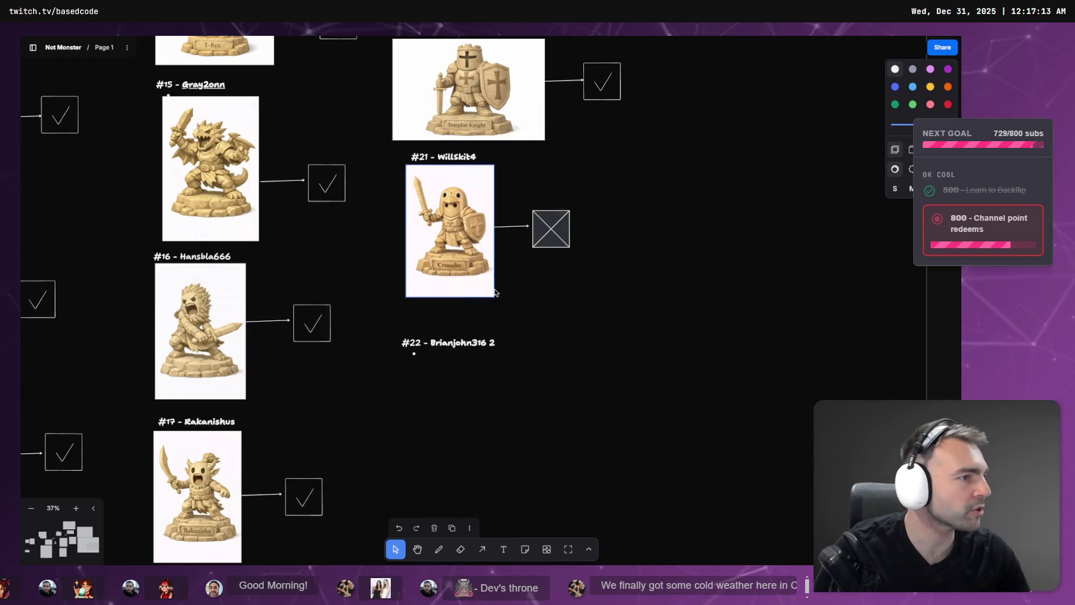
pyautogui.hotkey('alt', 'Tab')
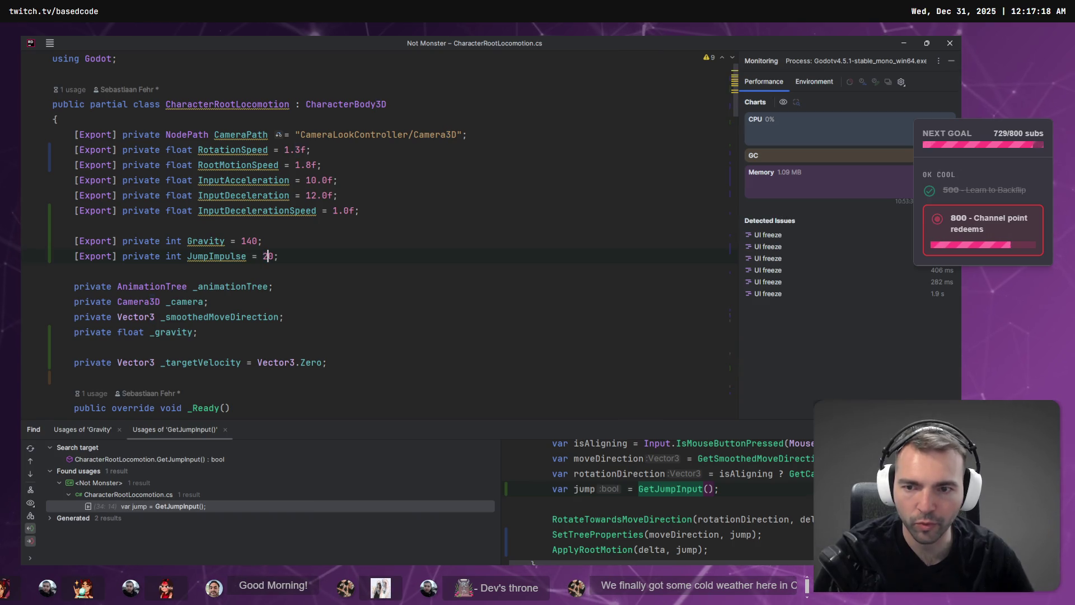
pyautogui.hotkey('alt', 'Tab')
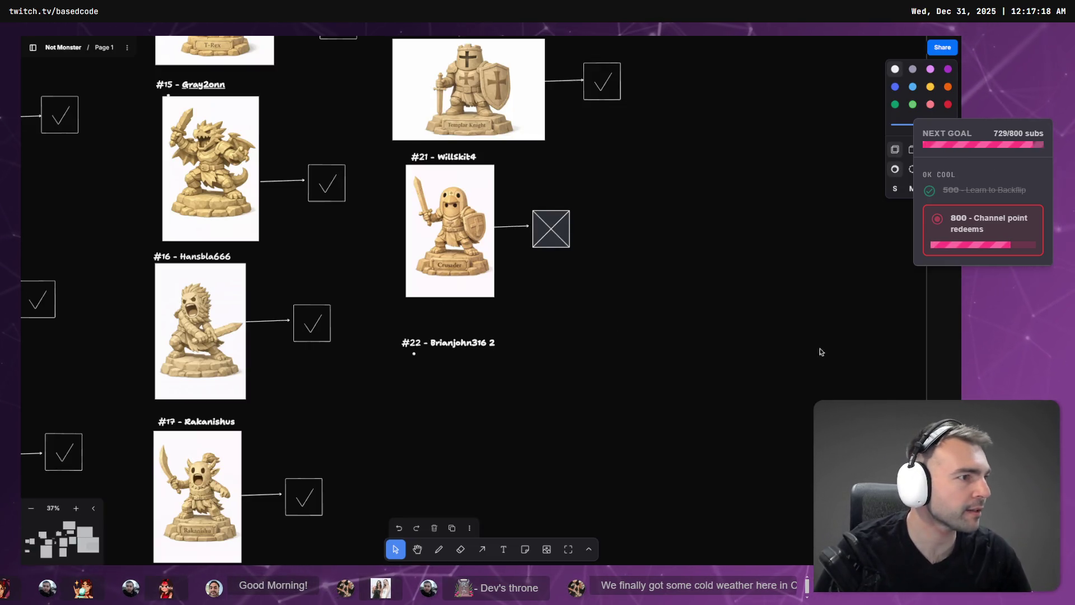
pyautogui.hotkey('alt', 'Tab')
pyautogui.press('F5')
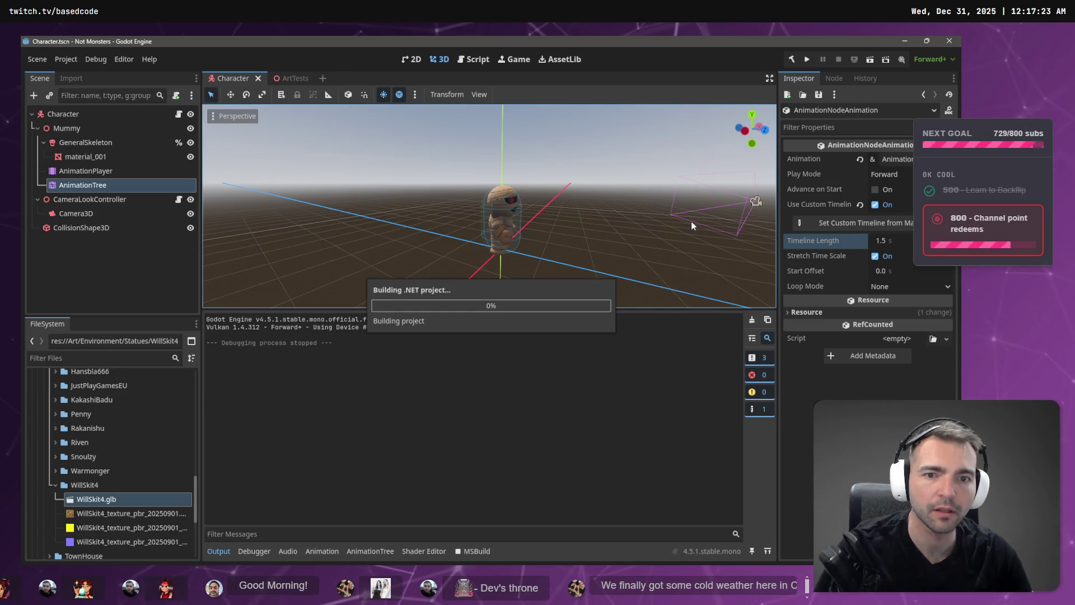
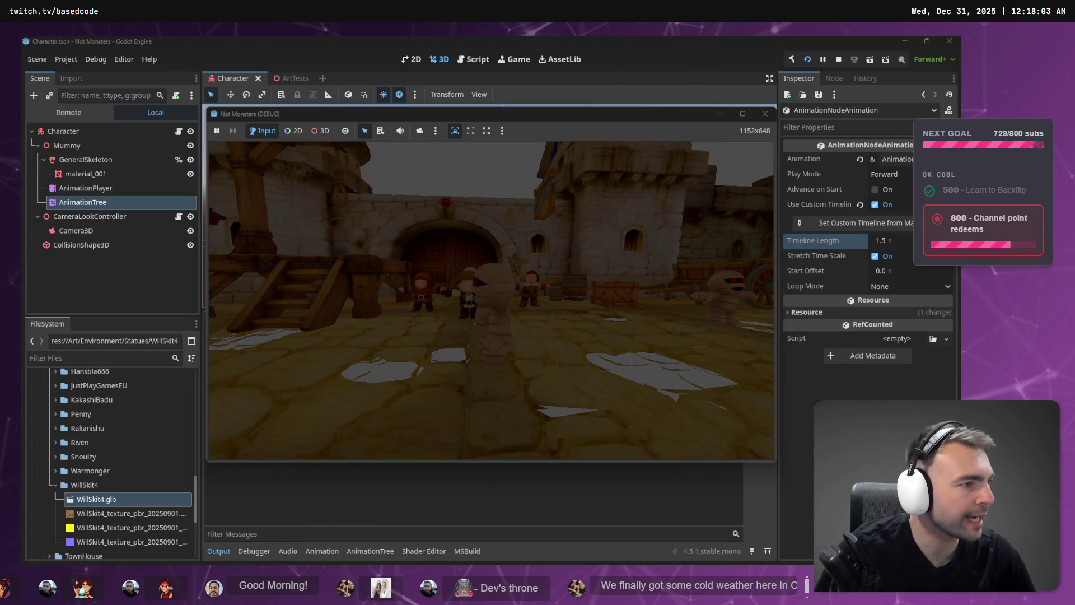
# Step: Stop the running game and open the AnimationTree state machine graph
pyautogui.press('F8')
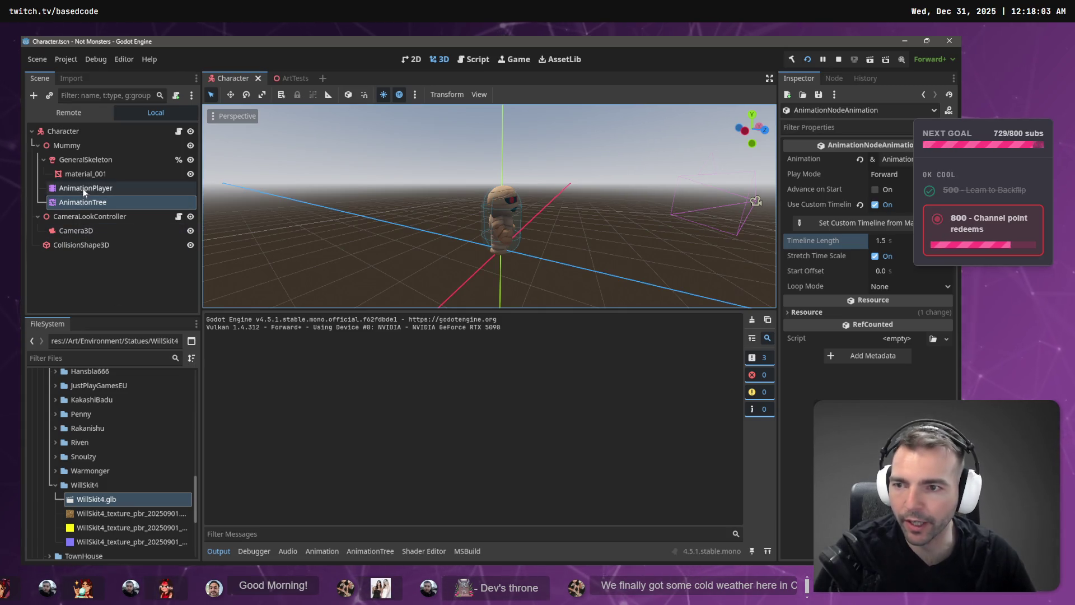
pyautogui.click(84, 188)
pyautogui.click(84, 202)
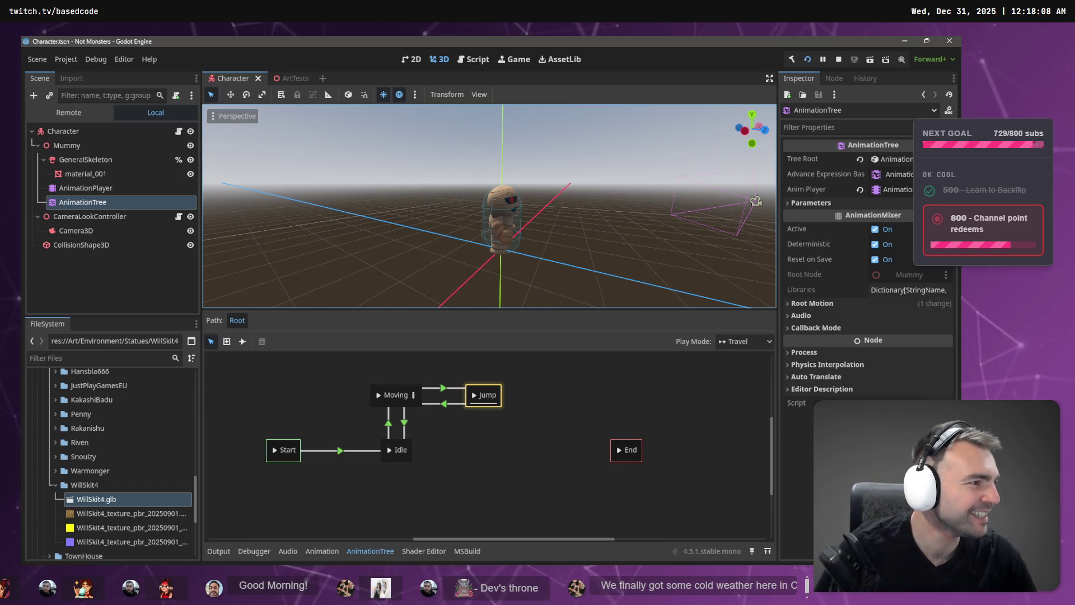
pyautogui.hotkey('alt', 'Tab')
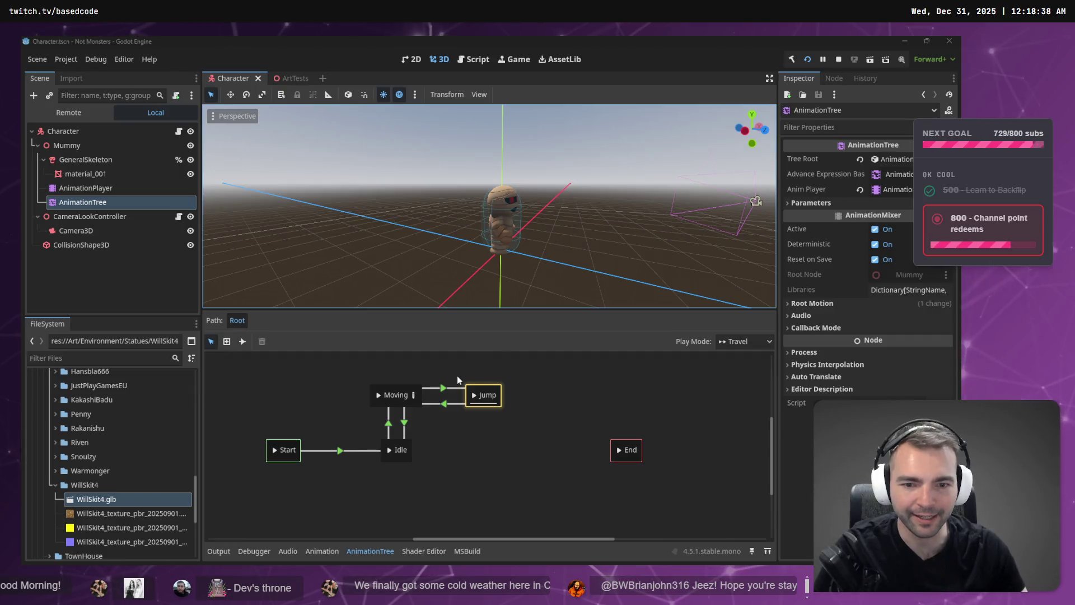
# Step: Preview the Moving and Jump states, then select Jump and clear its start offset
pyautogui.click(387, 398)
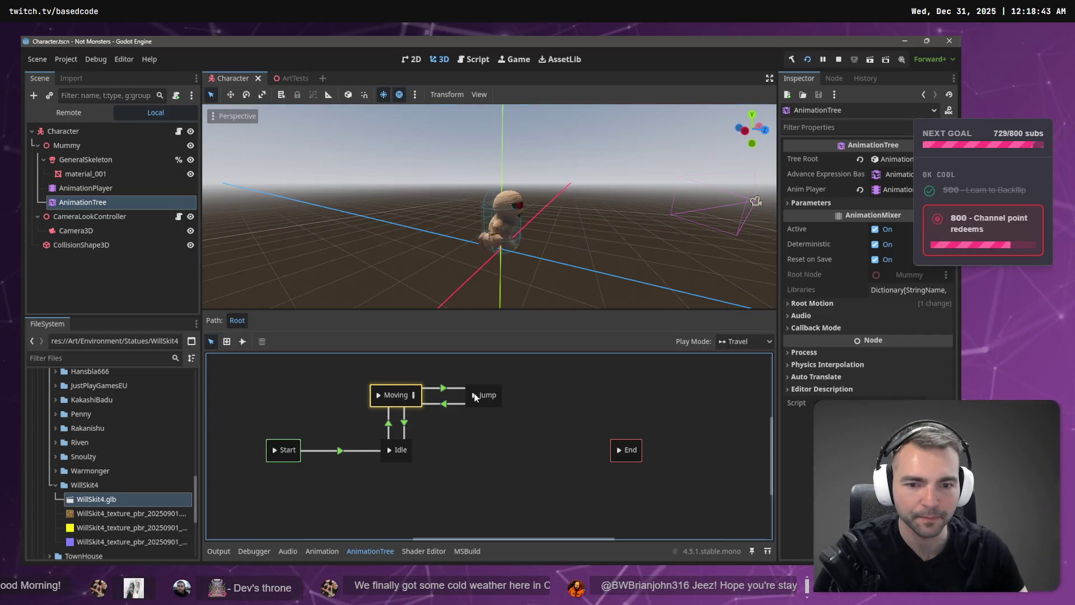
pyautogui.click(475, 395)
pyautogui.click(484, 392)
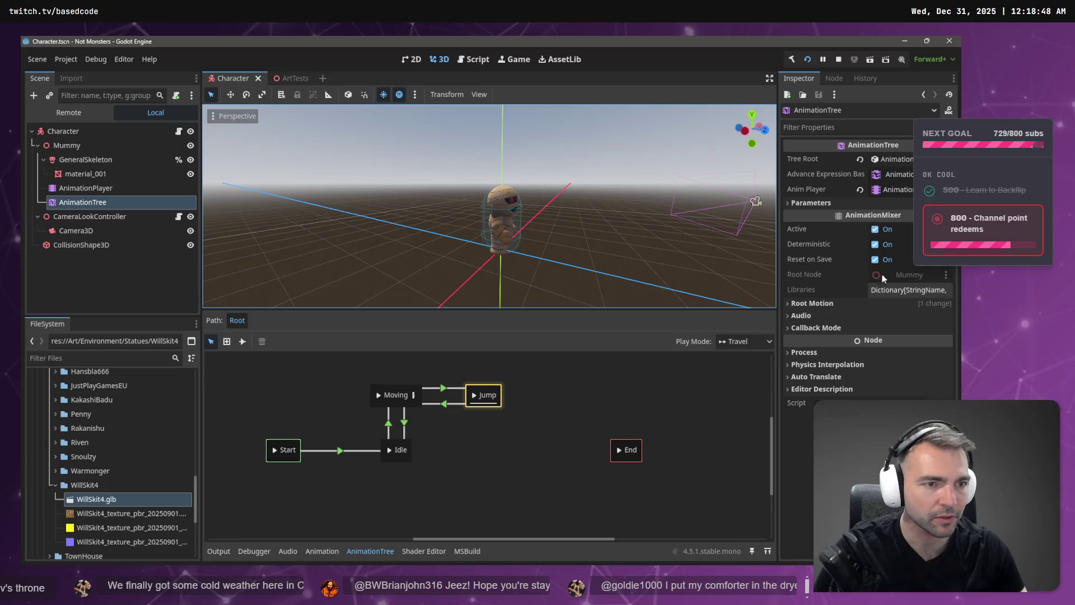
pyautogui.click(395, 395)
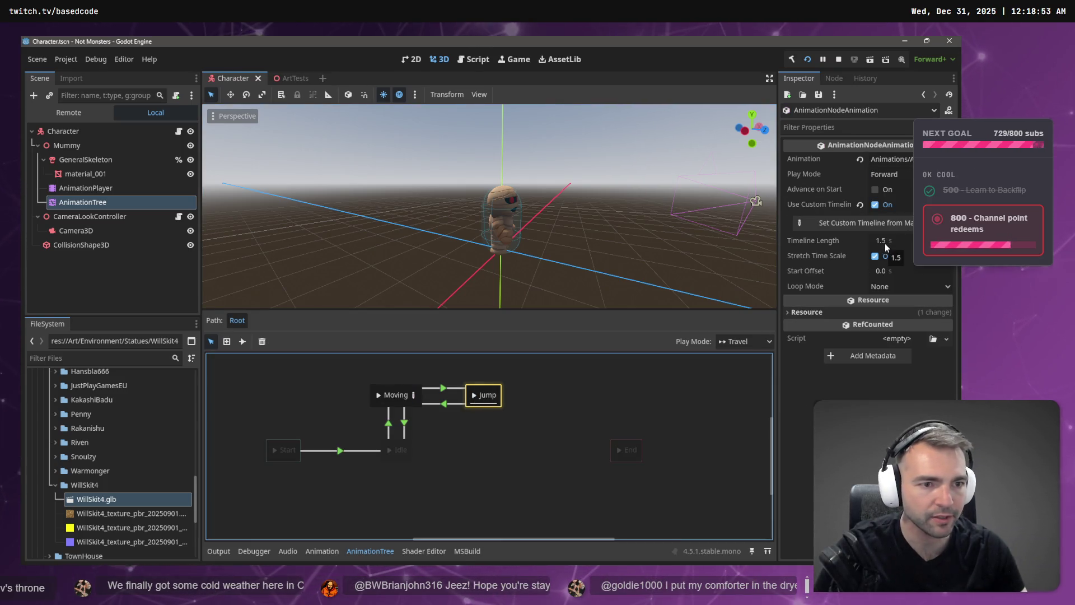
pyautogui.click(880, 272)
pyautogui.press('BackSpace')
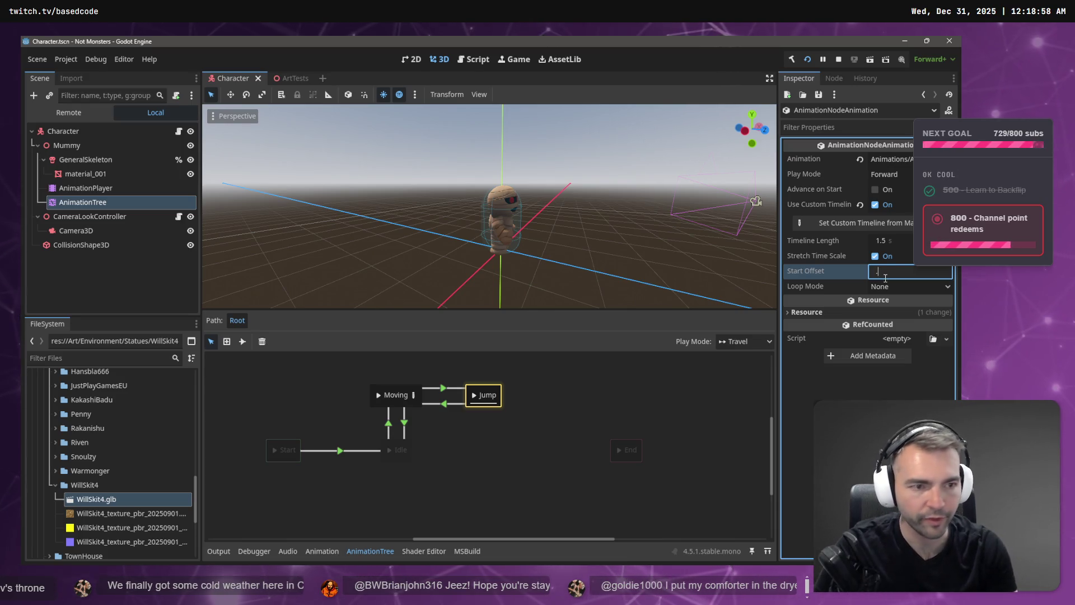
# Step: Set the Jump start offset to 0.5 s and preview Moving→Jump
pyautogui.write('0.5')
pyautogui.press('Return')
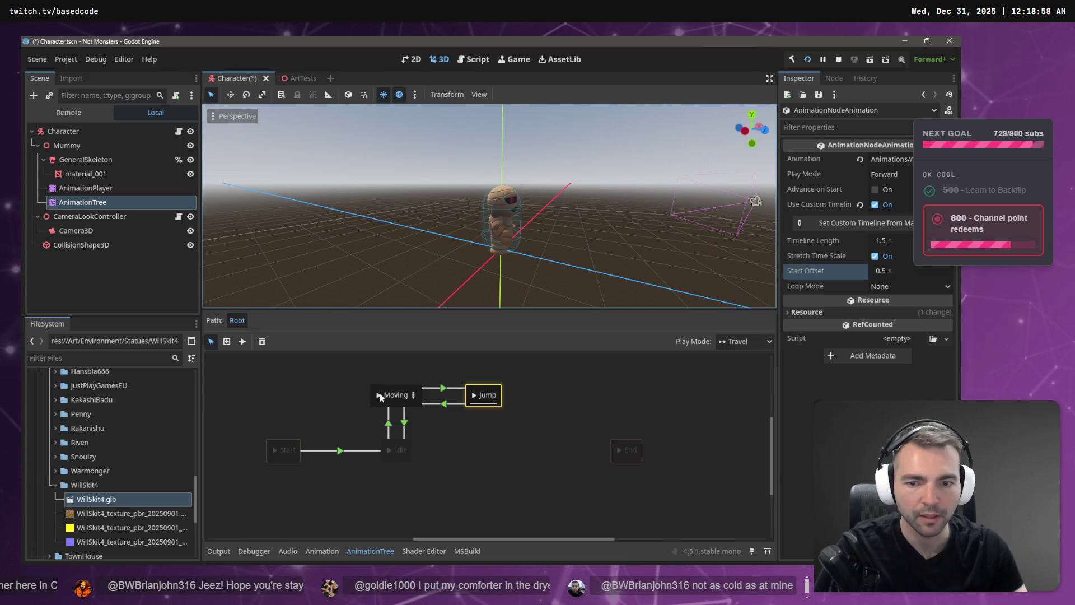
pyautogui.click(379, 395)
pyautogui.click(474, 395)
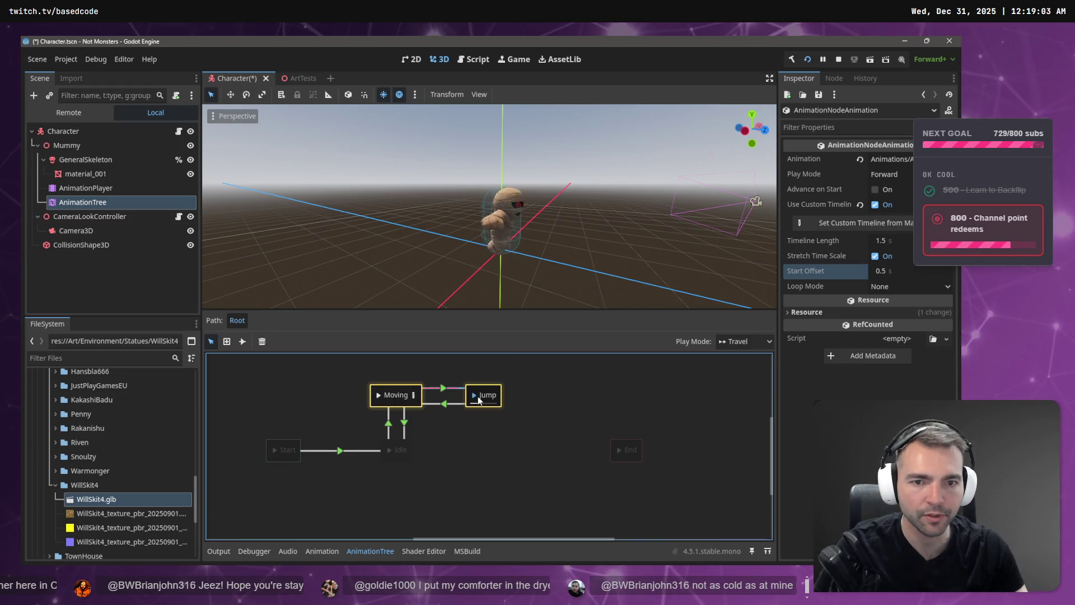
# Step: Try a 0.2 s start offset and preview the jump again
pyautogui.click(889, 274)
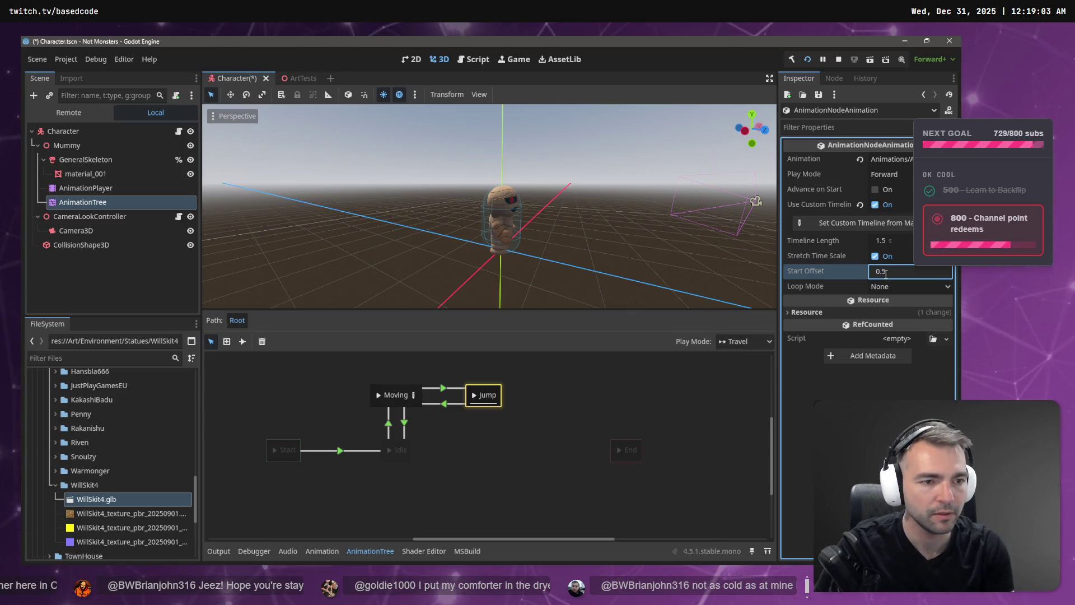
pyautogui.write('0.2')
pyautogui.press('Return')
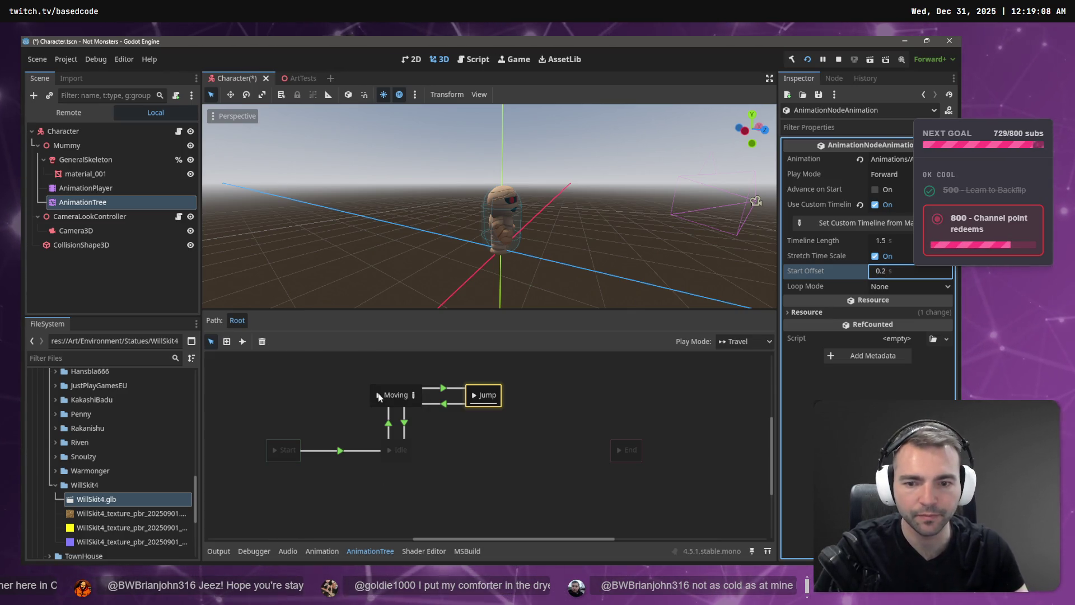
pyautogui.click(459, 405)
pyautogui.click(475, 395)
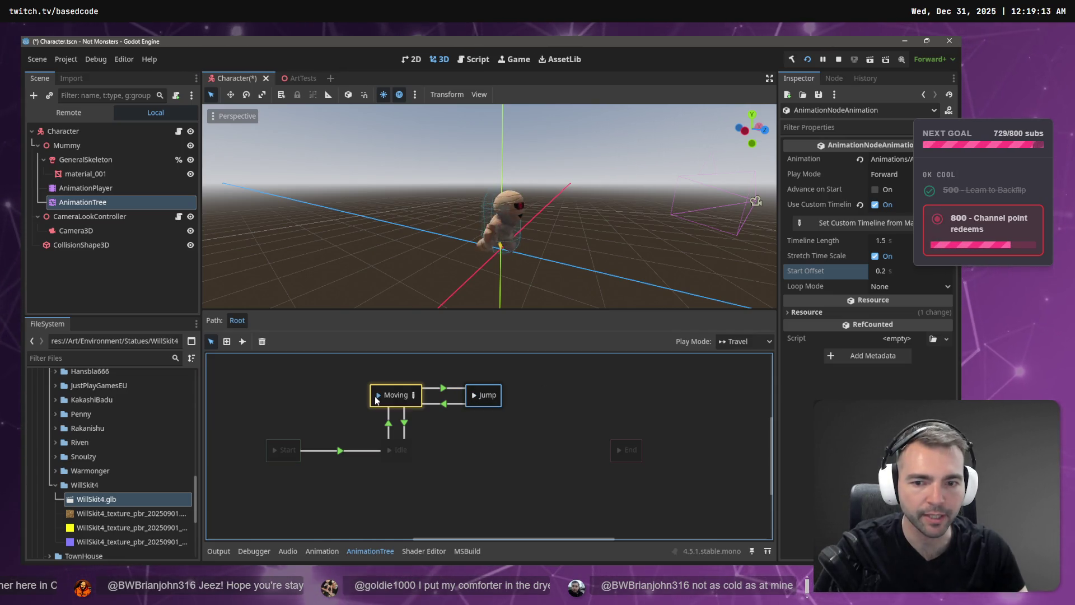
pyautogui.click(475, 395)
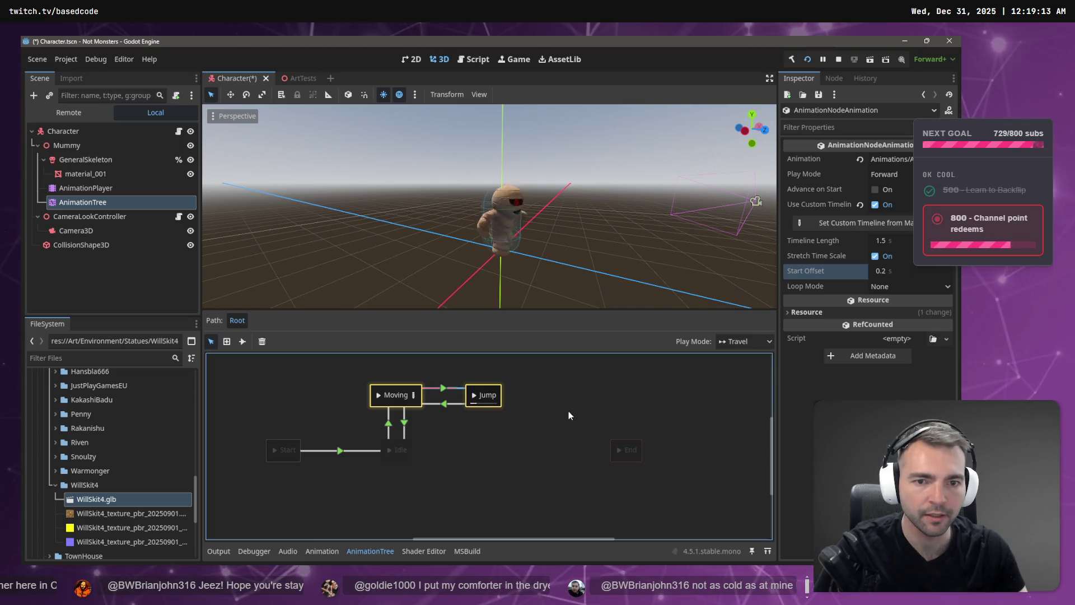
# Step: Save the Character scene and replay the Moving→Jump transition
pyautogui.hotkey('ctrl', 's')
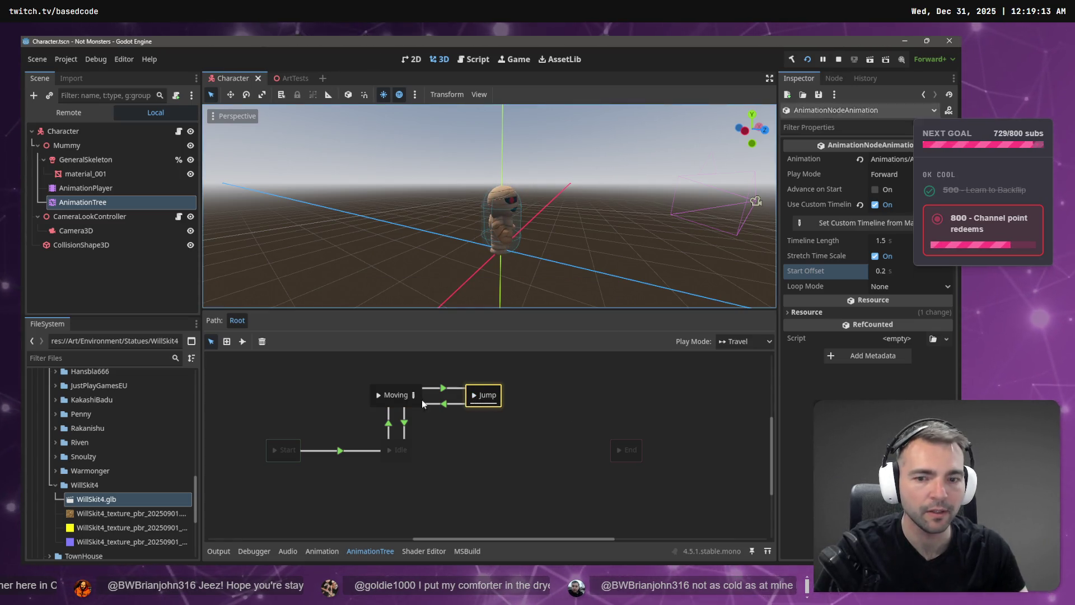
pyautogui.click(380, 395)
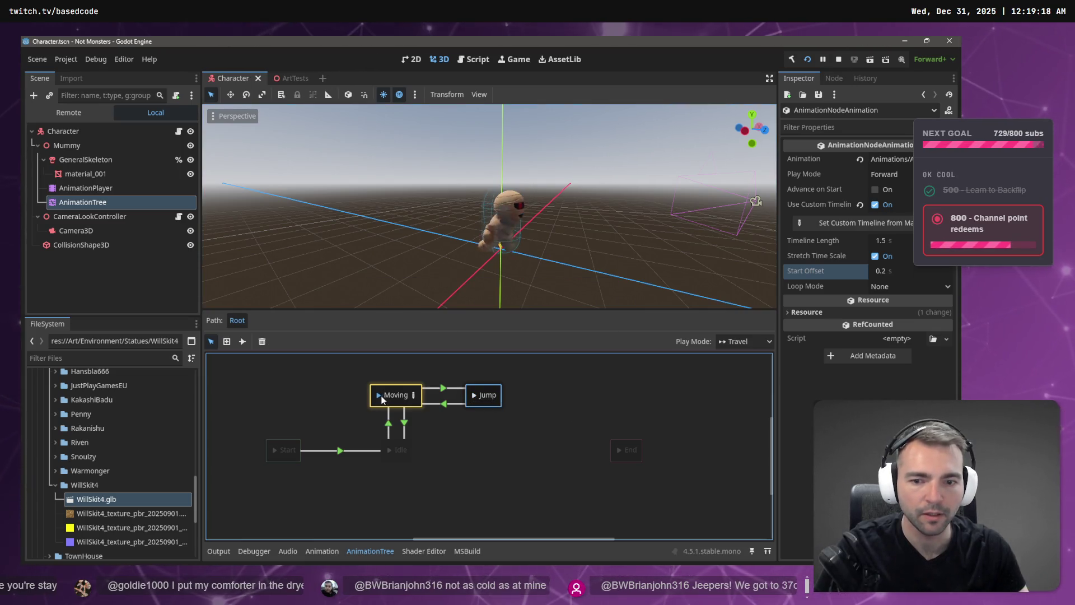
pyautogui.click(475, 396)
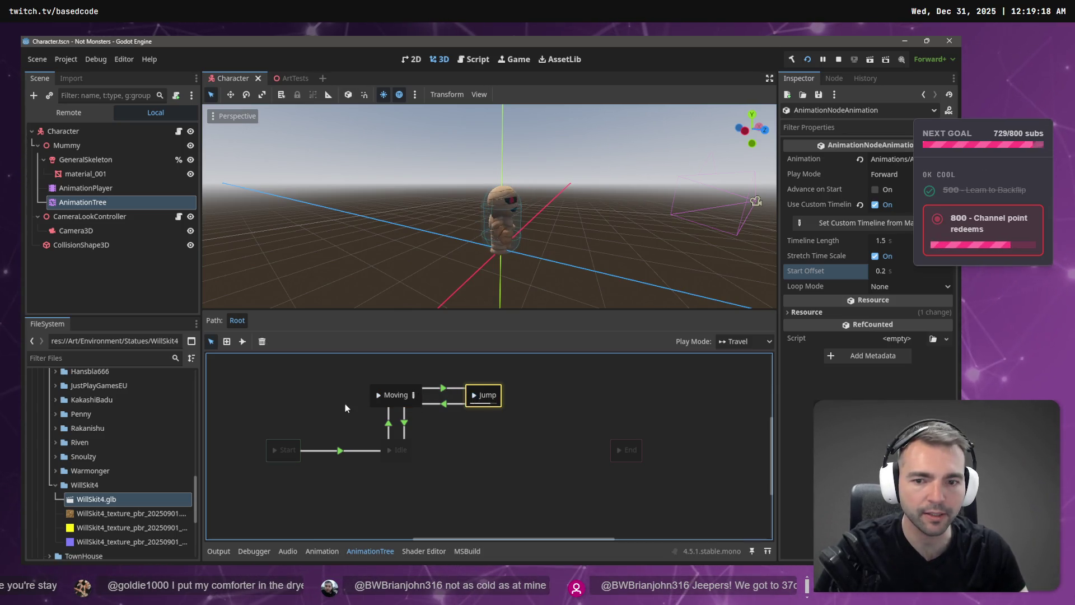
pyautogui.click(380, 396)
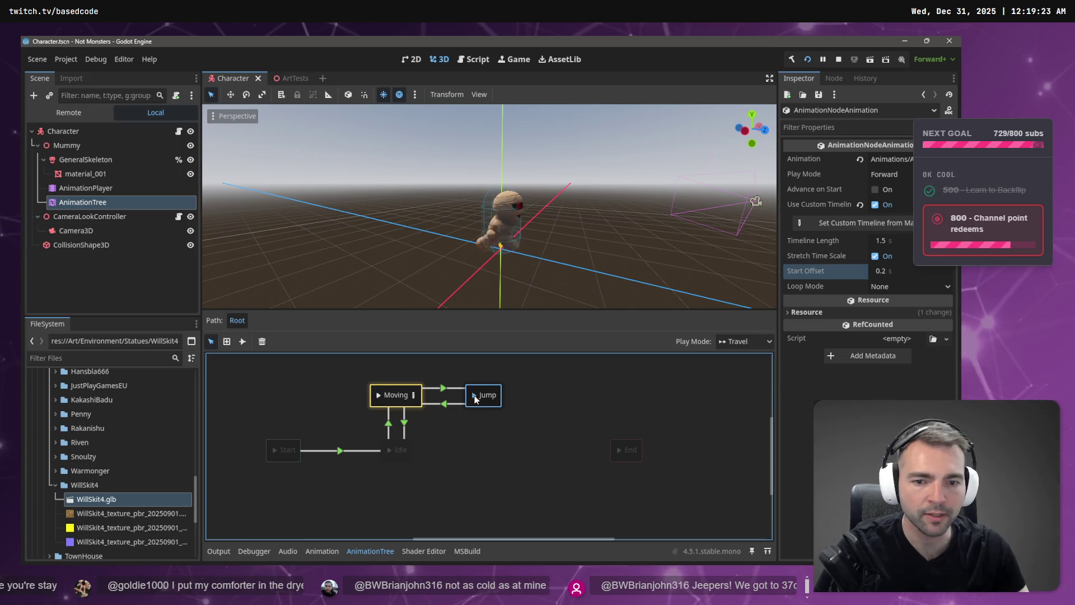
pyautogui.click(474, 395)
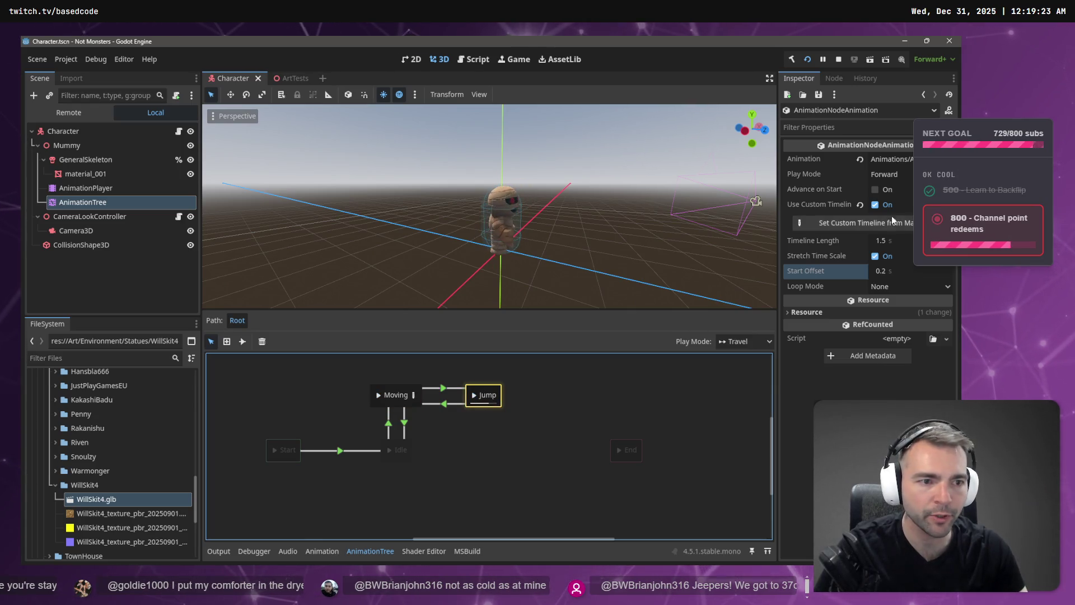
# Step: Try a 0.3 s start offset and preview the jump
pyautogui.click(885, 274)
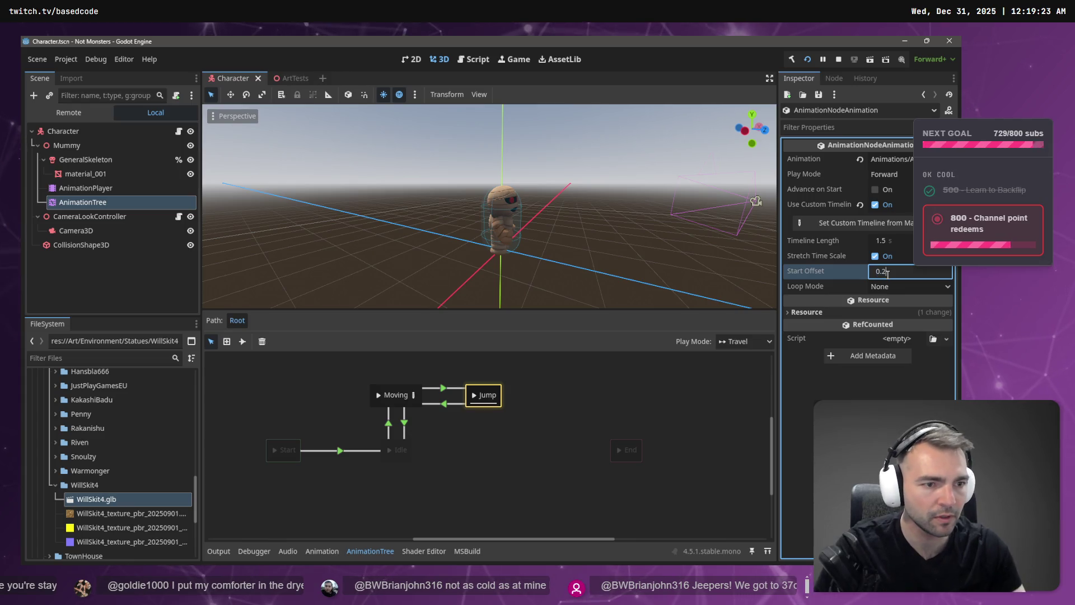
pyautogui.write('0.3')
pyautogui.press('Return')
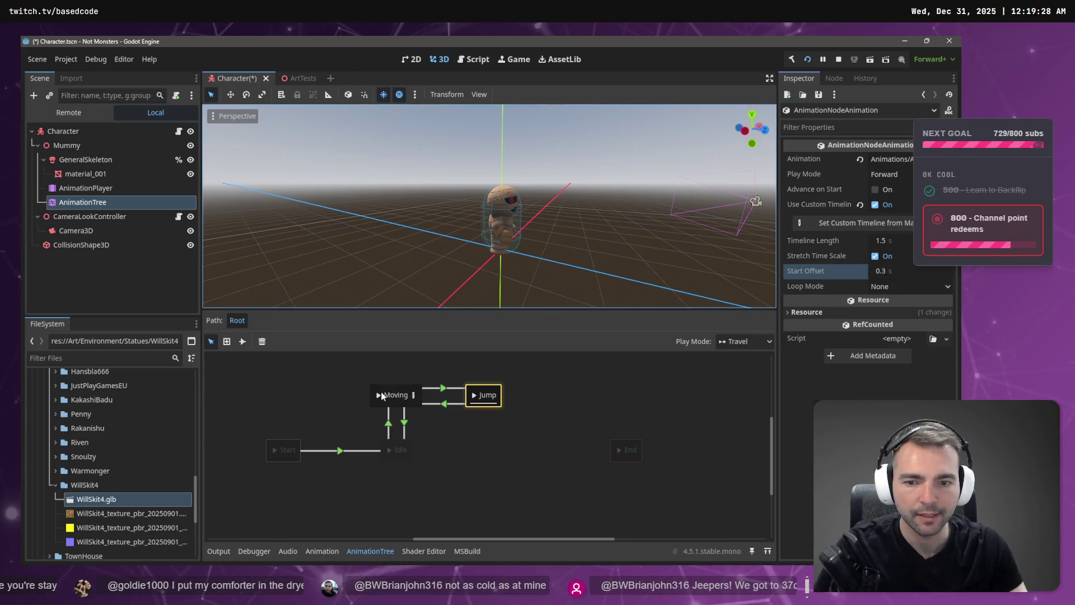
pyautogui.click(381, 395)
pyautogui.click(474, 396)
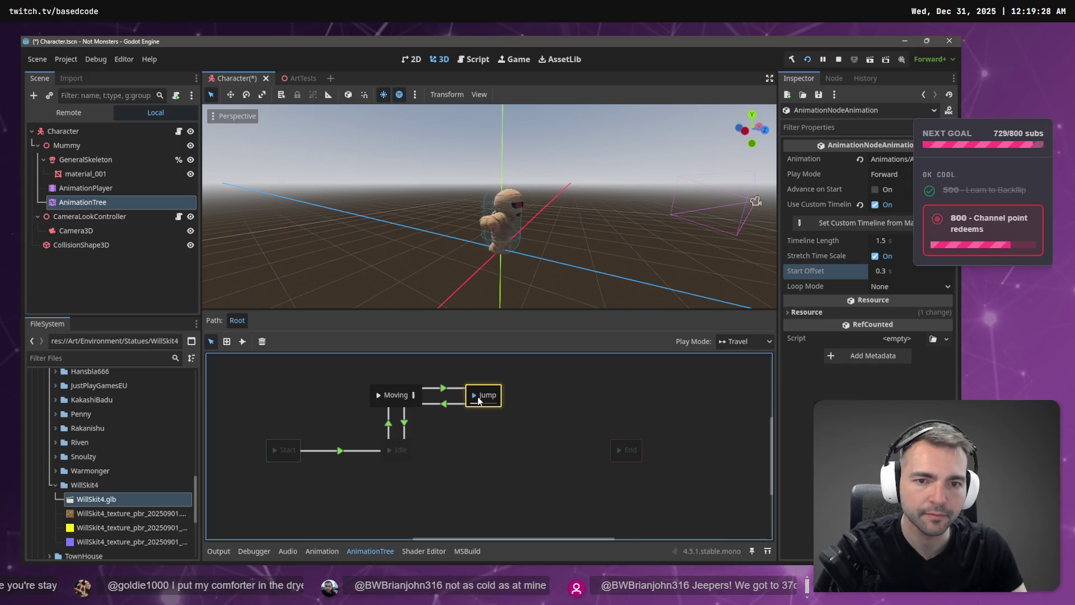
# Step: Try a 0.4 s start offset and preview the jump
pyautogui.click(898, 270)
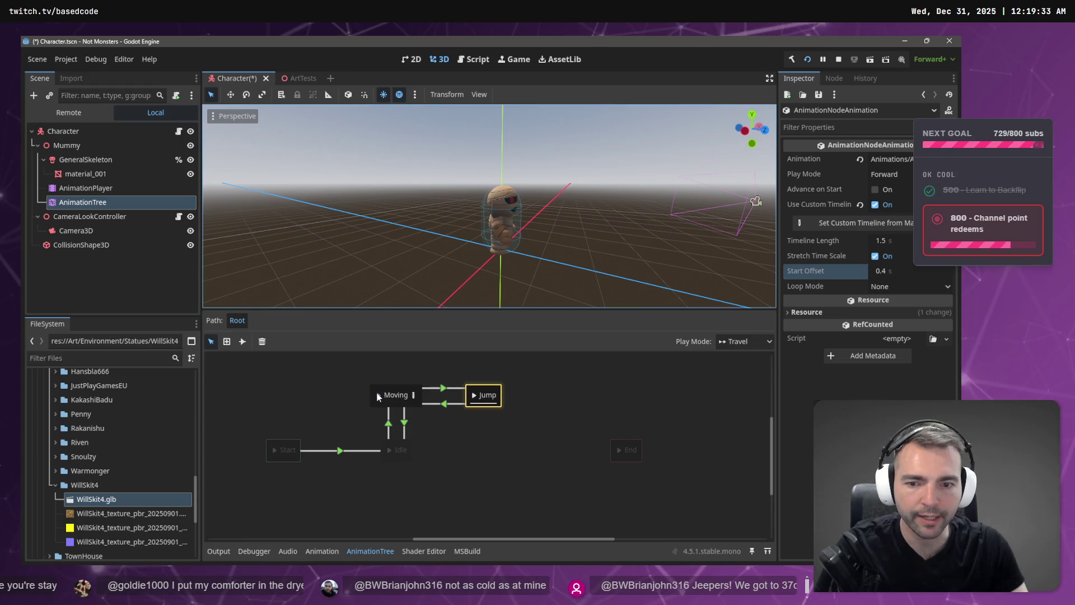
pyautogui.click(442, 405)
pyautogui.click(475, 395)
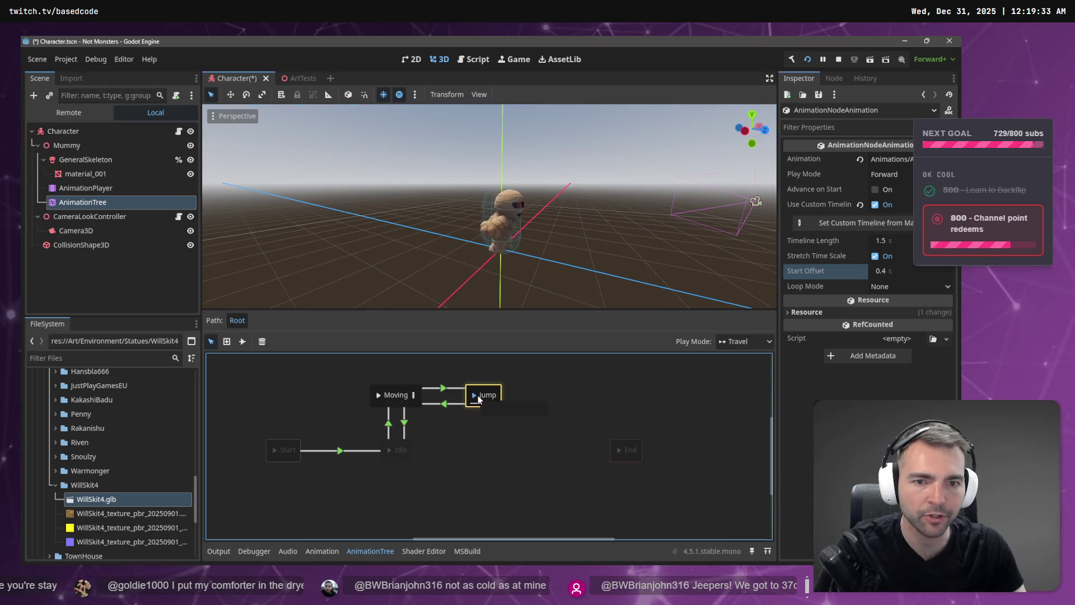
# Step: Settle on a 0.35 s start offset, save the scene and run the game
pyautogui.click(897, 270)
pyautogui.write('0.35')
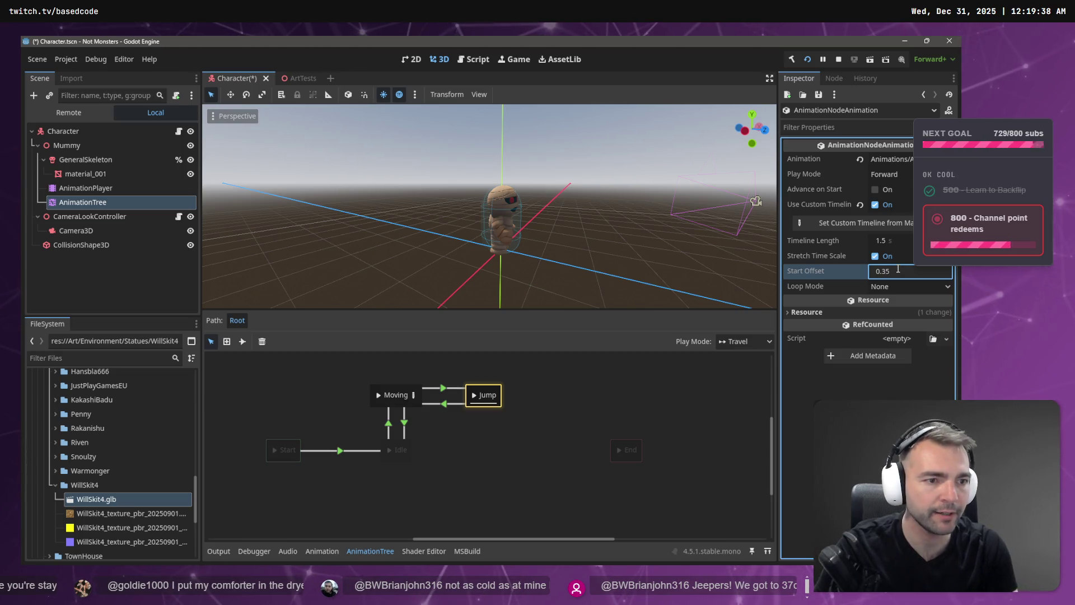
pyautogui.click(386, 395)
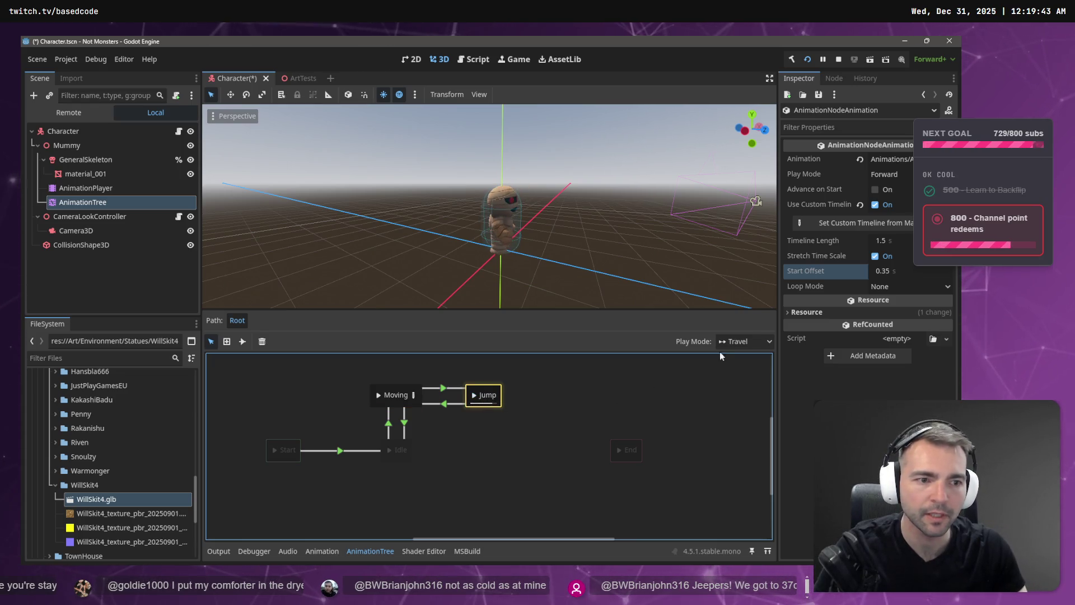
pyautogui.hotkey('ctrl', 's')
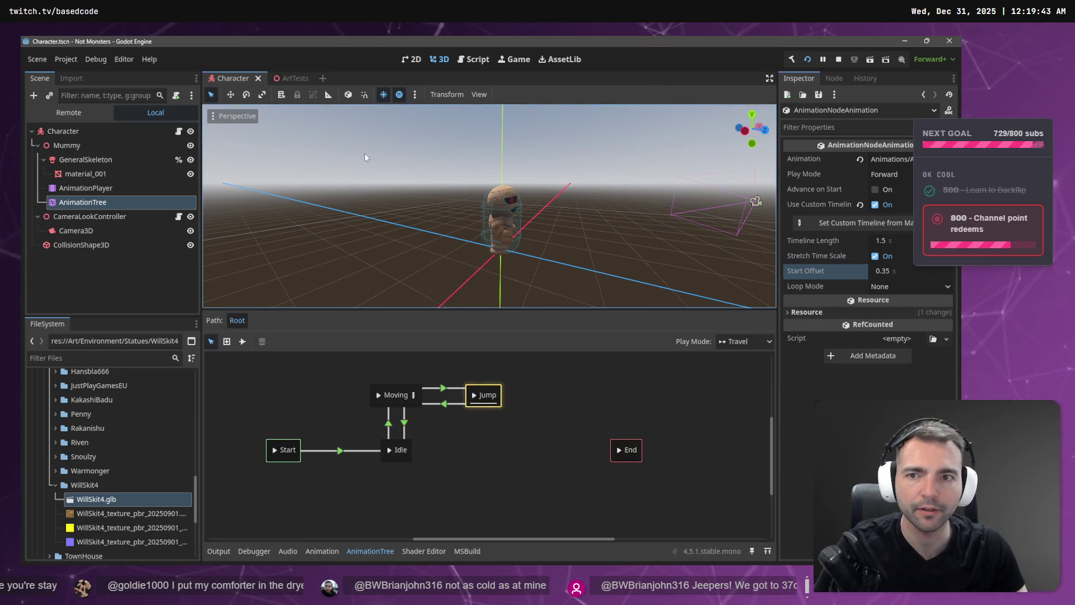
pyautogui.press('F5')
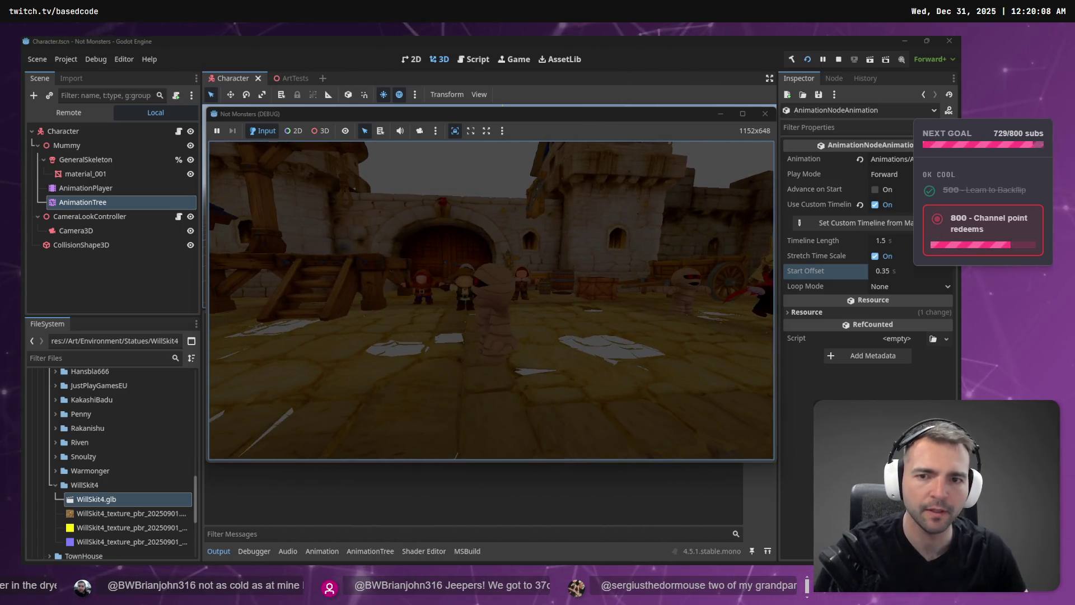
# Step: Stop the game and switch to the ChatGPT chat in the browser
pyautogui.press('F8')
pyautogui.hotkey('alt', 'Tab')
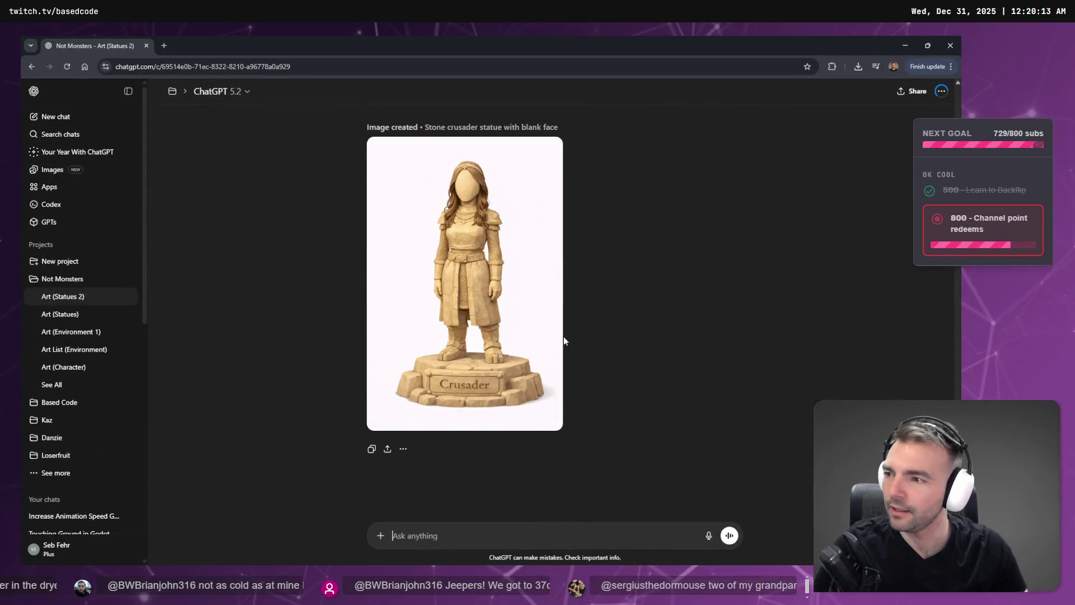
# Step: View the statue image, dictate and send the stone-hair, low-poly request, then return to Godot
pyautogui.click(517, 274)
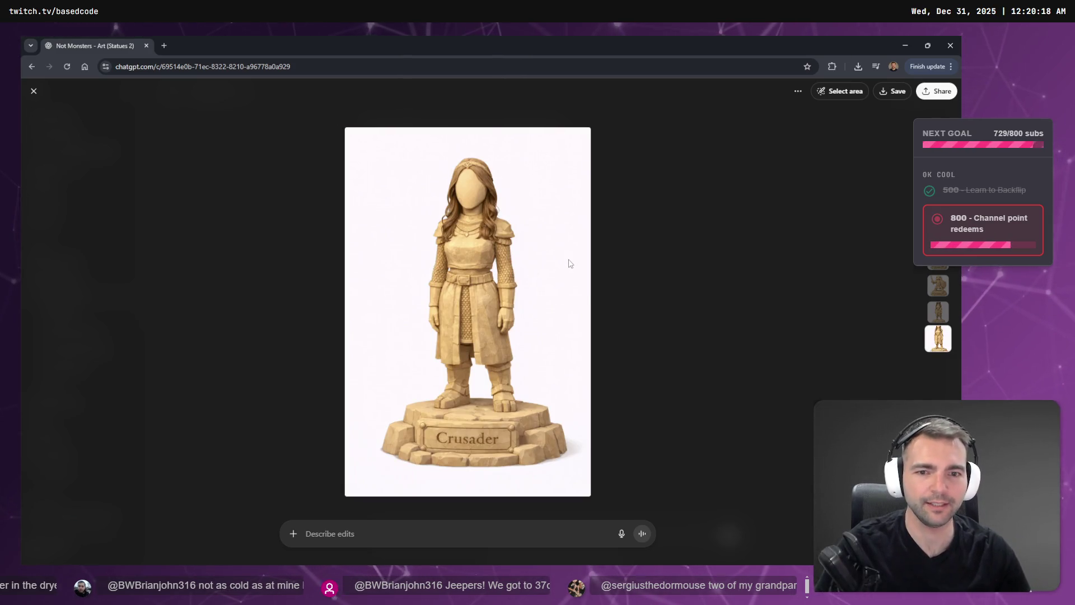
pyautogui.click(616, 270)
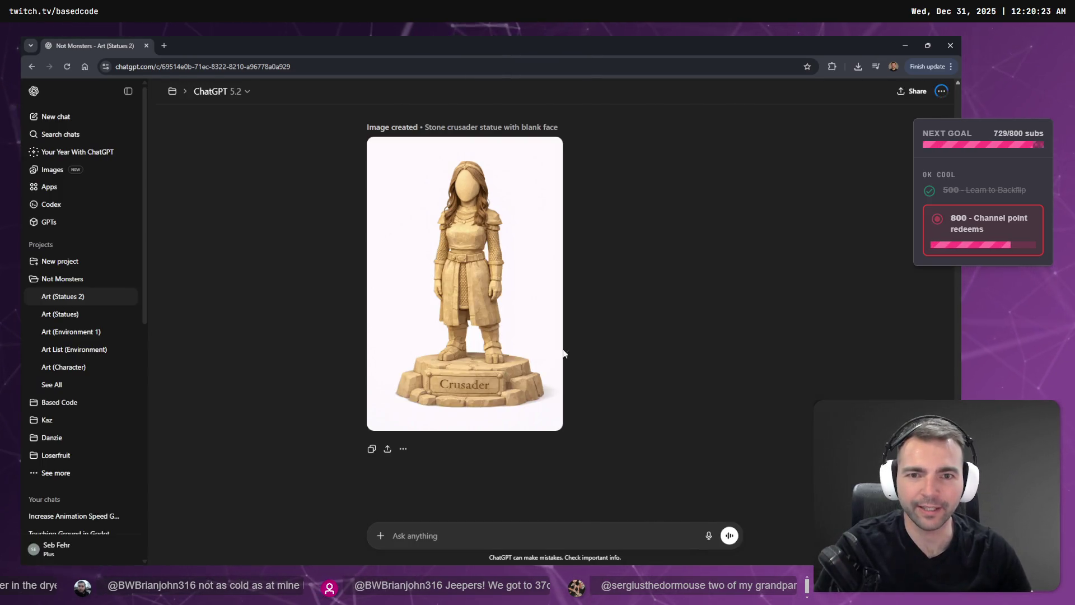
pyautogui.press('super+h')
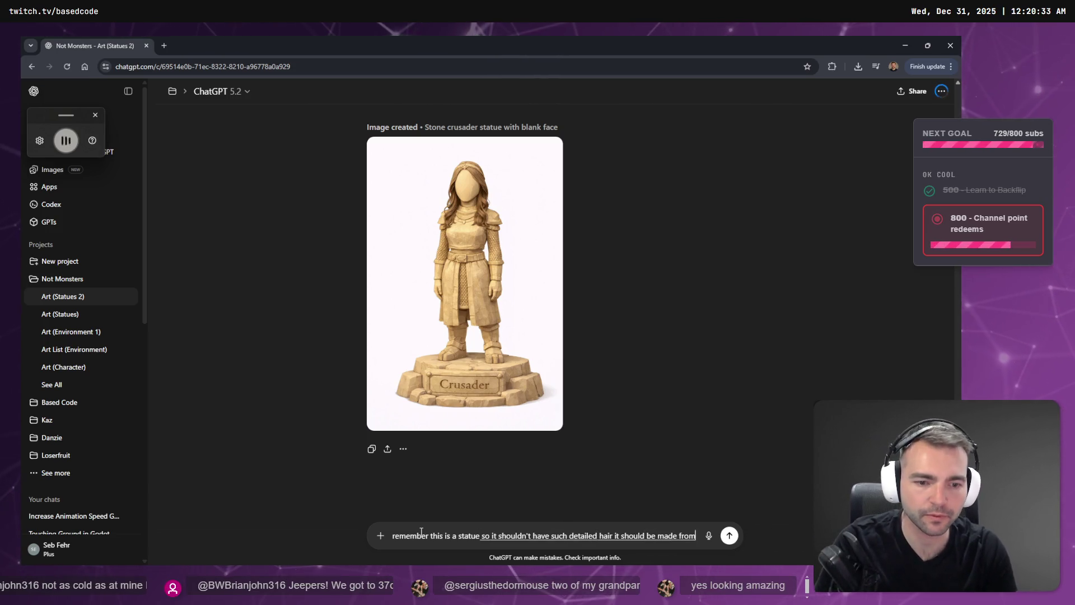
pyautogui.press('super+h')
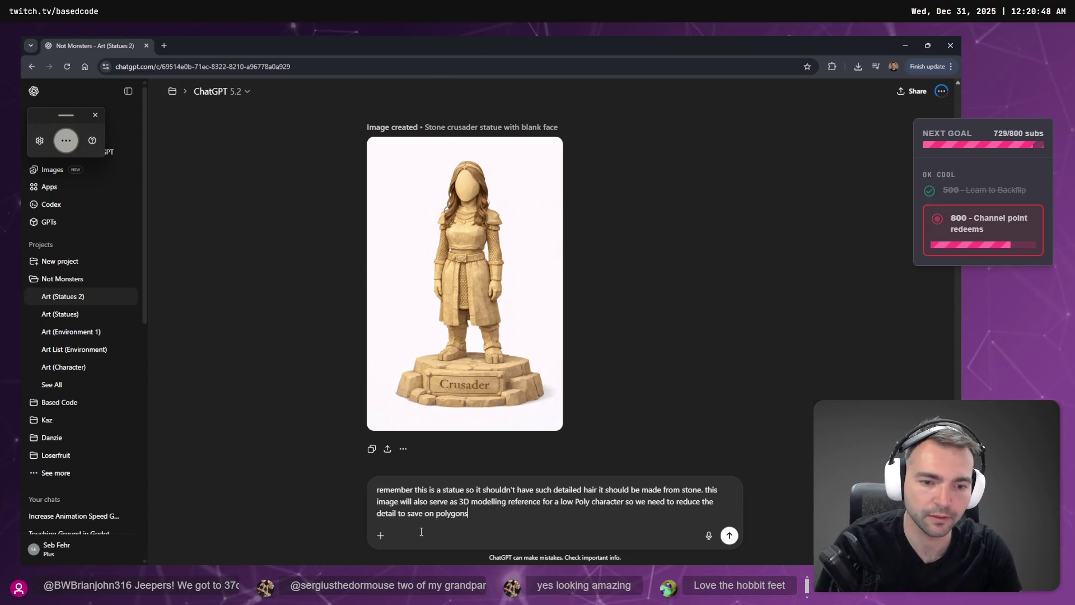
pyautogui.press('Return')
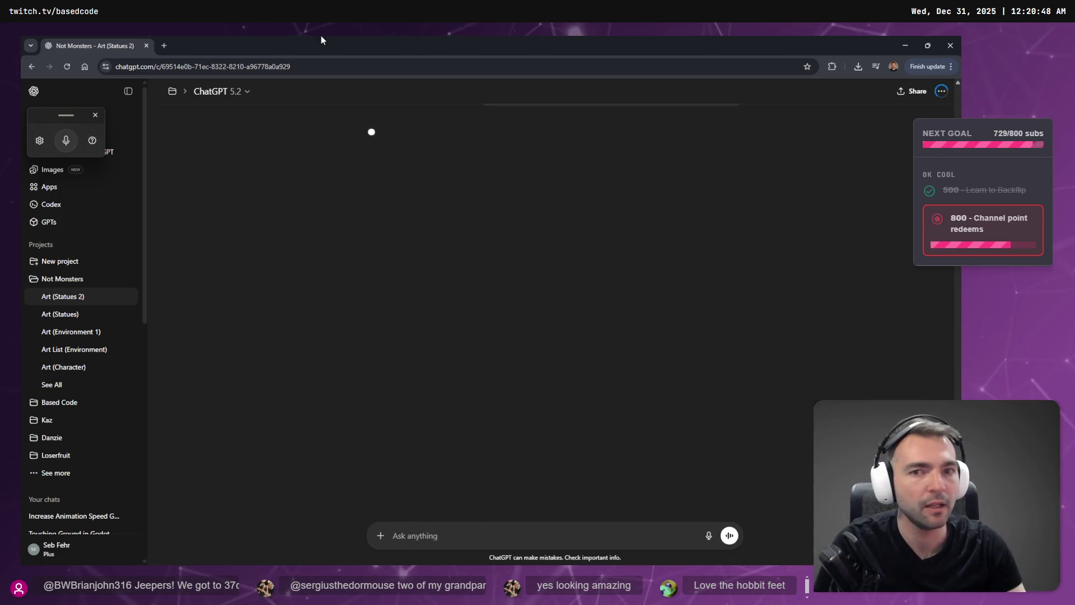
pyautogui.hotkey('alt', 'Tab')
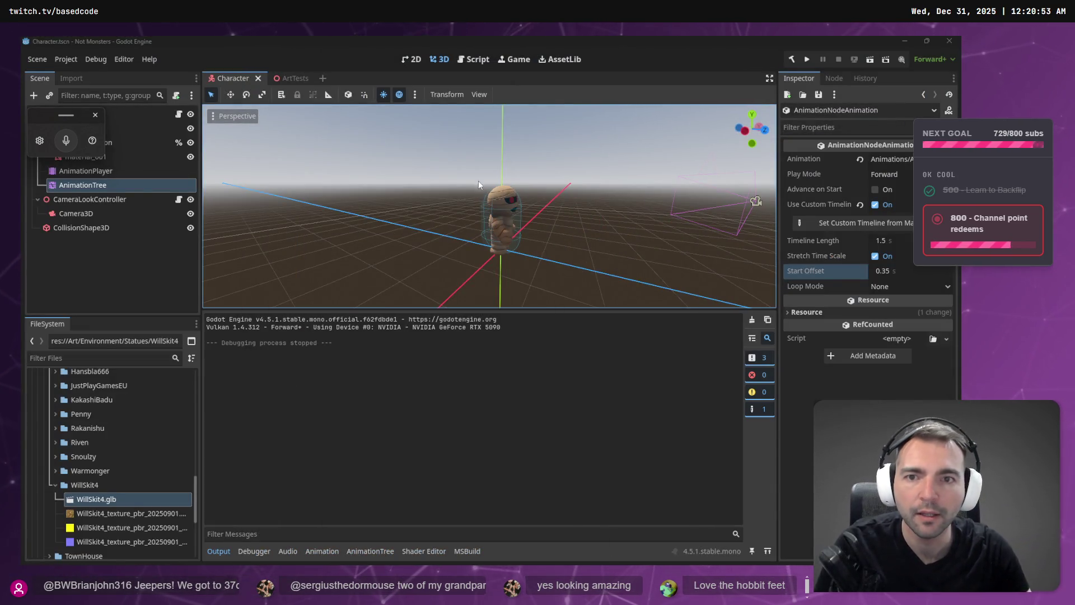
pyautogui.click(808, 60)
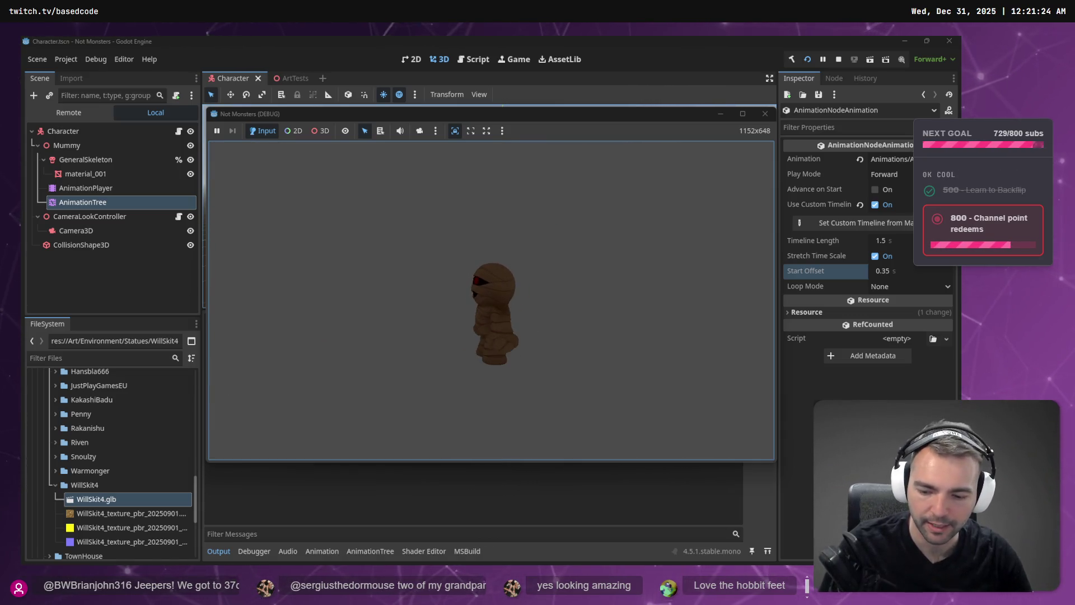
pyautogui.press('Escape')
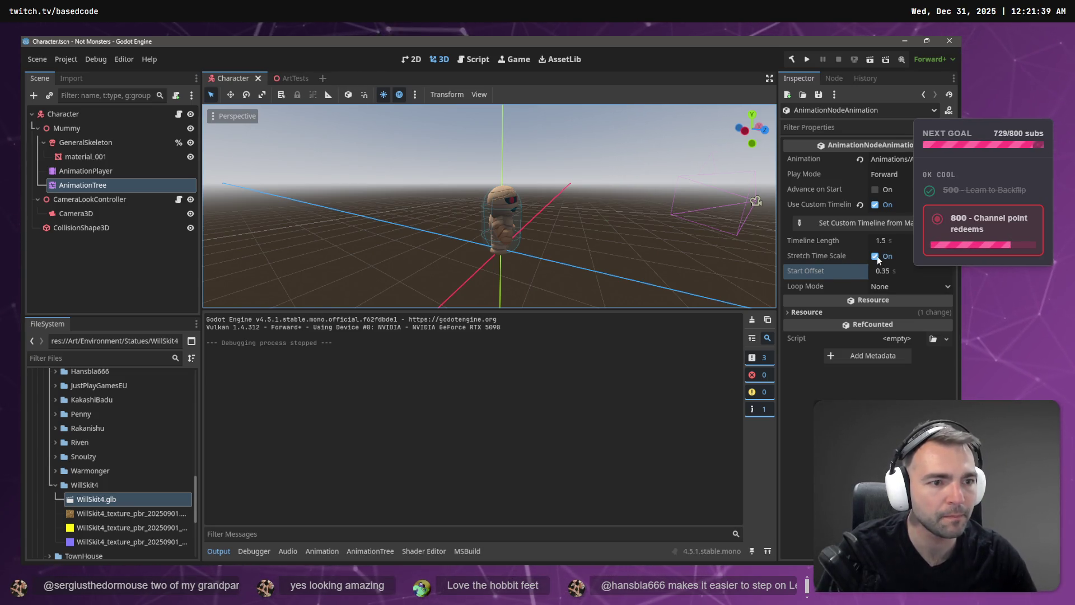
# Step: Check the timeline marker and Loop Mode options, leaving None, then run the project
pyautogui.click(862, 226)
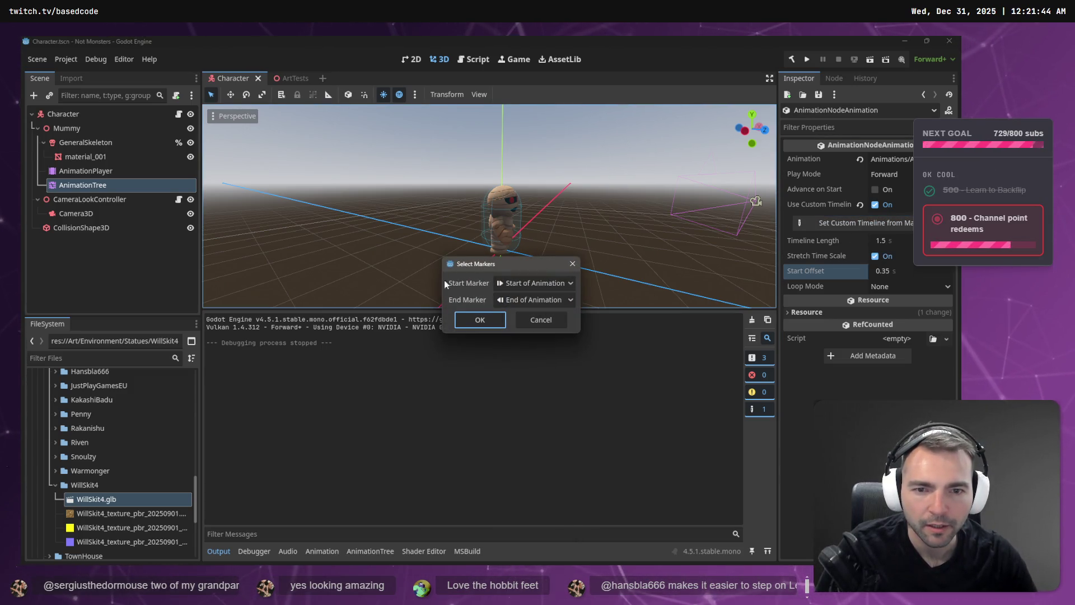
pyautogui.click(558, 322)
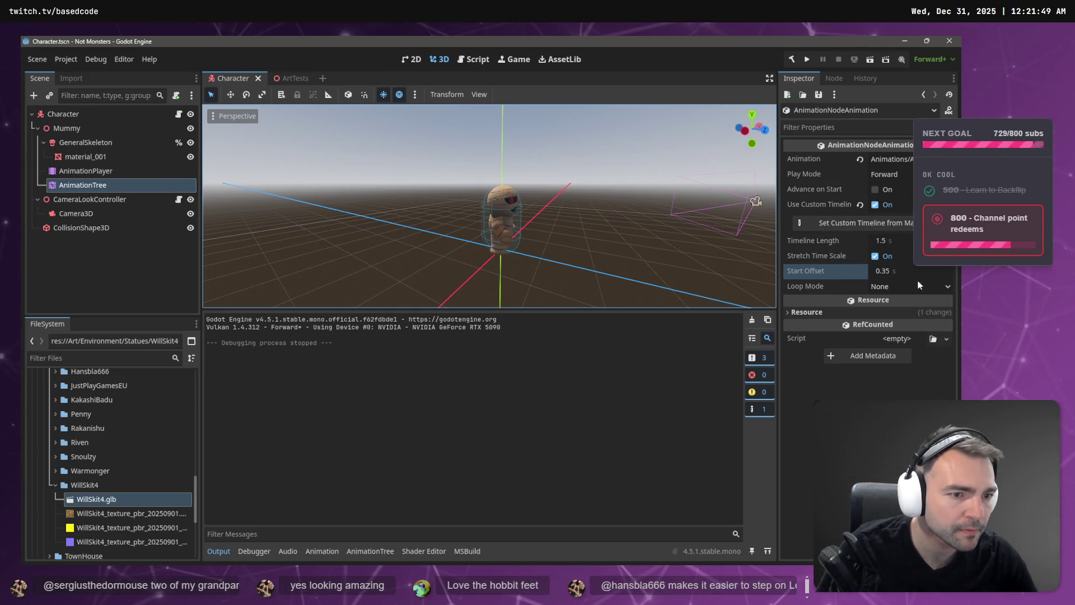
pyautogui.click(935, 284)
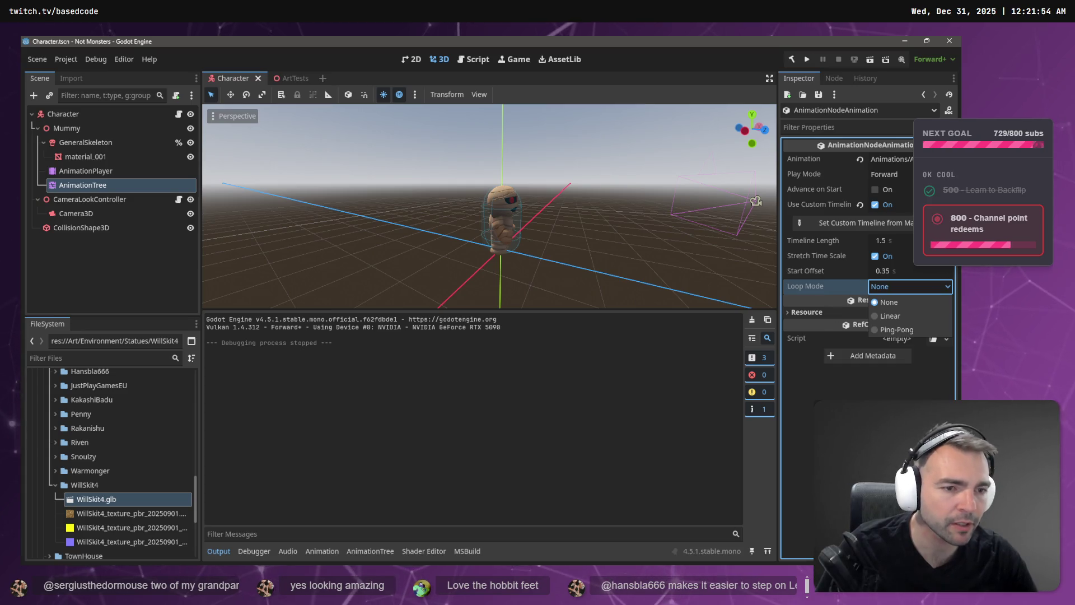
pyautogui.press('Escape')
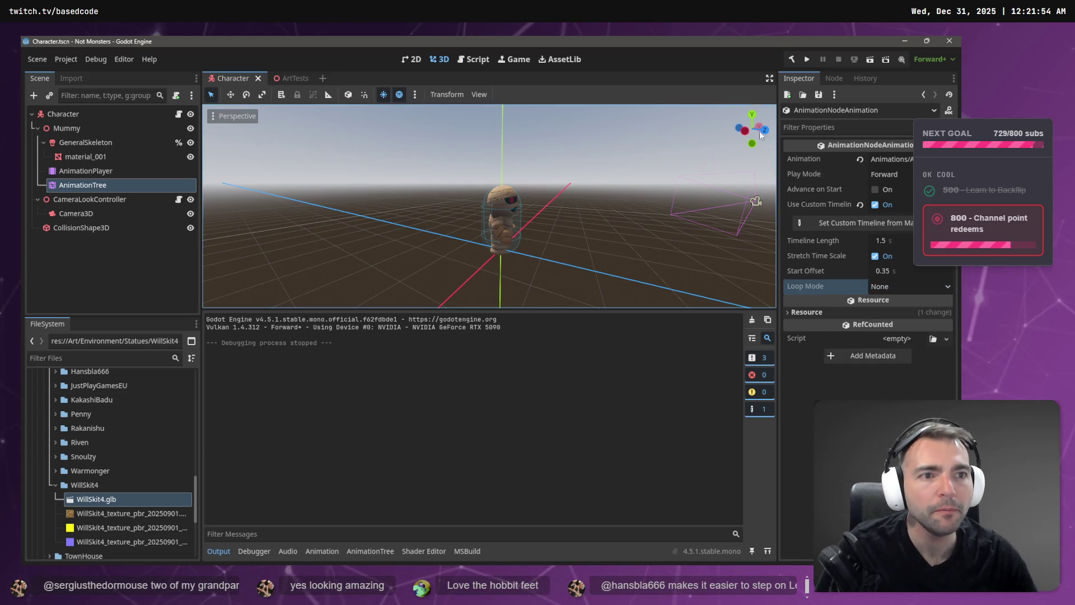
pyautogui.click(807, 60)
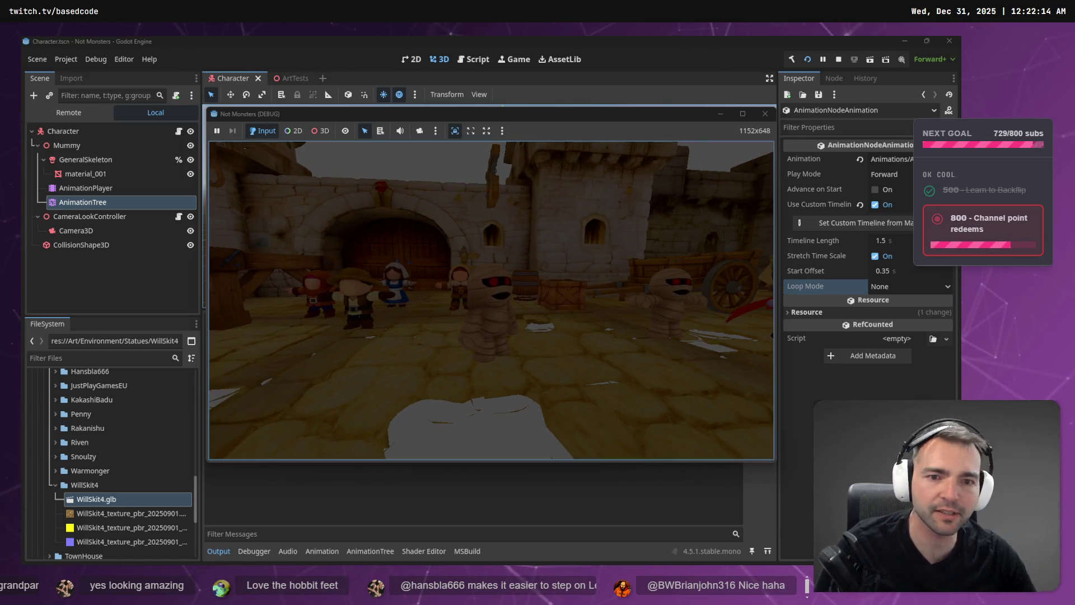
# Step: Stop the running test game with F8
pyautogui.press('F8')
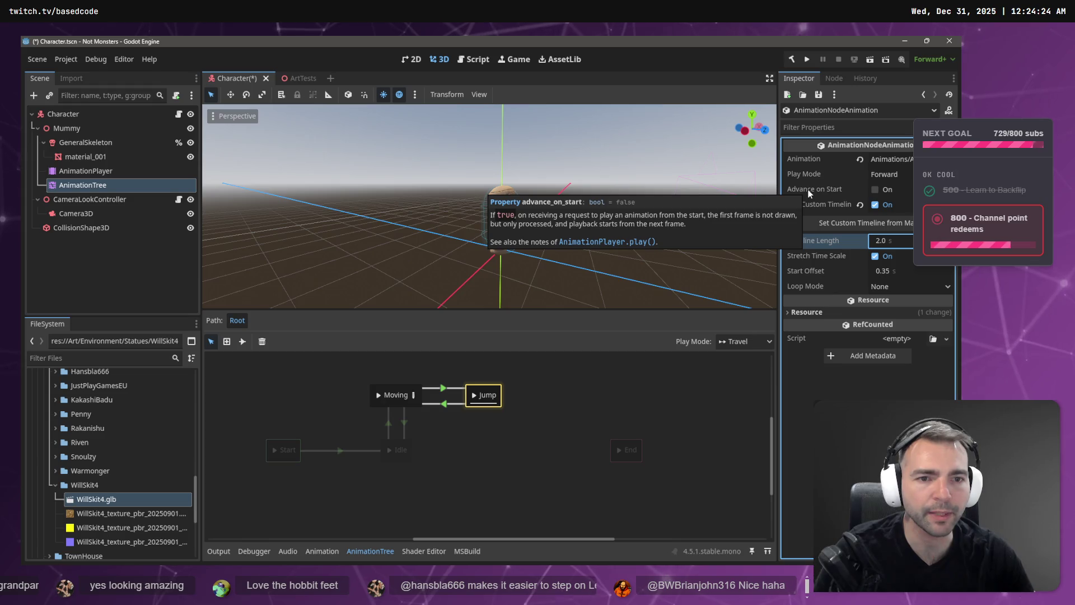
# Step: Enable Advance on Start for the Jump animation, run the game, then stop it
pyautogui.click(875, 190)
pyautogui.click(889, 174)
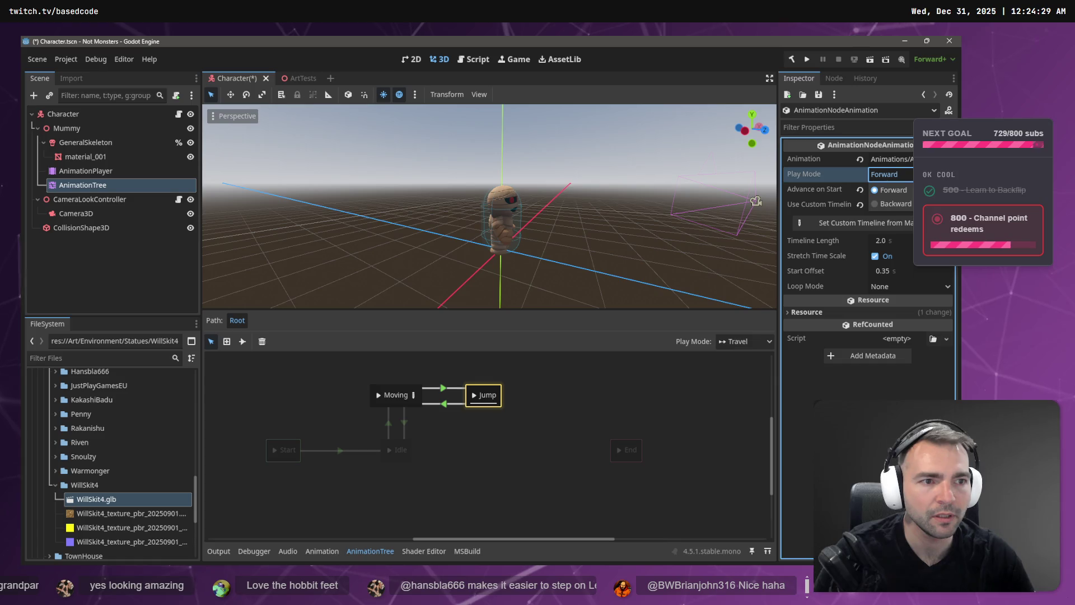
pyautogui.press('Escape')
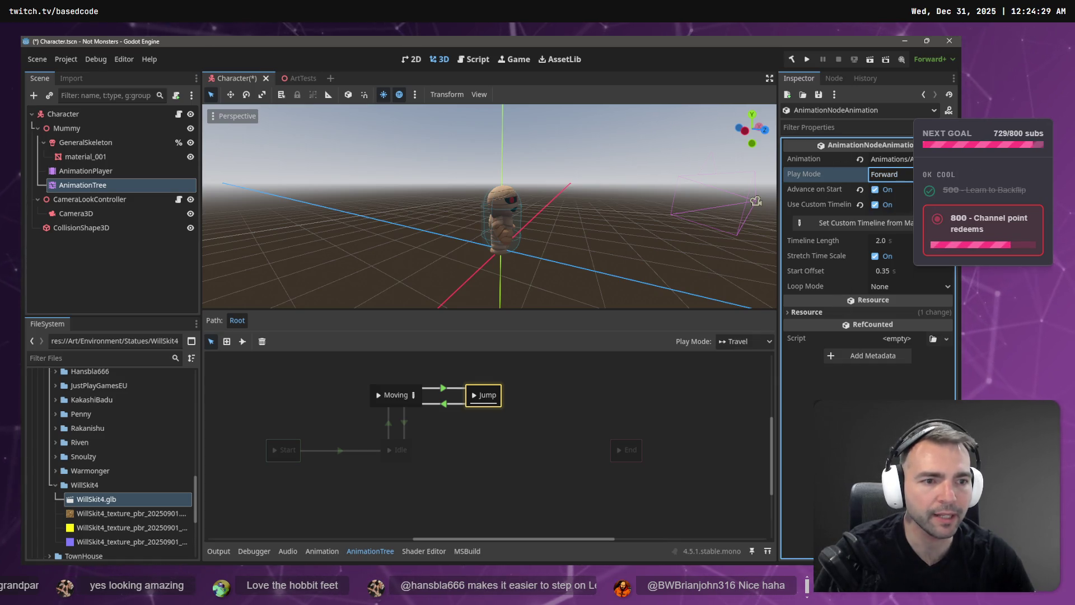
pyautogui.click(807, 59)
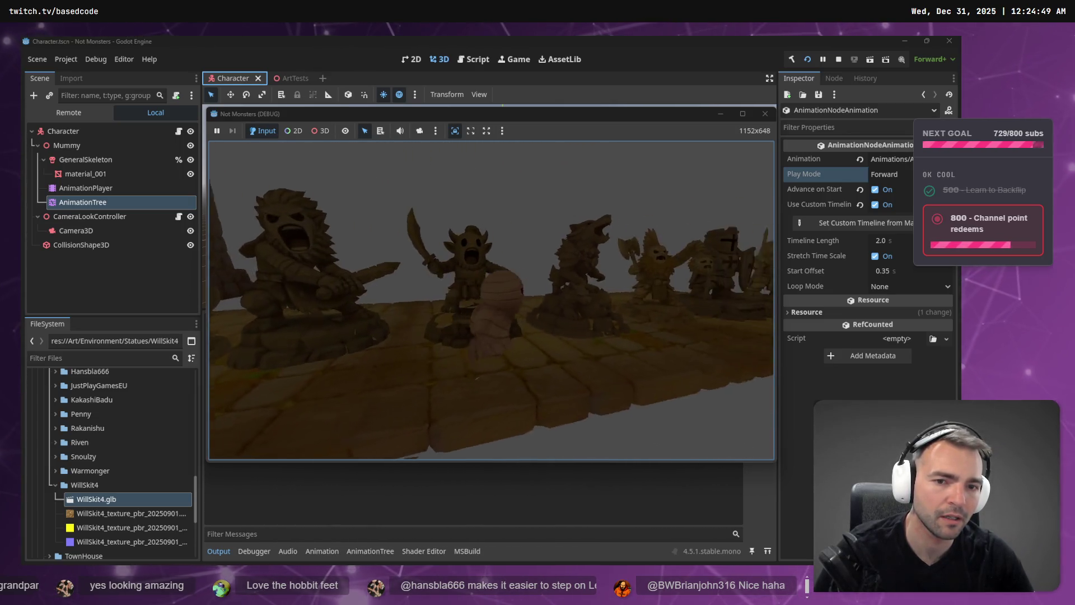
pyautogui.press('F8')
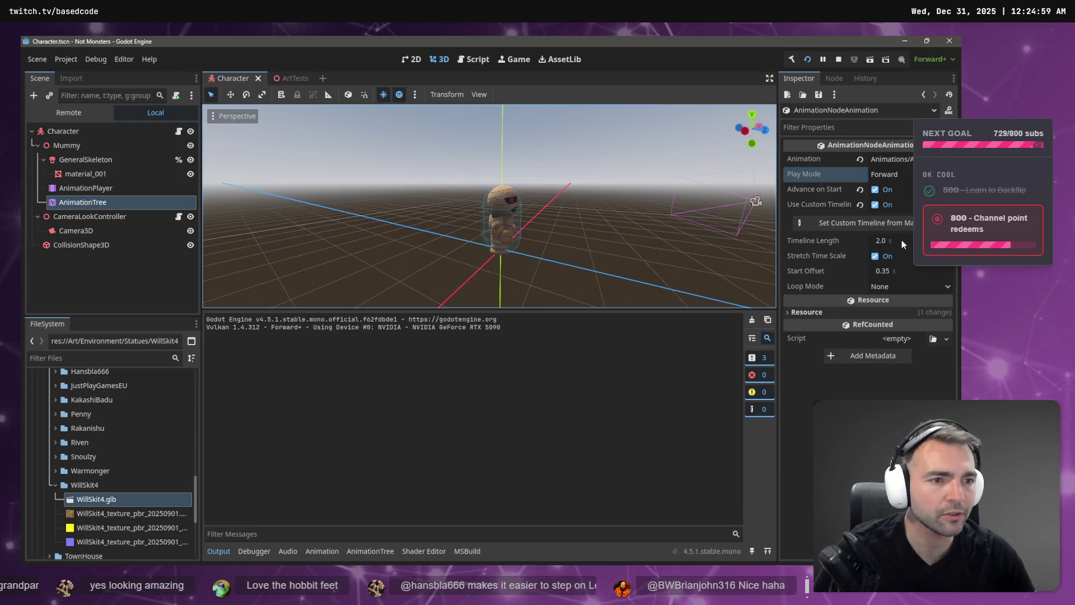
# Step: Set the Jump timeline length to 1.0 s and relaunch the game
pyautogui.click(902, 242)
pyautogui.write('1')
pyautogui.press('Return')
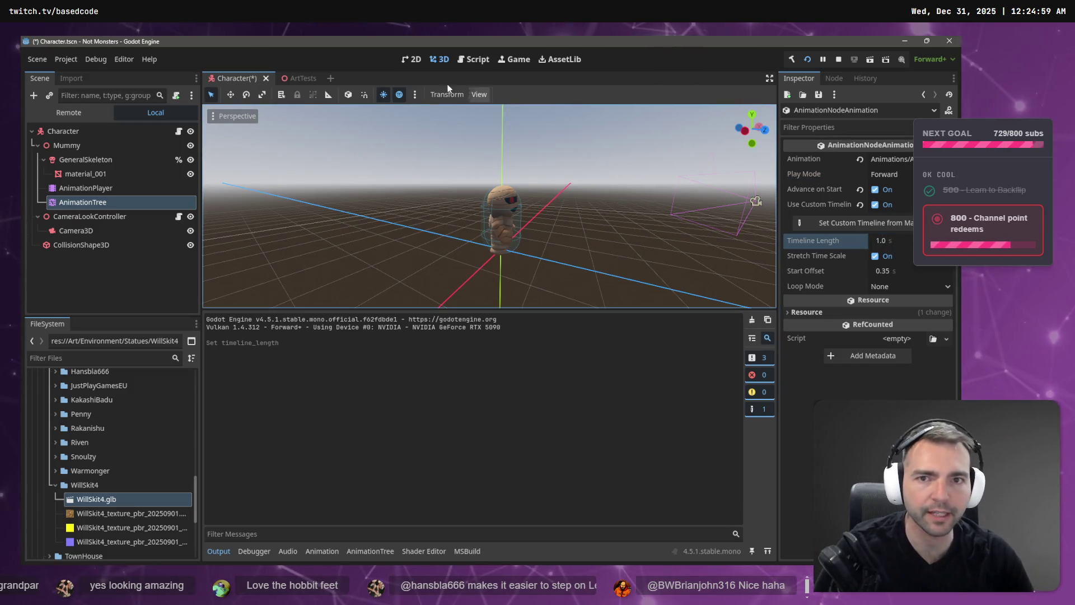
pyautogui.press('F5')
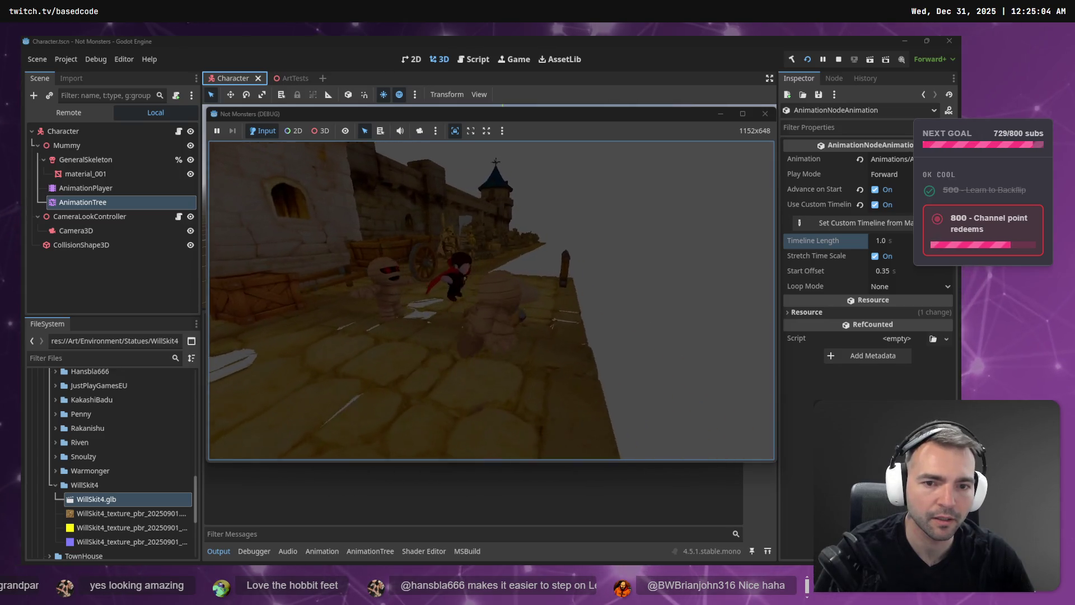
# Step: Walk the mummy past the statues toward the tower, then stop the game
pyautogui.press('w')
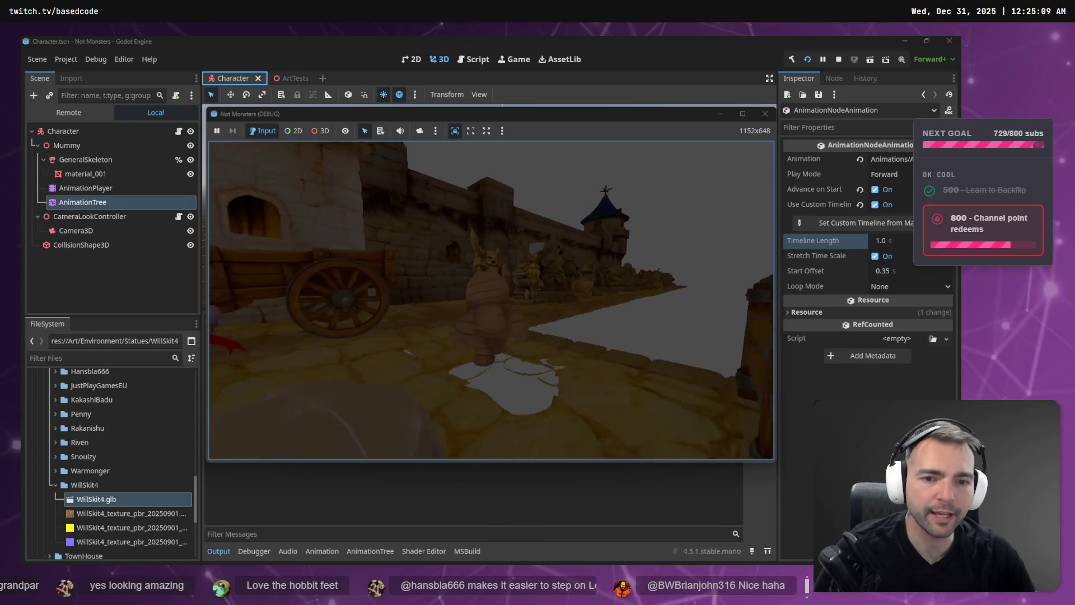
pyautogui.press('w')
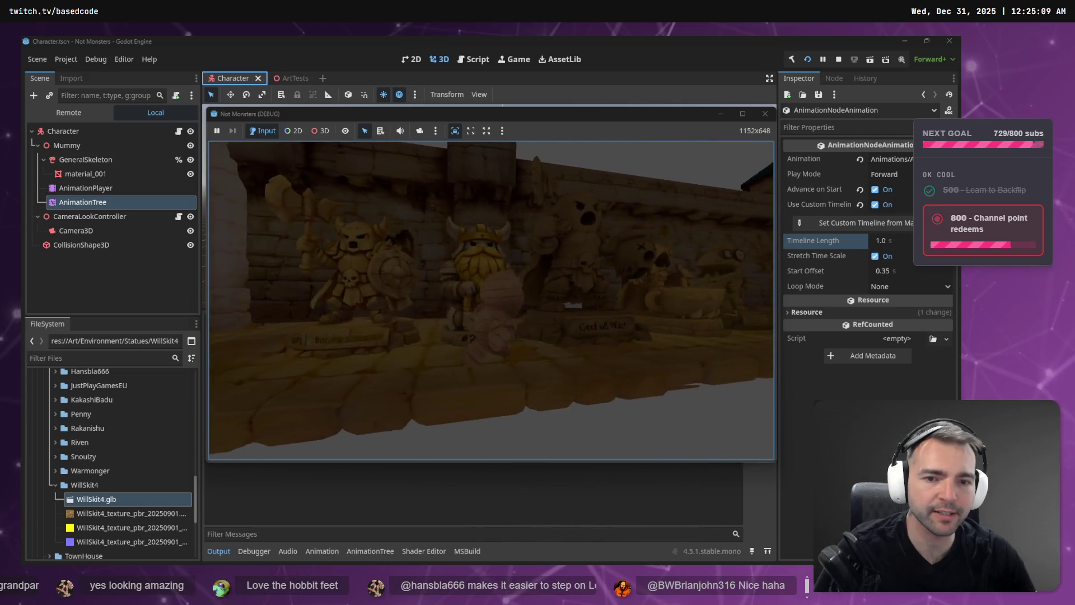
pyautogui.press('w')
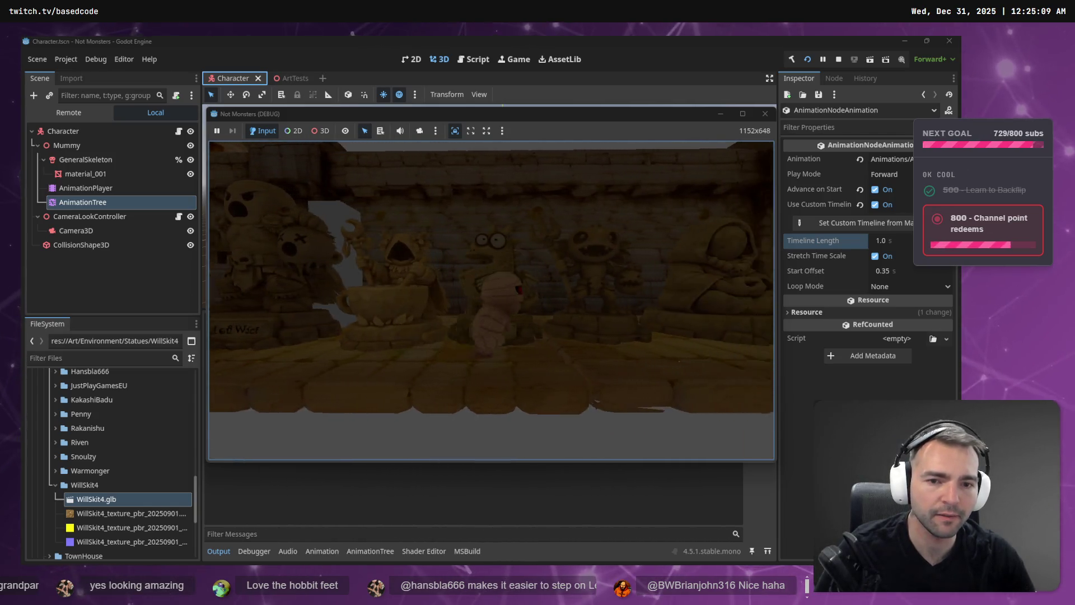
pyautogui.press('w')
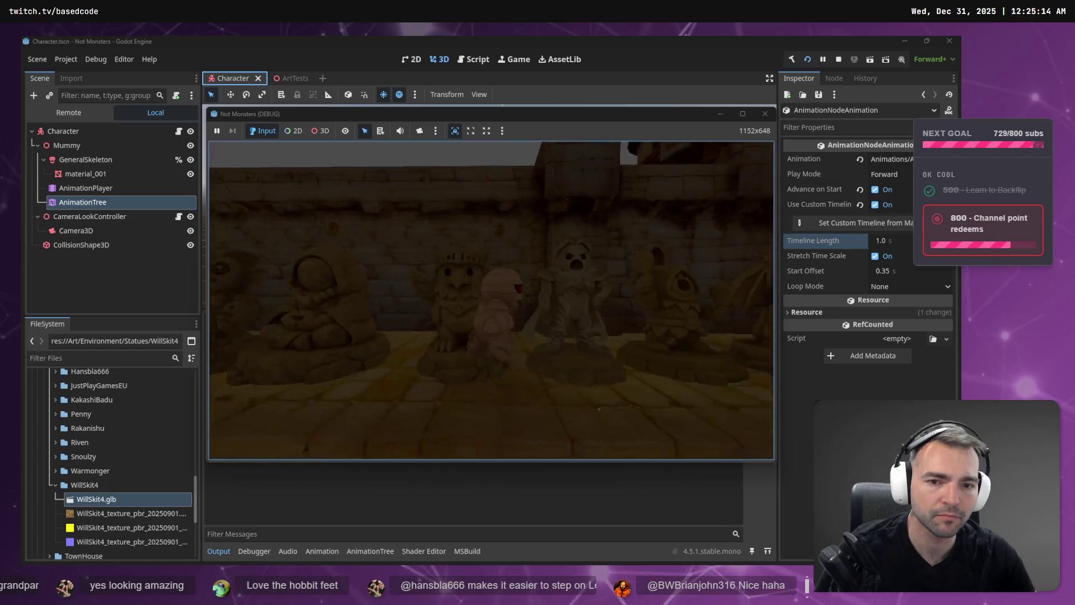
pyautogui.press('w')
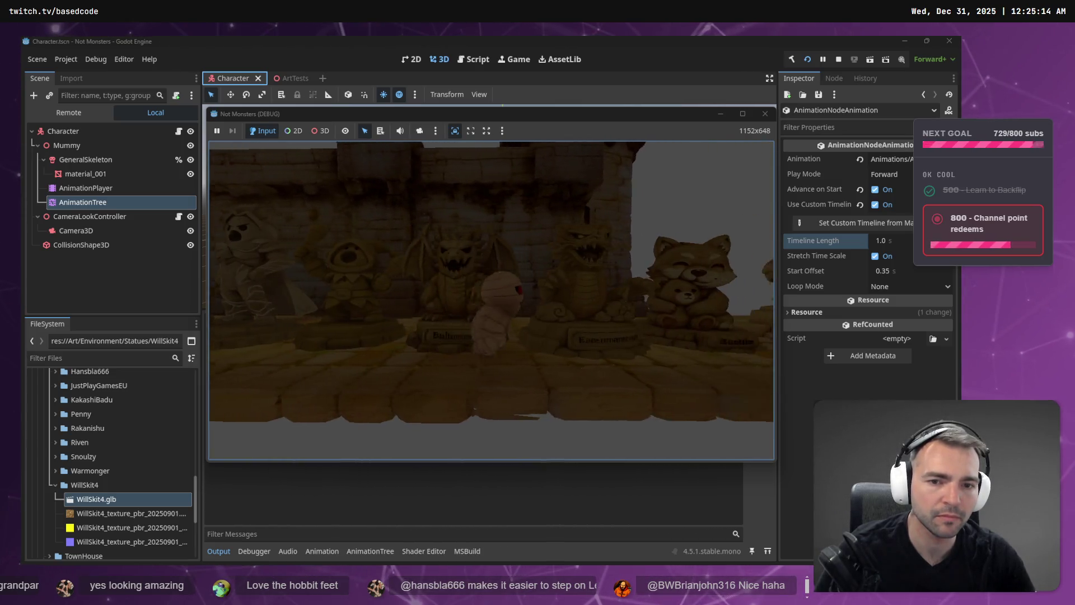
pyautogui.press('w')
pyautogui.press('w')
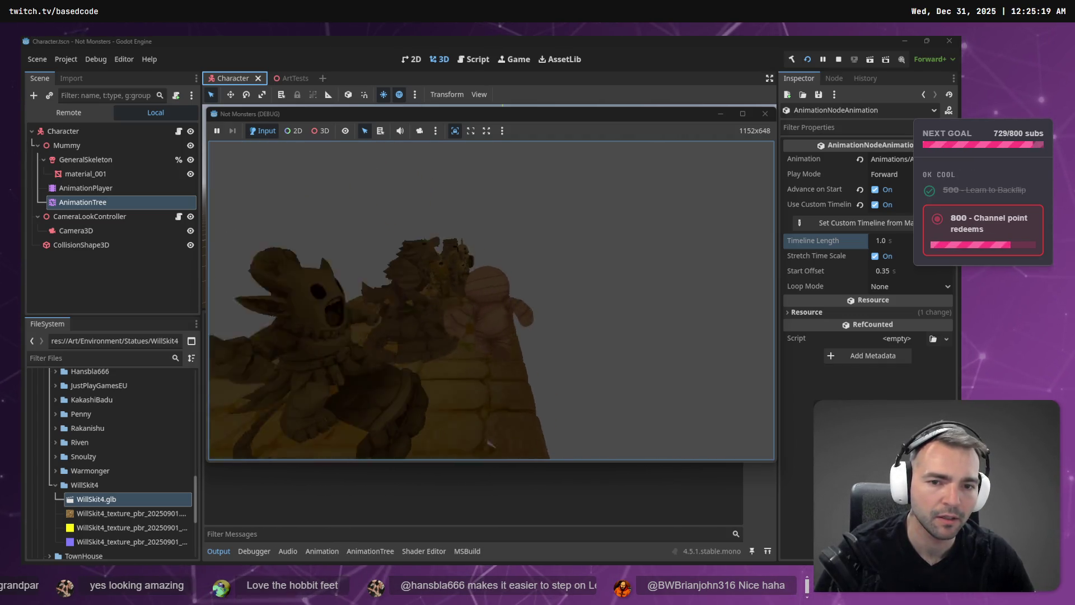
pyautogui.press('w')
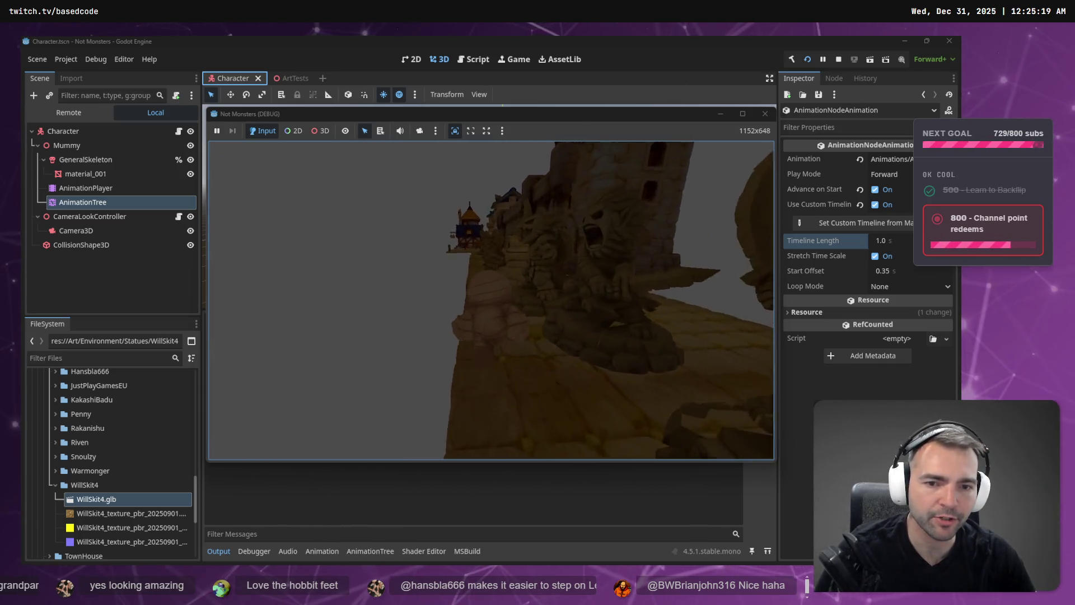
pyautogui.press('w')
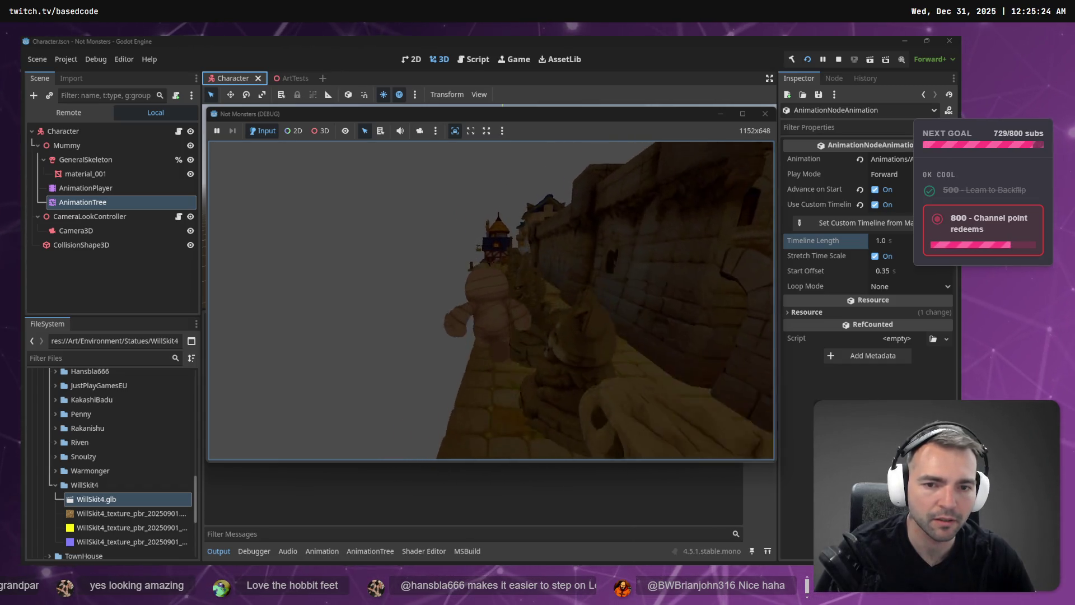
pyautogui.press('Escape')
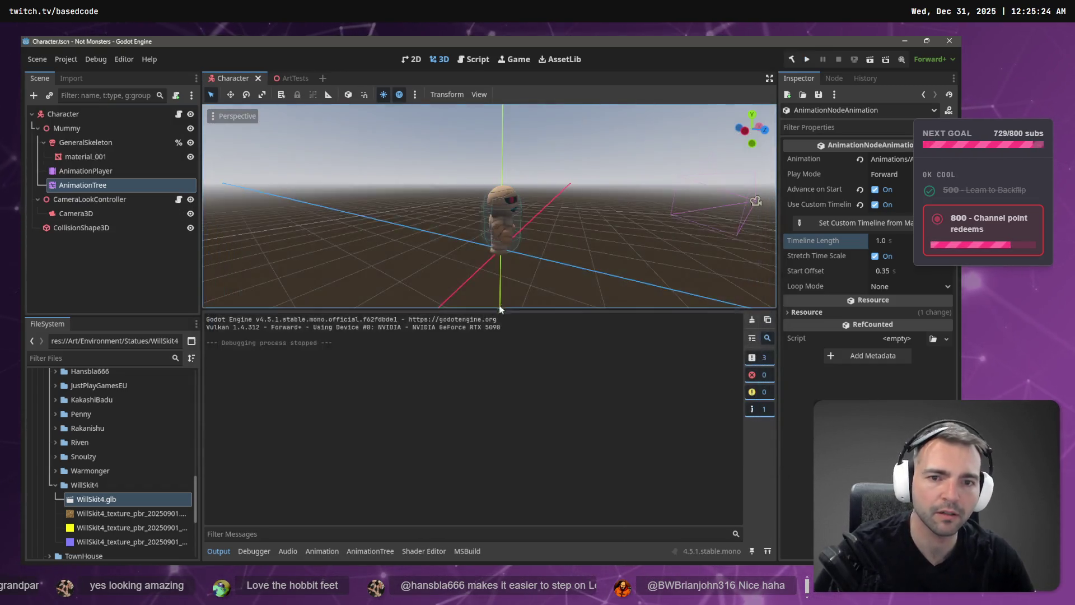
# Step: Set the Moving→Jump transition's Xfade Time to 0.75 s
pyautogui.click(83, 185)
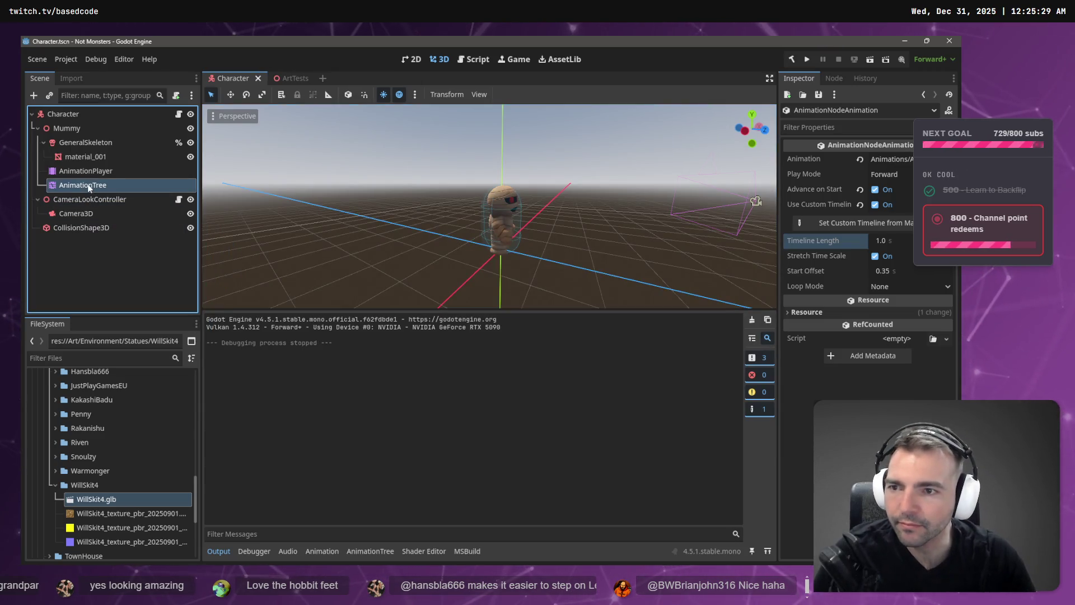
pyautogui.click(436, 392)
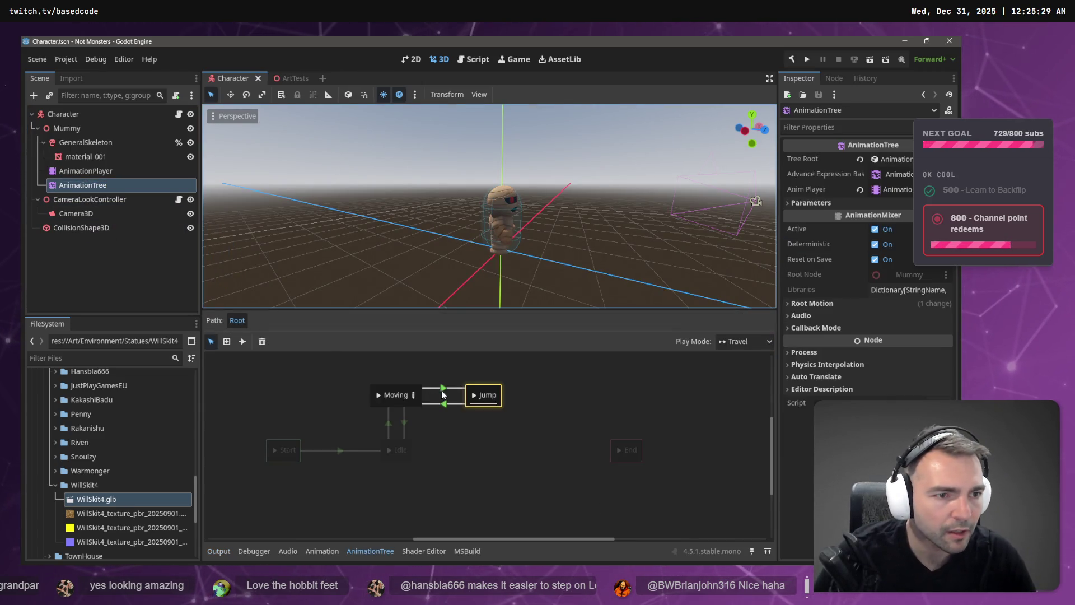
pyautogui.click(447, 389)
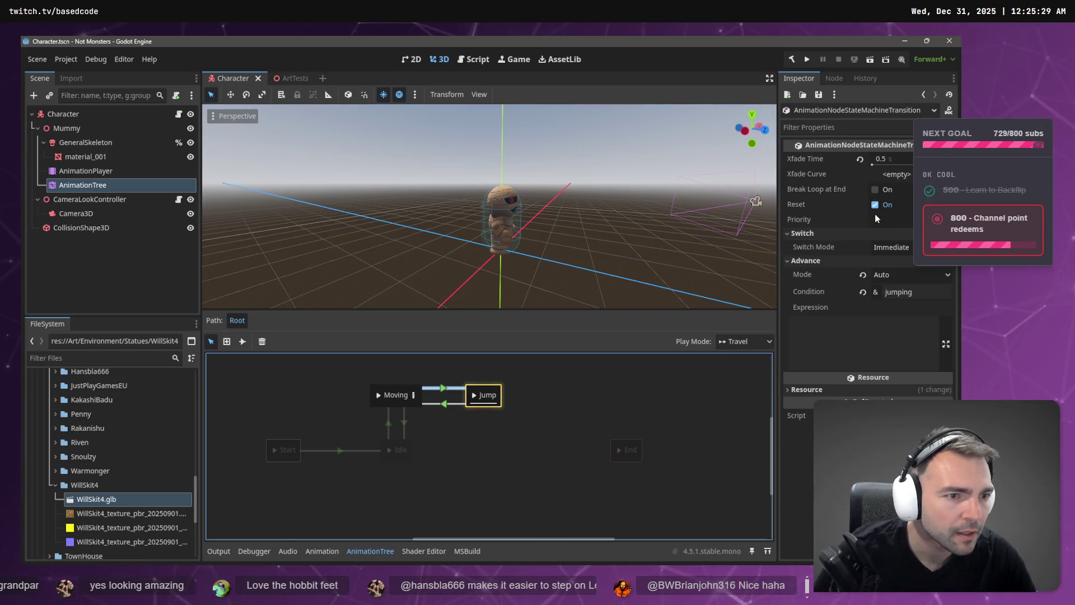
pyautogui.click(885, 159)
pyautogui.write('0.75')
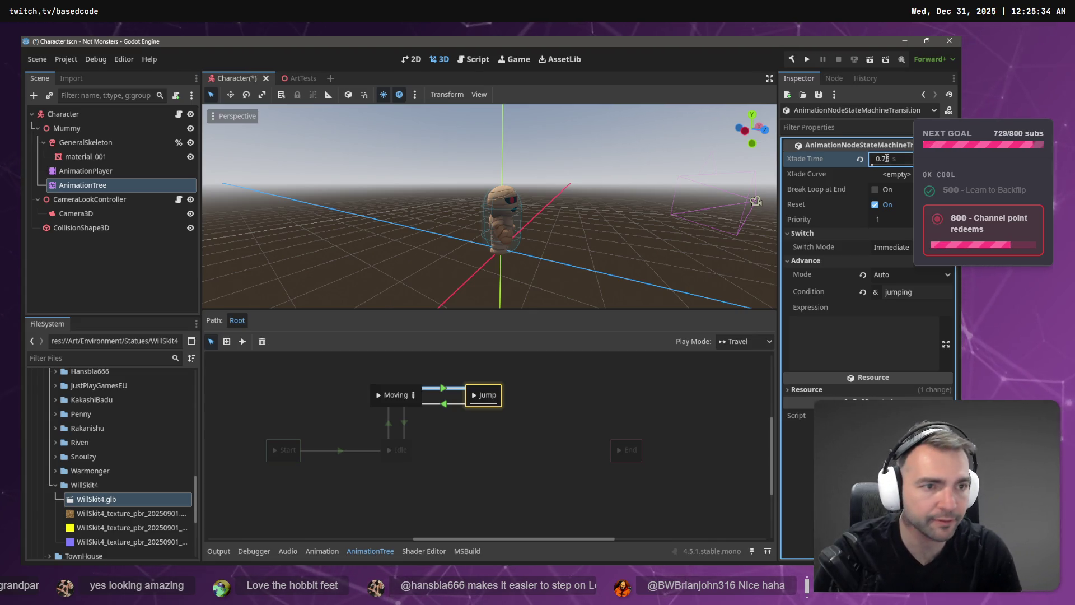
pyautogui.press('Return')
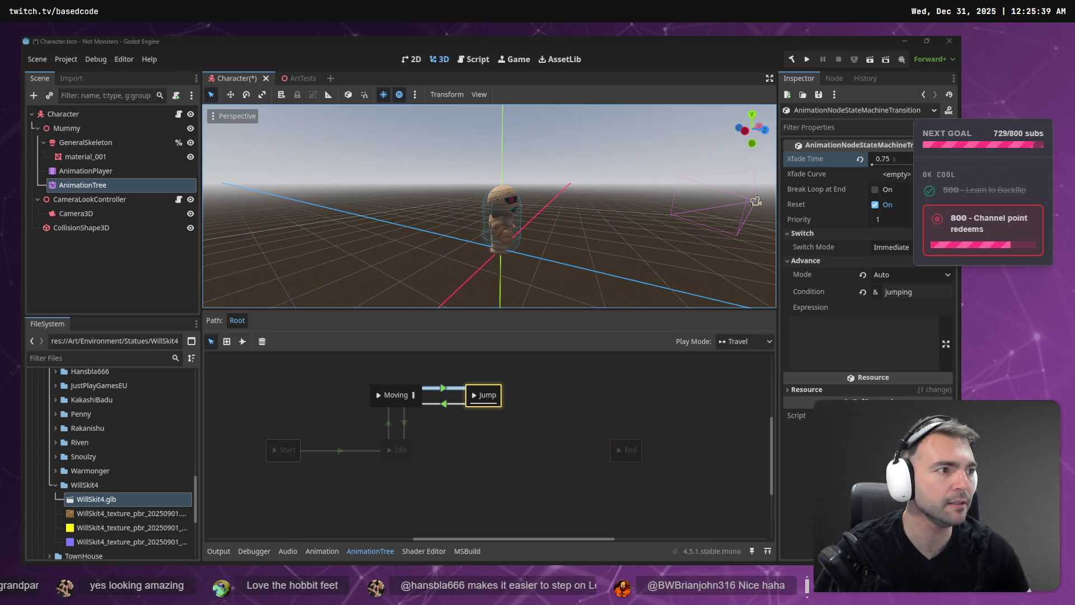
pyautogui.hotkey('alt', 'Tab')
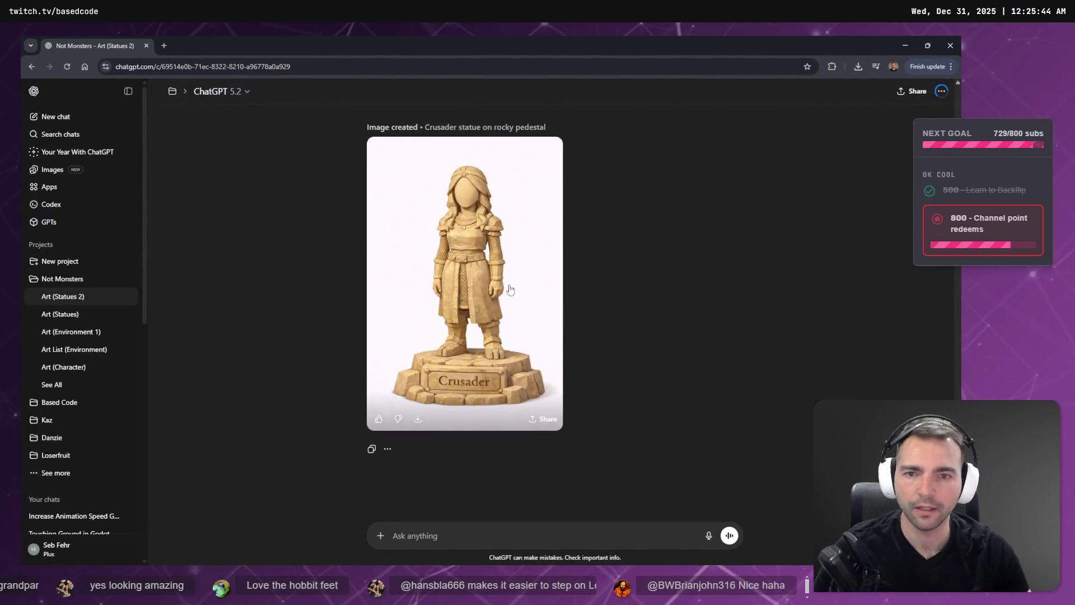
# Step: Open the Crusader image full size and snap the Discord photo viewer left
pyautogui.click(510, 290)
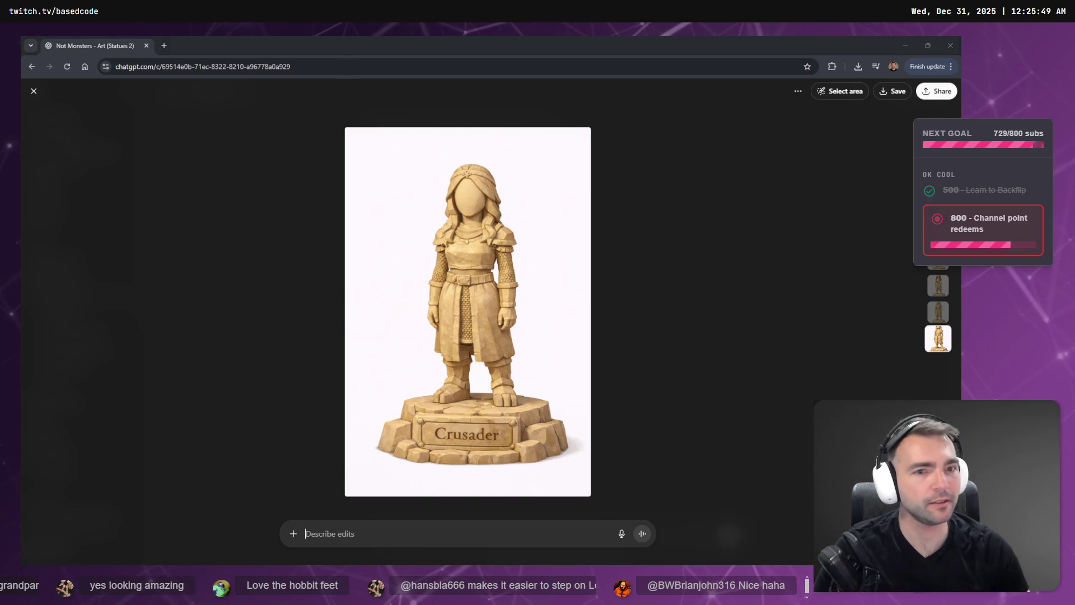
pyautogui.press('super+Left')
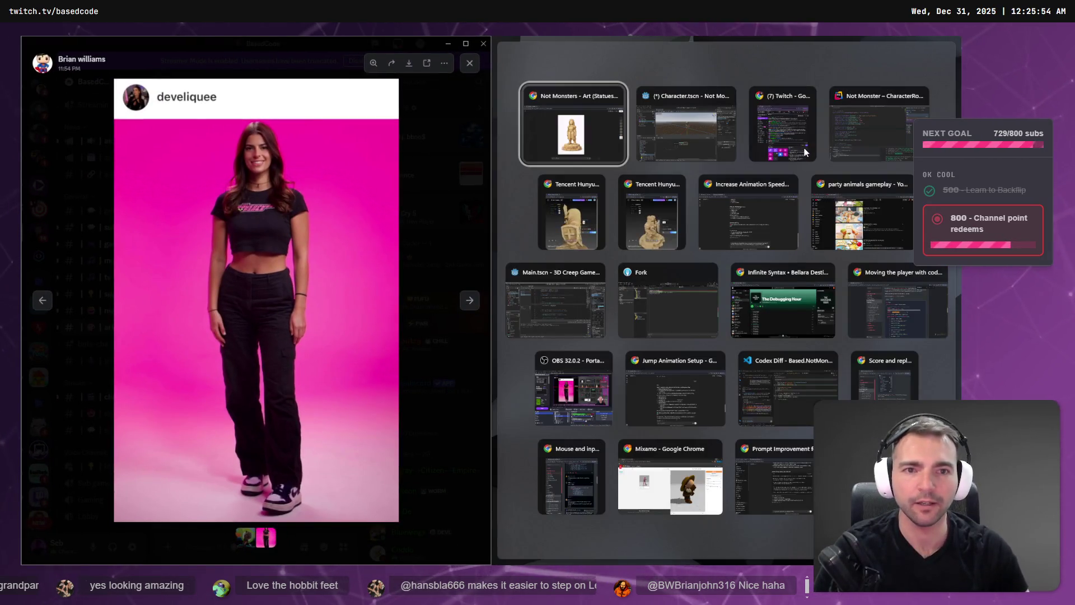
# Step: Put the statue browser on the right, enlarge the pink art-channel photo, then maximize Godot
pyautogui.click(543, 159)
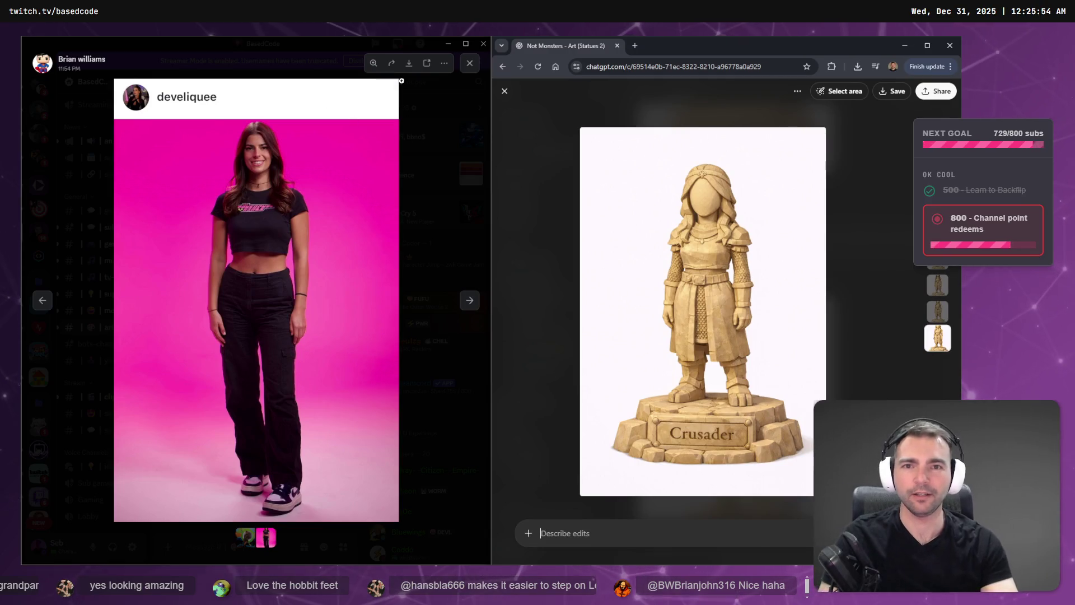
pyautogui.click(427, 101)
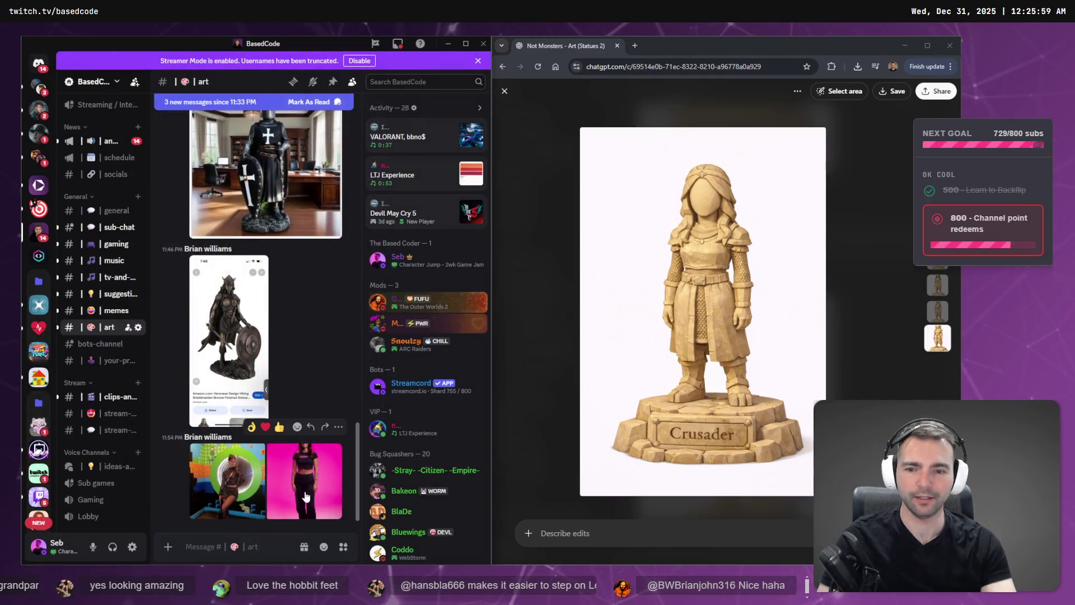
pyautogui.click(305, 497)
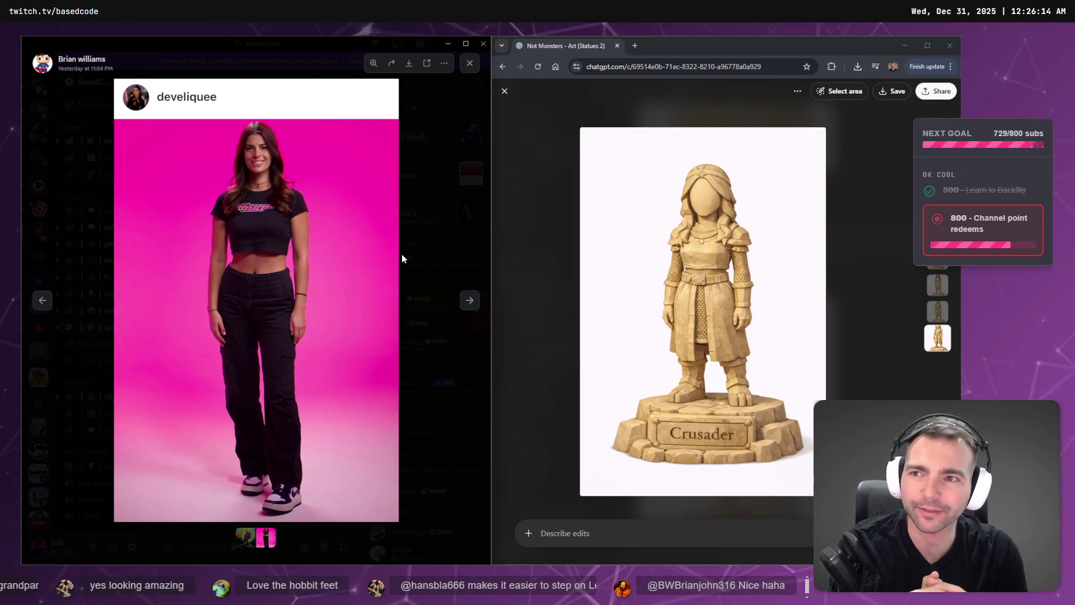
pyautogui.hotkey('alt', 'Tab')
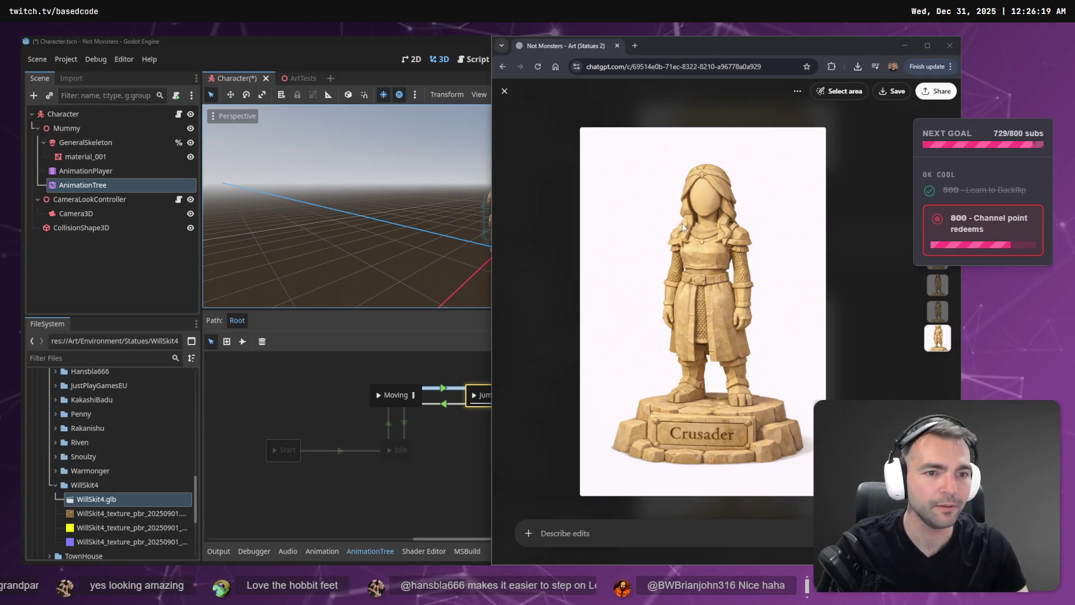
pyautogui.hotkey('alt', 'Tab')
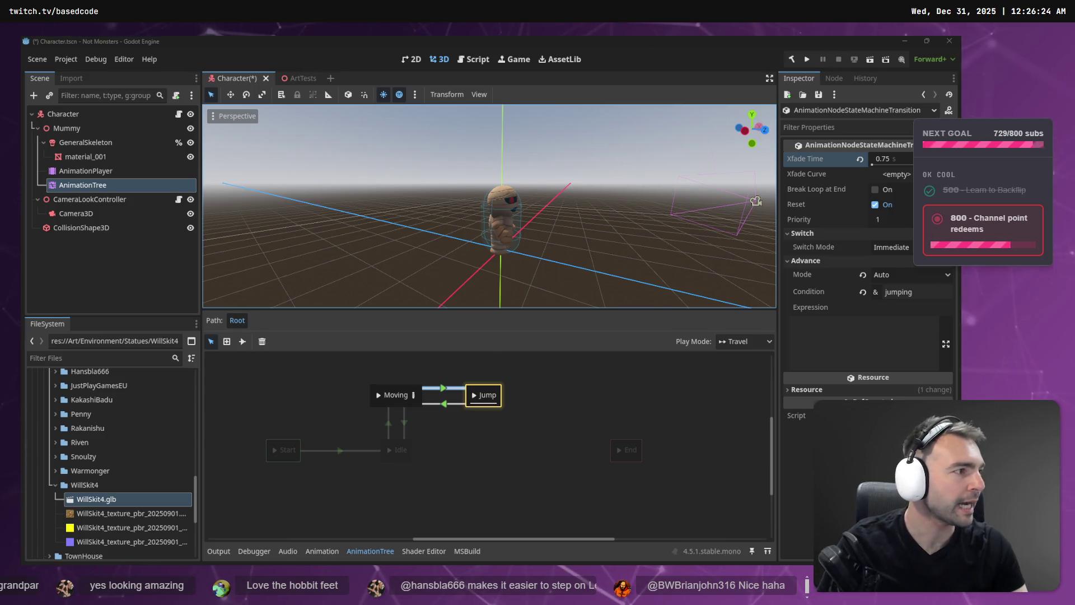
# Step: Paste the faceless Crusader statue image under the #22 entry on the tldraw board
pyautogui.hotkey('alt', 'Tab')
pyautogui.hotkey('ctrl', 'v')
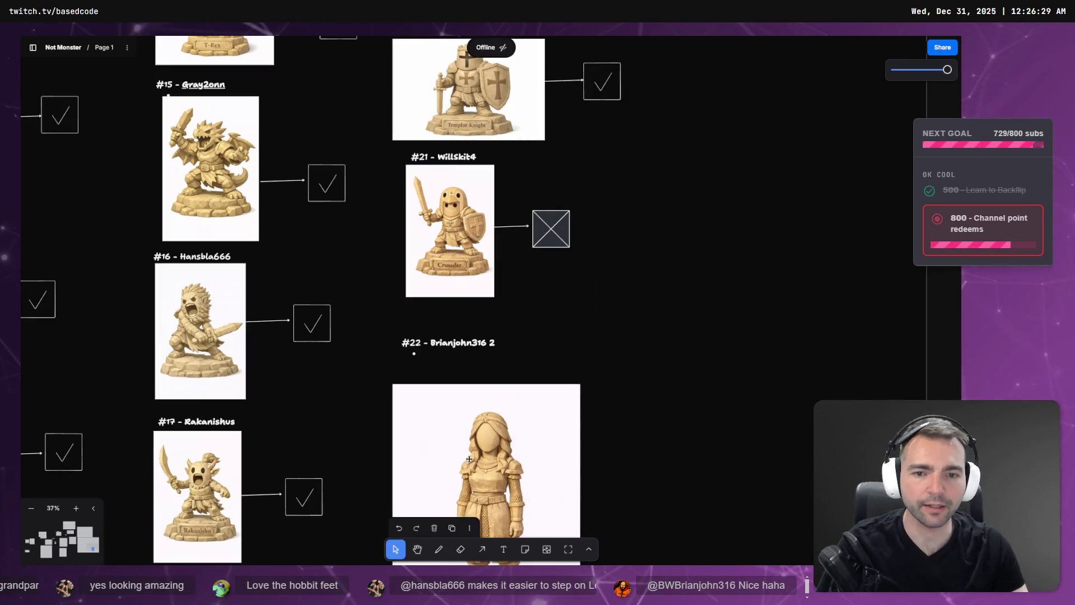
pyautogui.scroll(-4, 482, 439)
pyautogui.scroll(-1, 481, 440)
pyautogui.moveTo(580, 334)
pyautogui.mouseDown()
pyautogui.moveTo(455, 143)
pyautogui.moveTo(500, 158)
pyautogui.mouseUp()
pyautogui.scroll(3, 643, 302)
pyautogui.scroll(3, 649, 323)
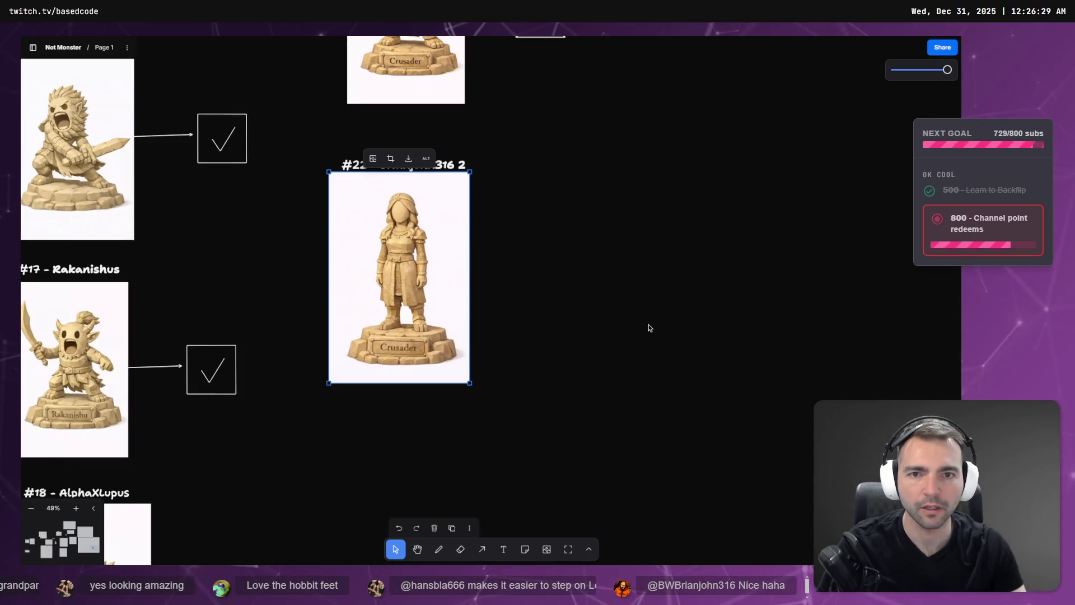
# Step: Nudge and shrink the Crusader image, then delete it so #22 is empty again
pyautogui.moveTo(405, 272); pyautogui.dragTo(417, 273)
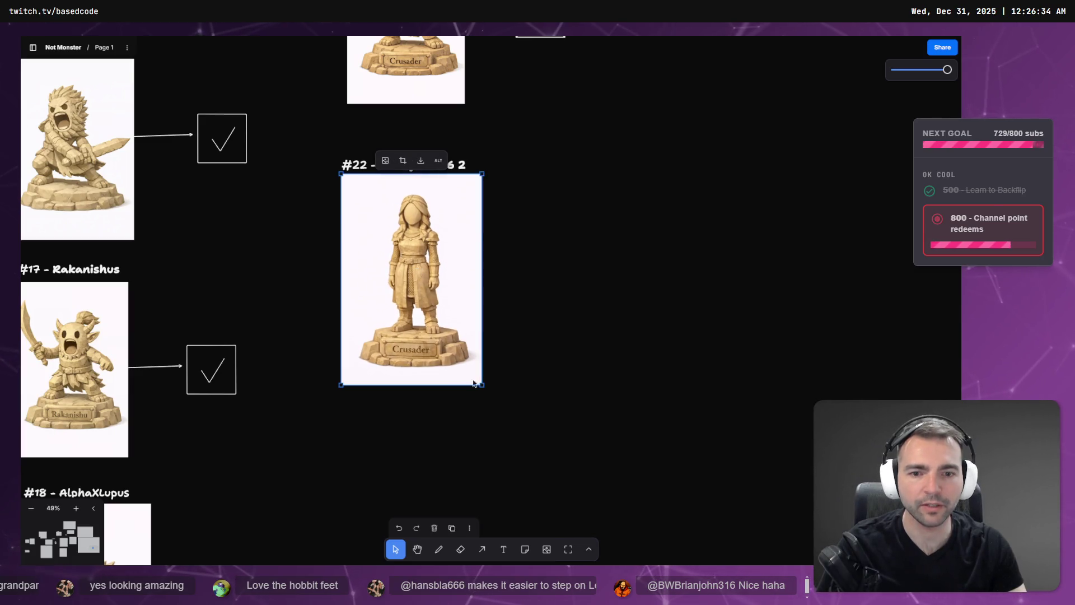
pyautogui.moveTo(479, 382); pyautogui.dragTo(428, 303)
pyautogui.press('Delete')
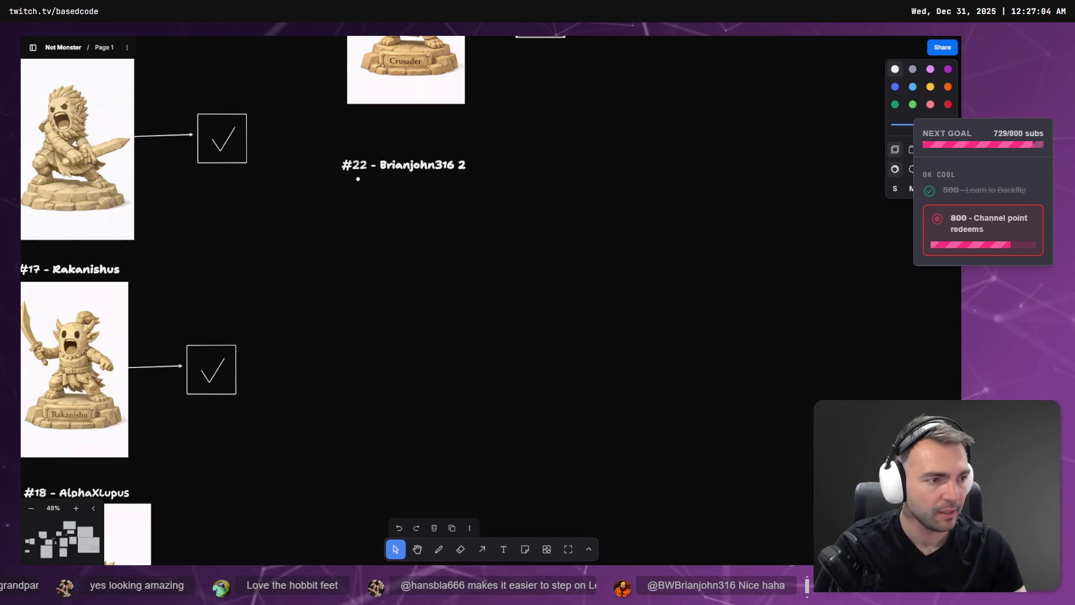
pyautogui.hotkey('alt', 'Tab')
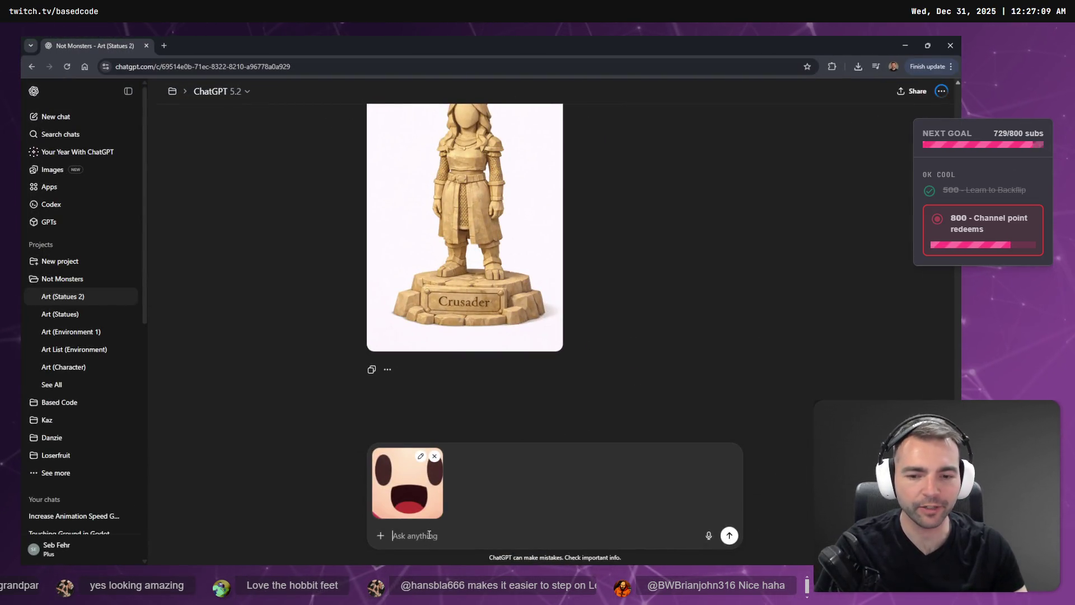
# Step: Replace the draft with a dictated request to etch the attached cartoon face into the statue's stone
pyautogui.hotkey('ctrl', 'a')
pyautogui.press('BackSpace')
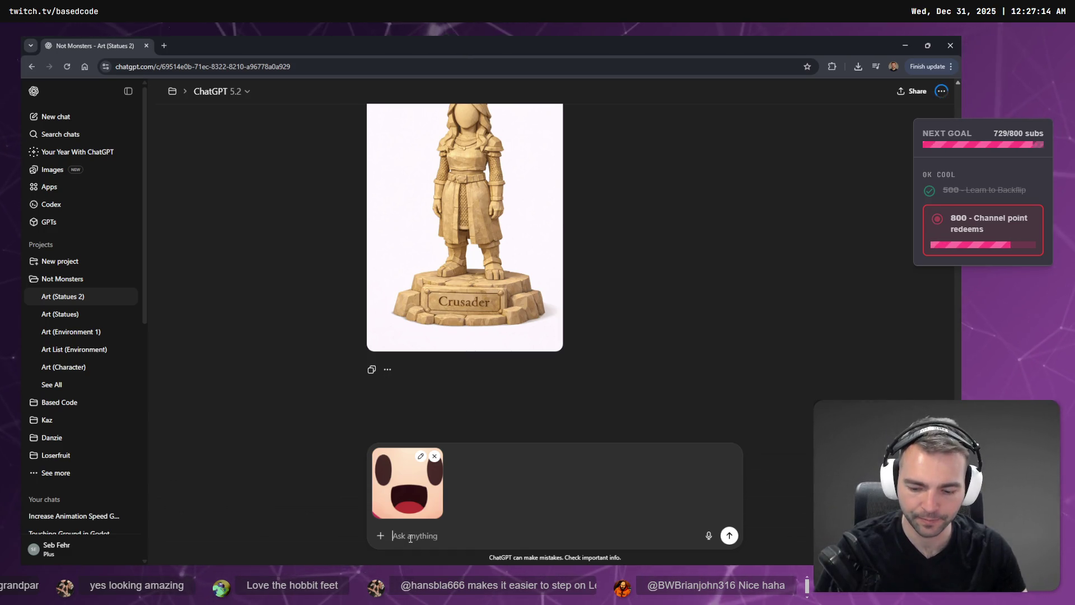
pyautogui.press('super+h')
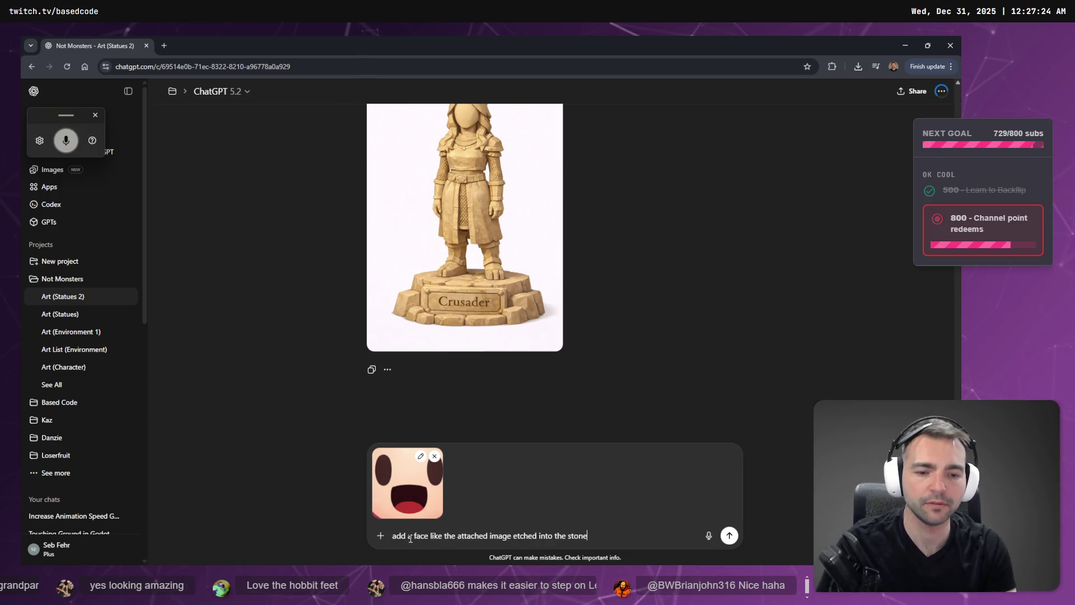
pyautogui.press('Return')
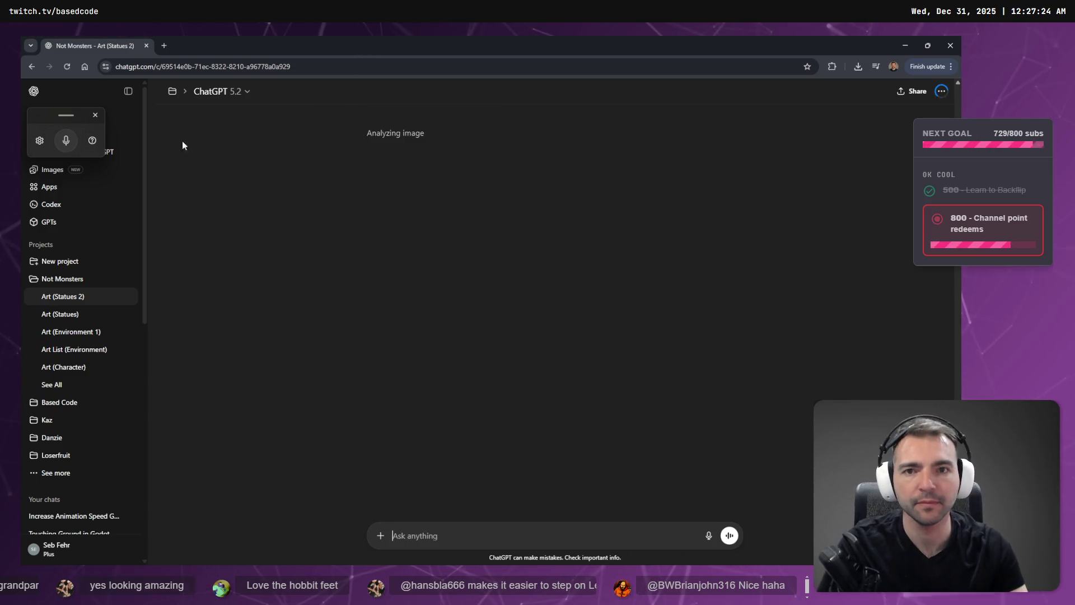
pyautogui.hotkey('alt', 'Tab')
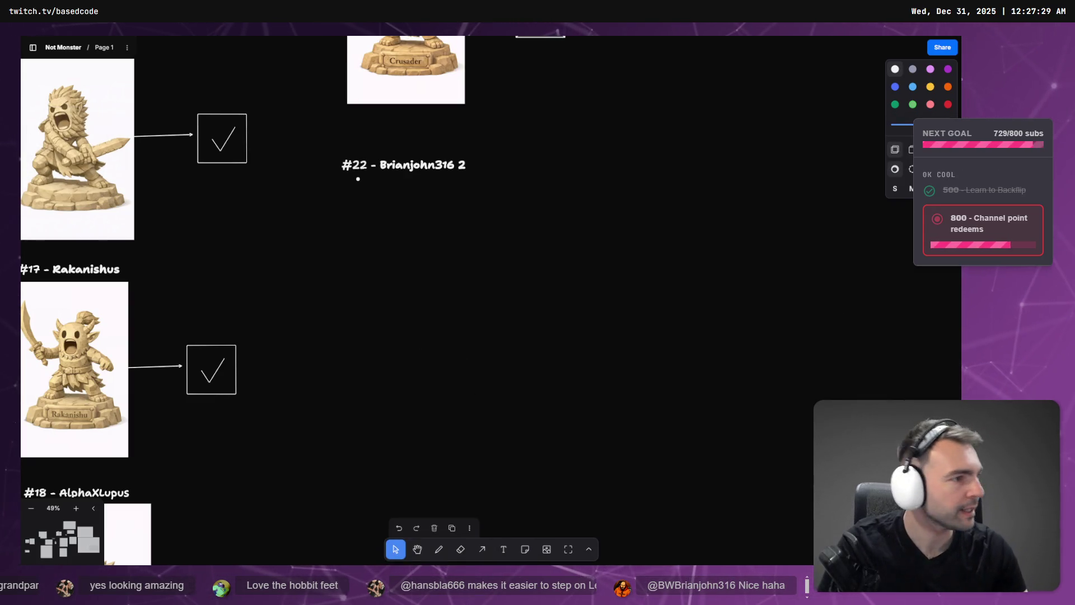
pyautogui.hotkey('alt', 'Tab')
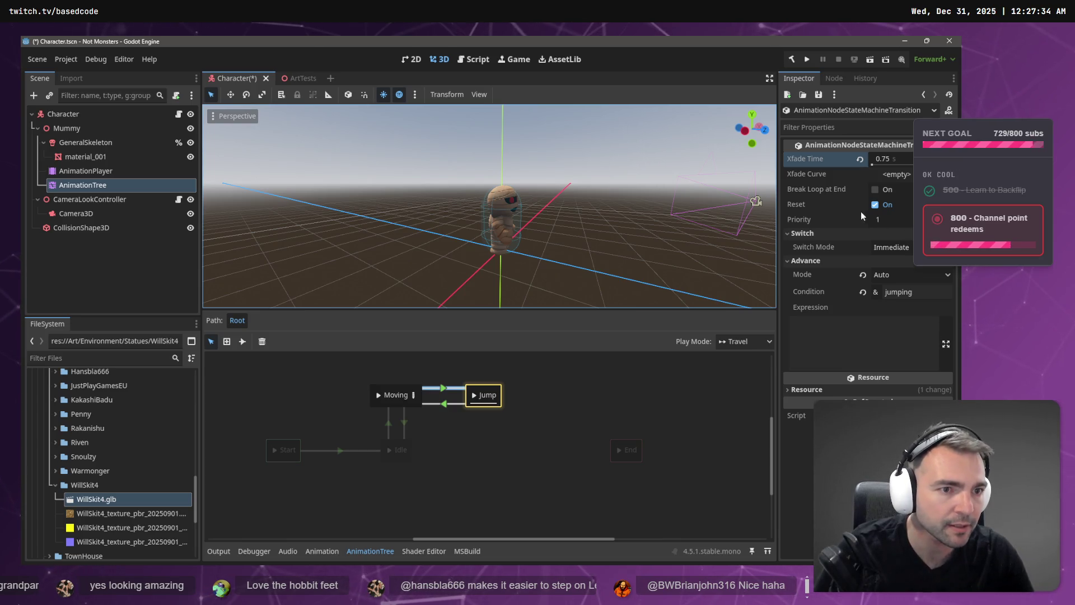
# Step: Alternate the mummy between Moving and Jump twice, ending in Jump, and collapse the transition's Advance section
pyautogui.click(392, 395)
pyautogui.click(476, 396)
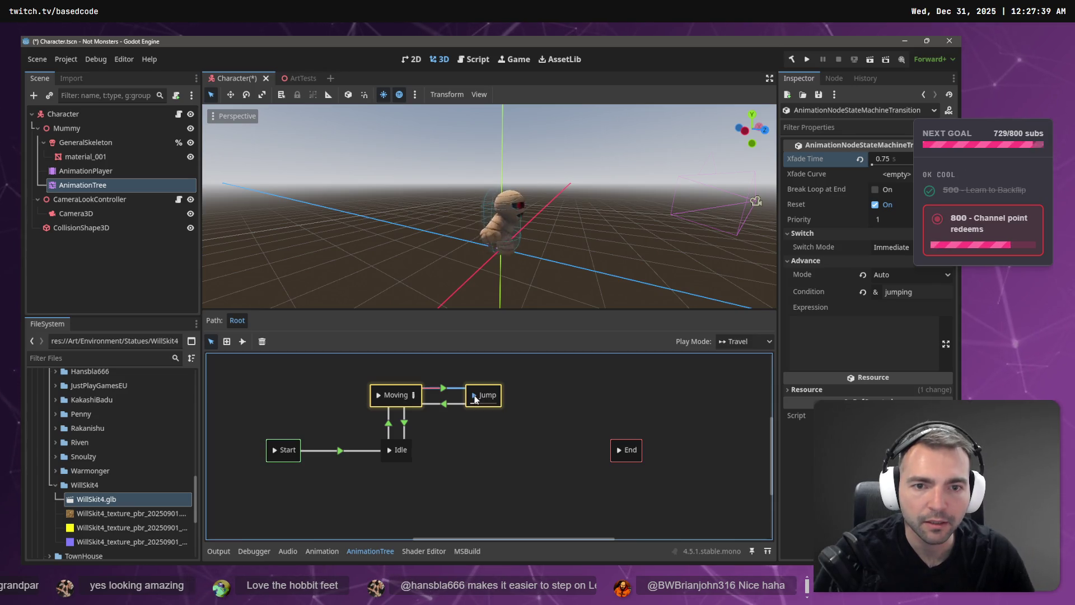
pyautogui.click(377, 395)
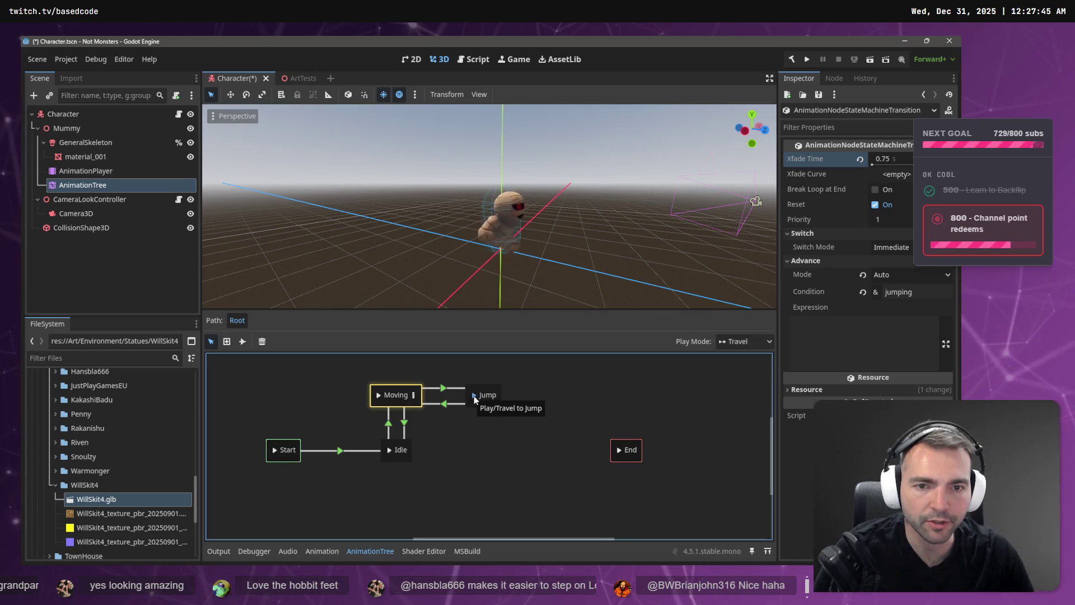
pyautogui.click(474, 396)
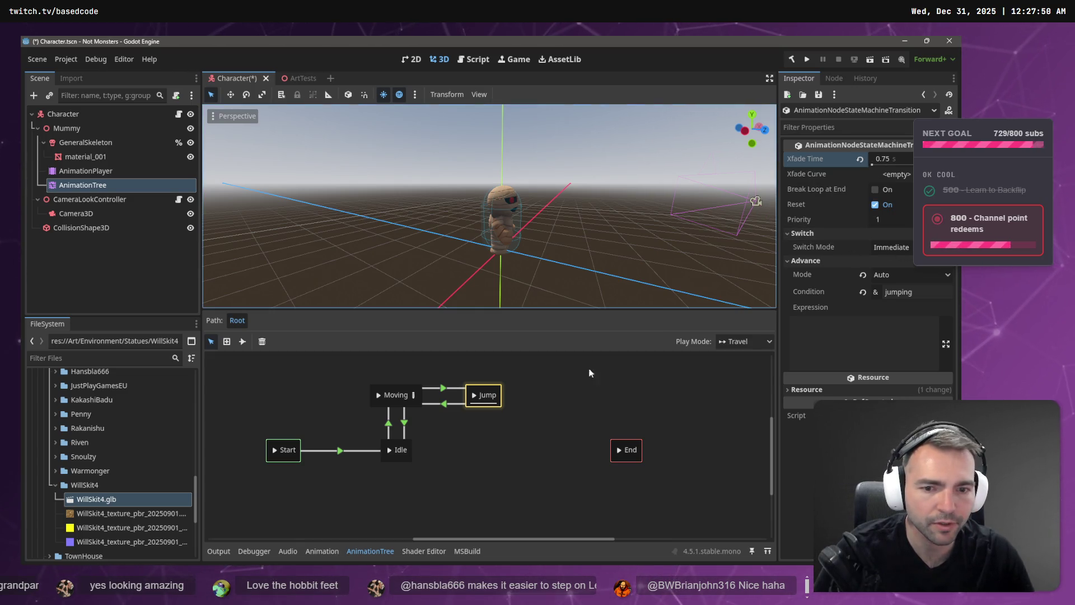
pyautogui.click(811, 262)
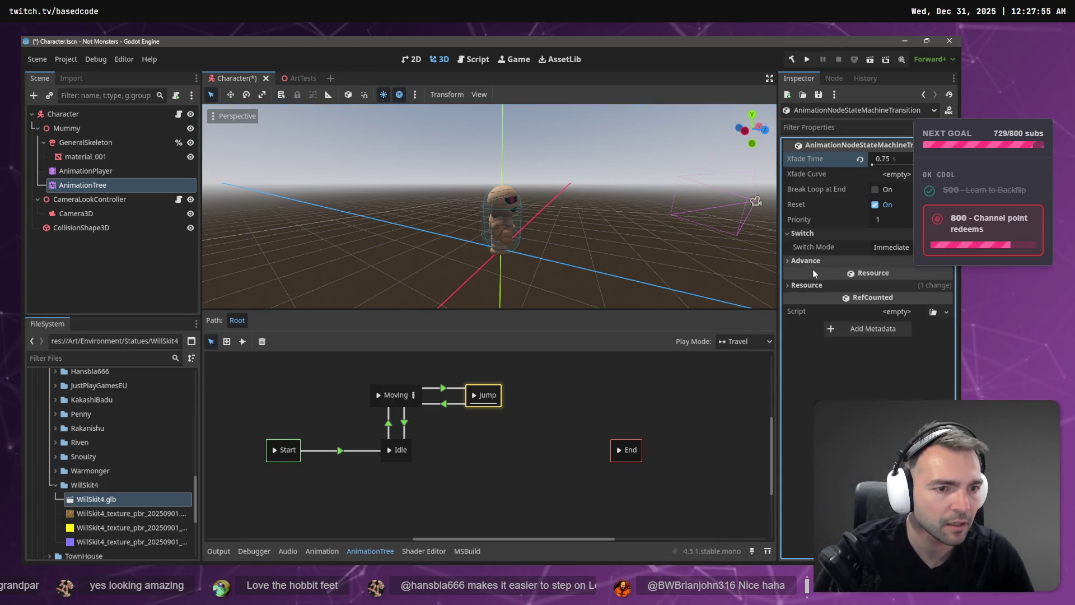
pyautogui.click(802, 285)
pyautogui.click(801, 285)
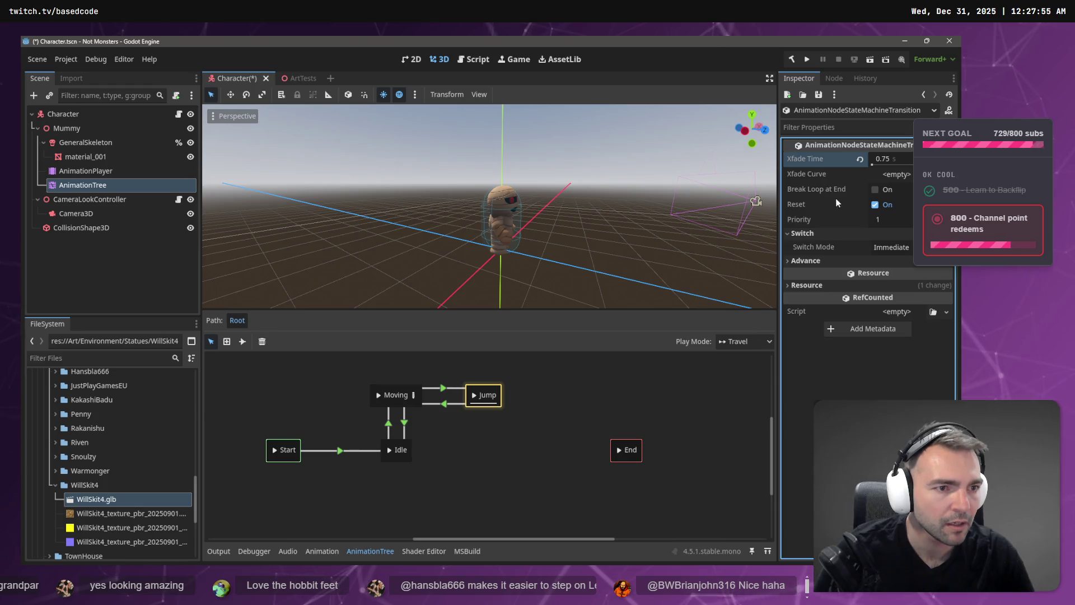
pyautogui.click(442, 387)
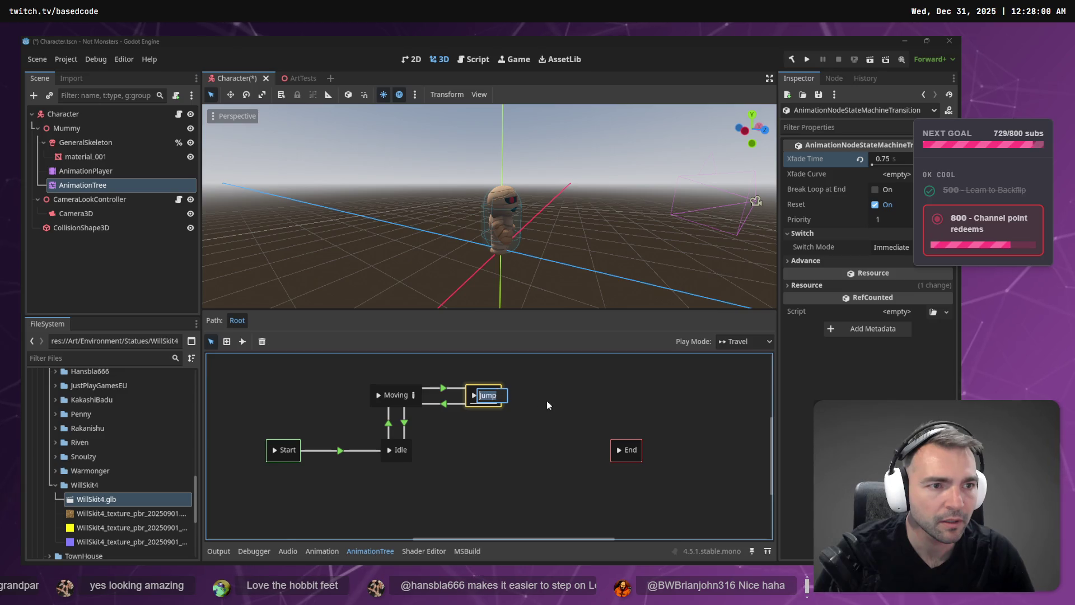
pyautogui.click(388, 390)
pyautogui.click(479, 403)
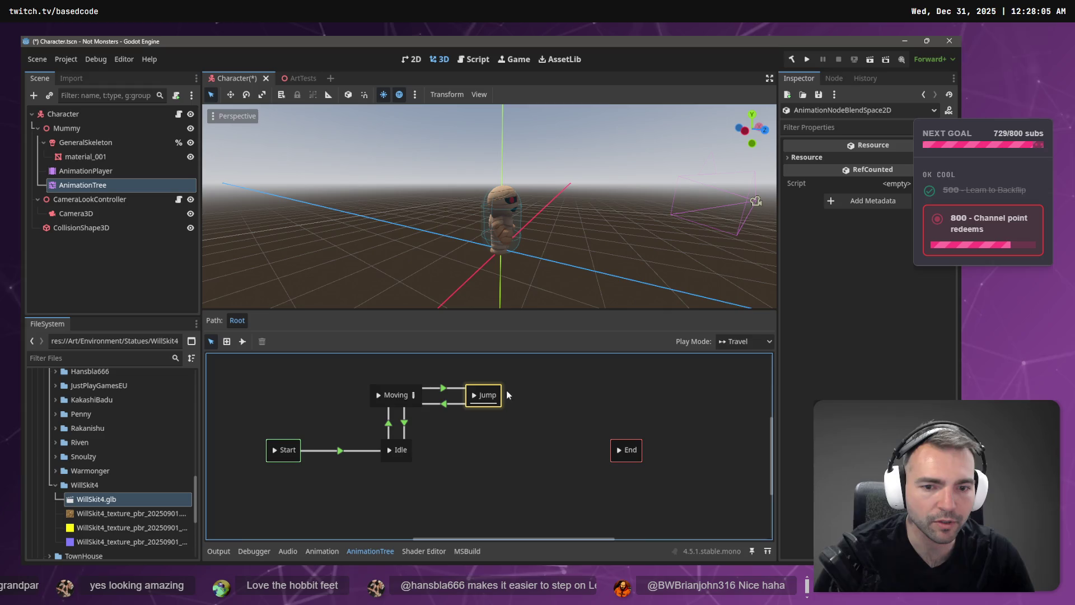
pyautogui.click(833, 144)
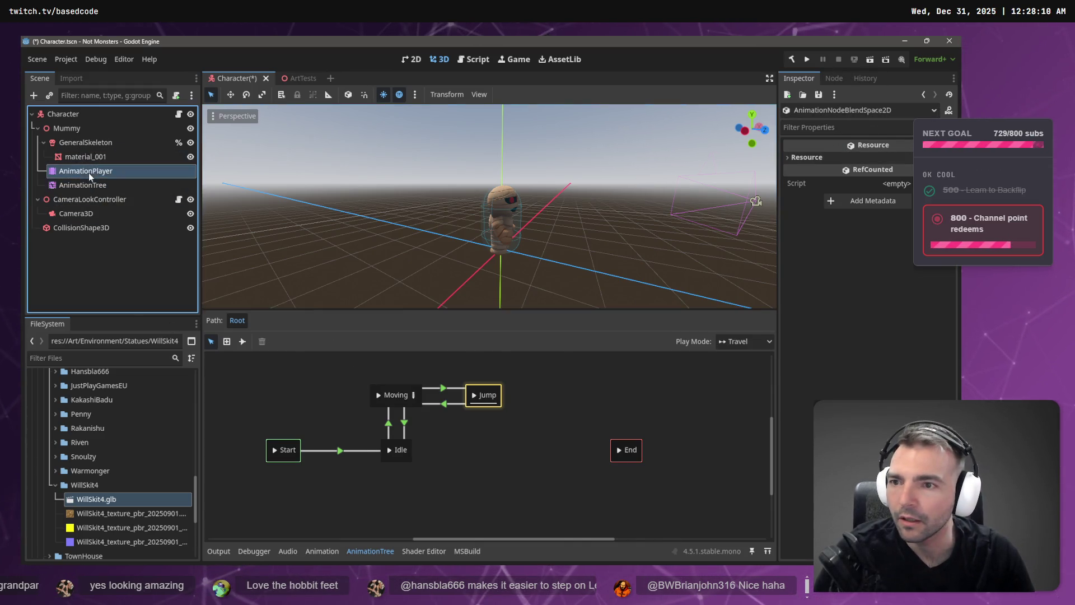
pyautogui.click(88, 173)
pyautogui.click(88, 187)
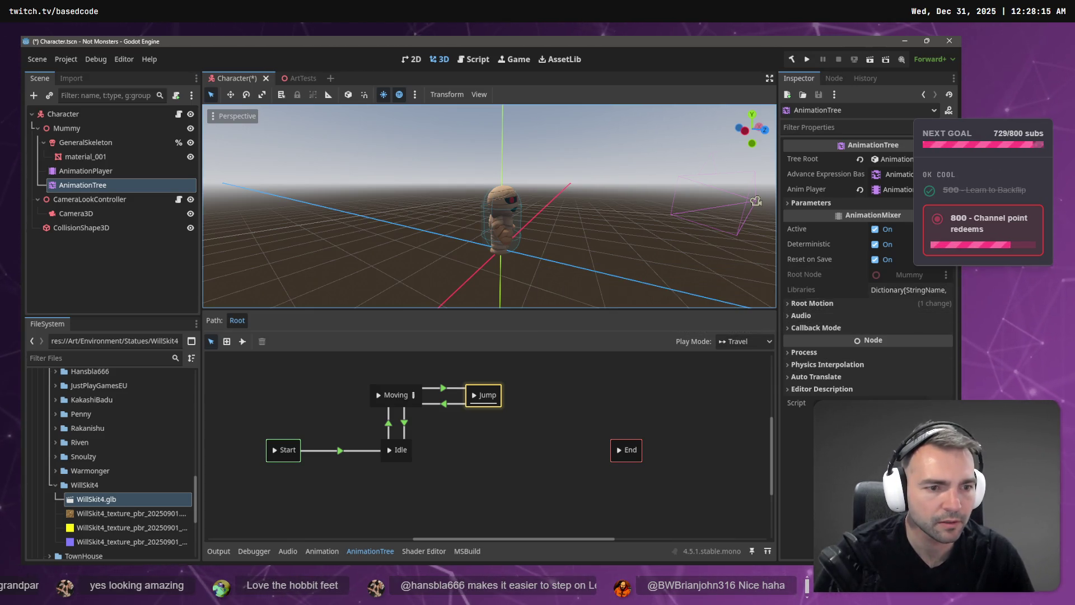
pyautogui.click(459, 389)
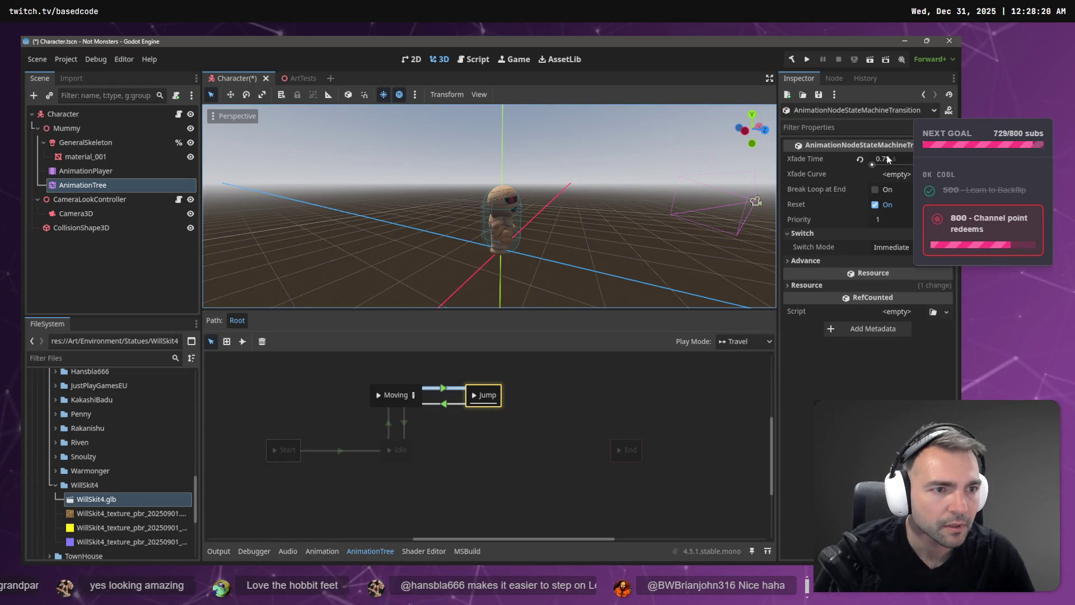
pyautogui.click(887, 159)
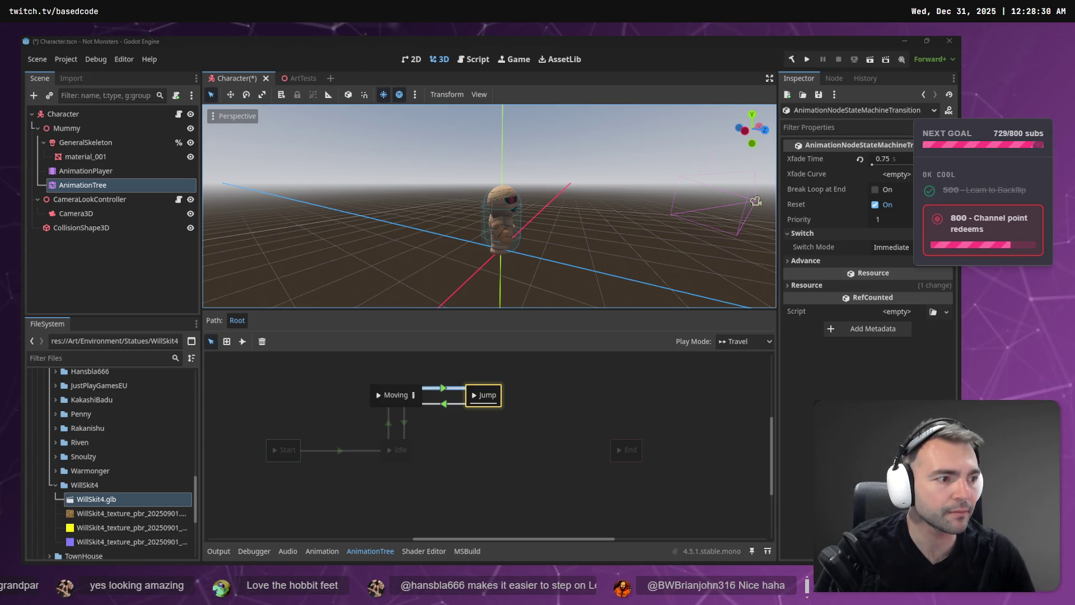
# Step: Edit the earlier proportions prompt to also ask for a face etched into the stone, and resend it
pyautogui.hotkey('alt', 'Tab')
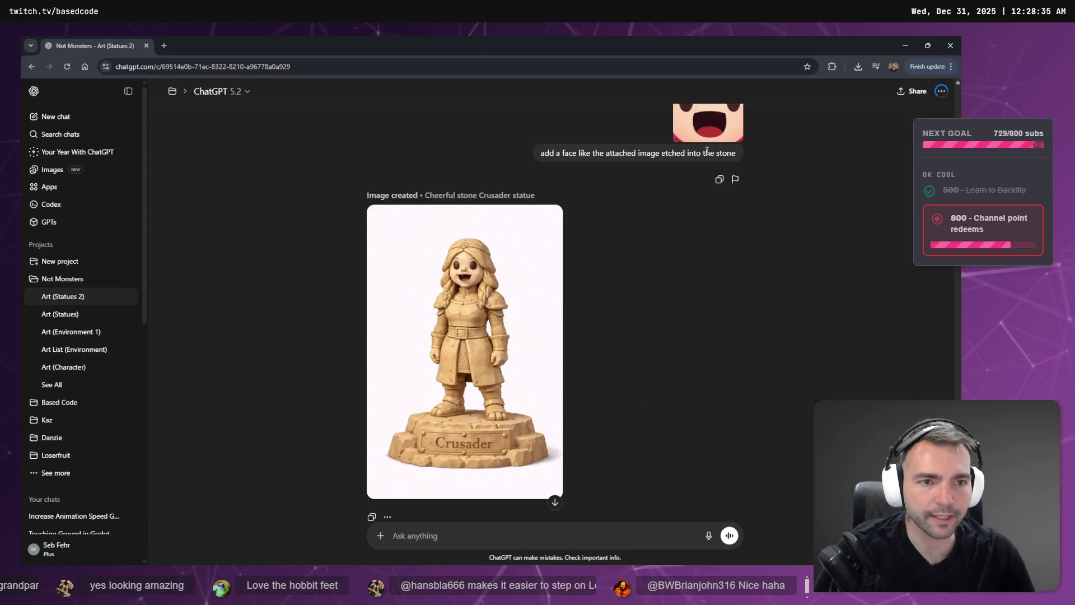
pyautogui.scroll(8, 775, 351)
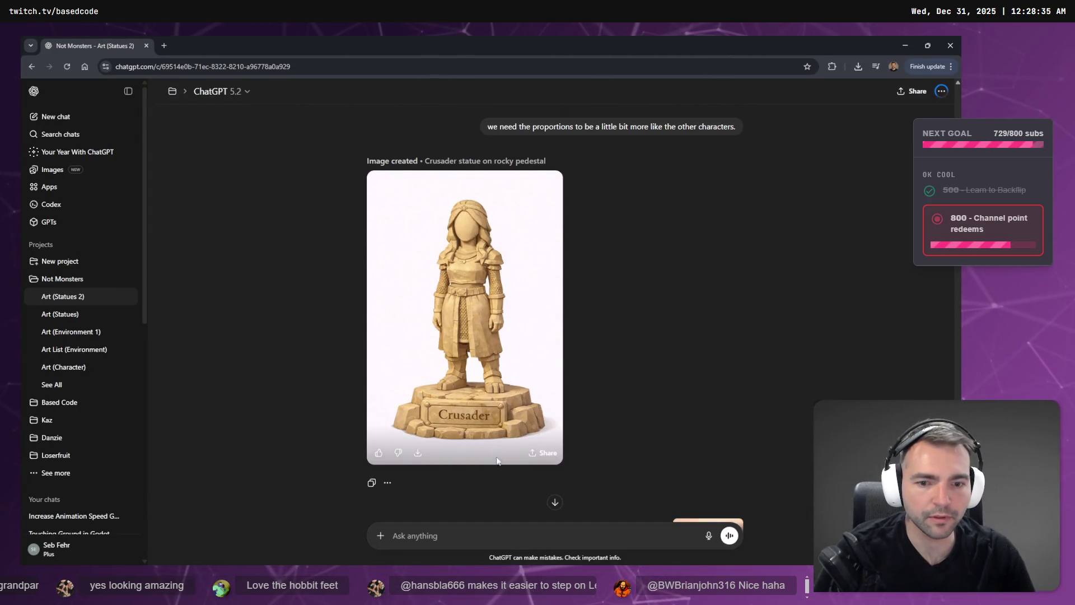
pyautogui.scroll(5, 578, 379)
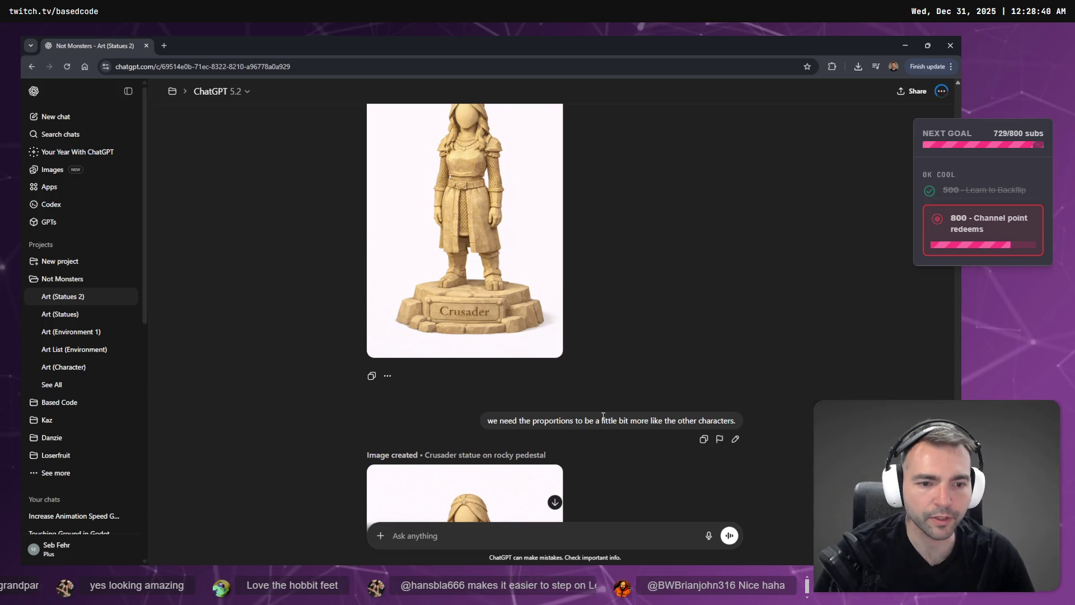
pyautogui.scroll(-4, 635, 377)
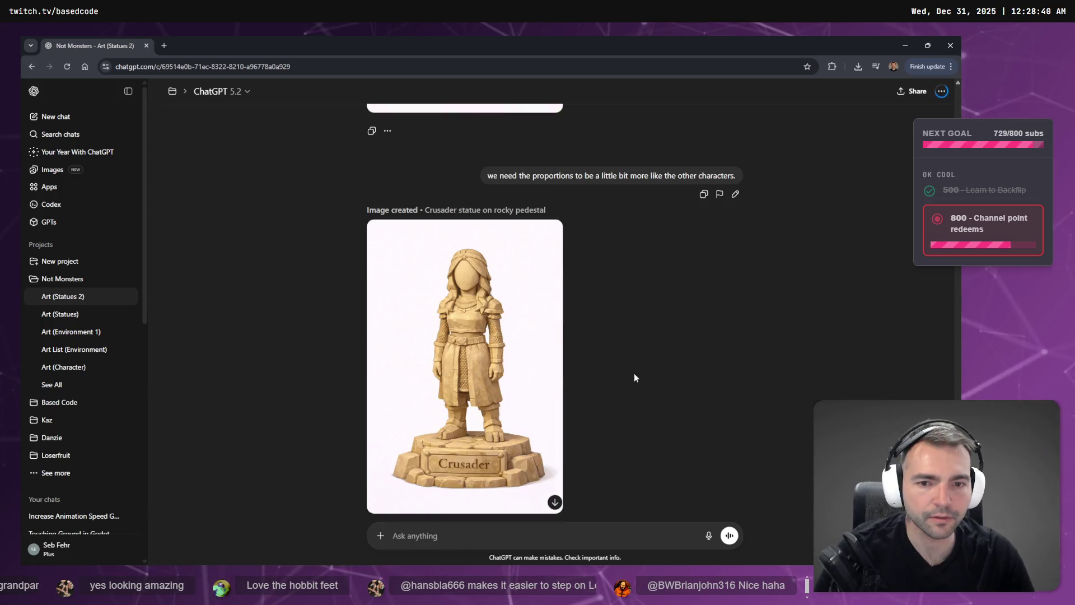
pyautogui.click(735, 194)
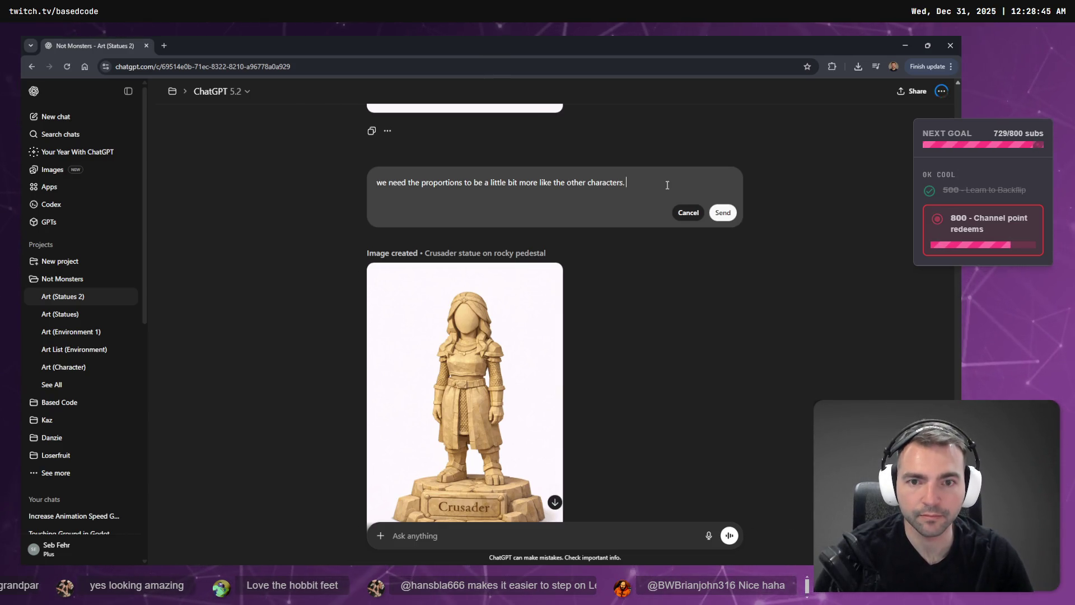
pyautogui.press('super+h')
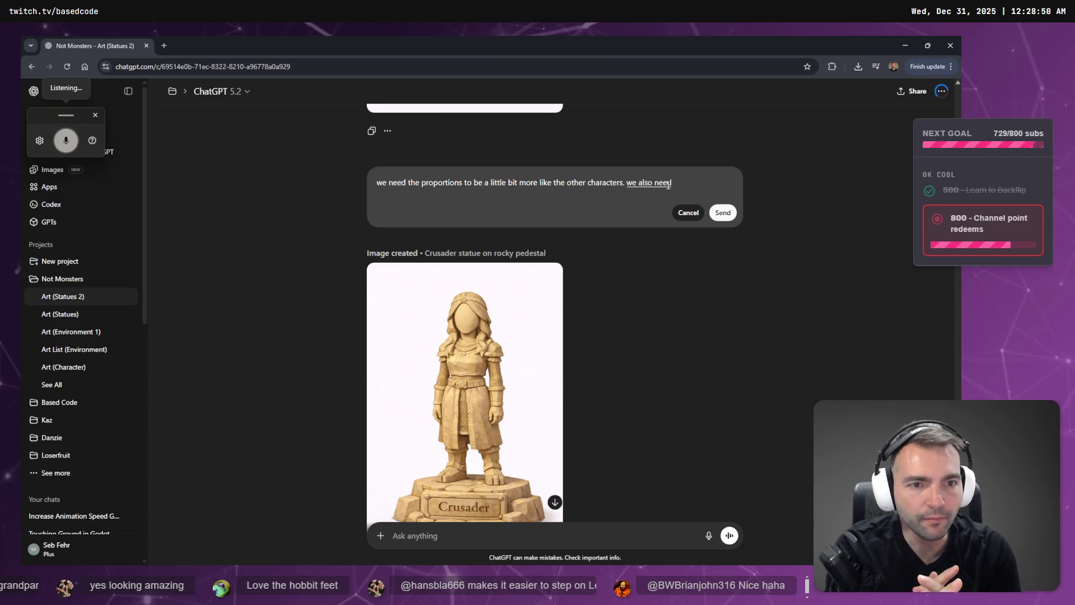
pyautogui.write('face like the one in')
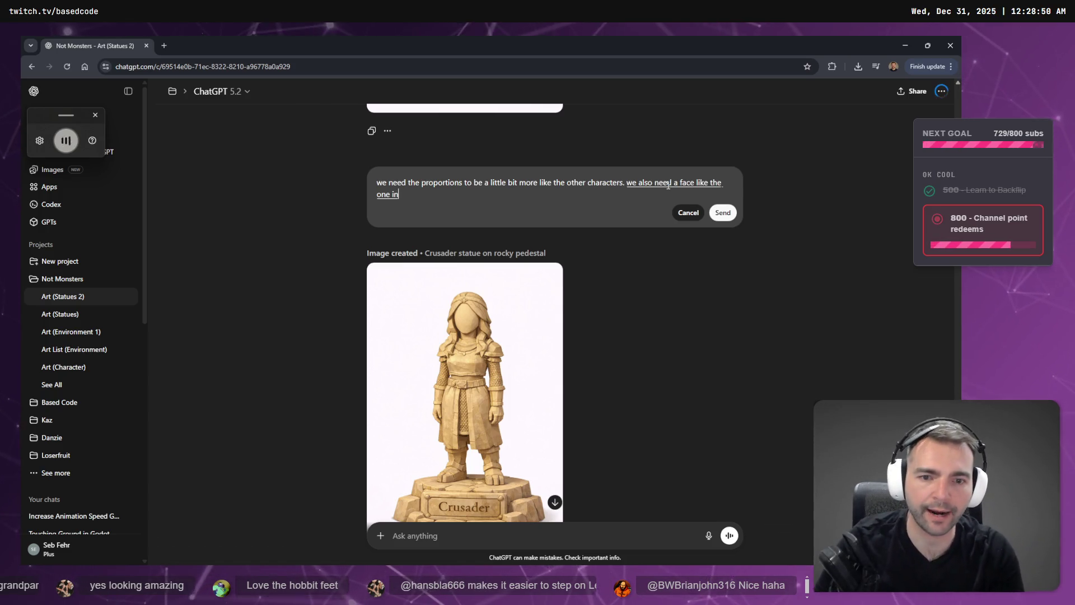
pyautogui.write(' four guys for')
pyautogui.write(' edged into the stone.')
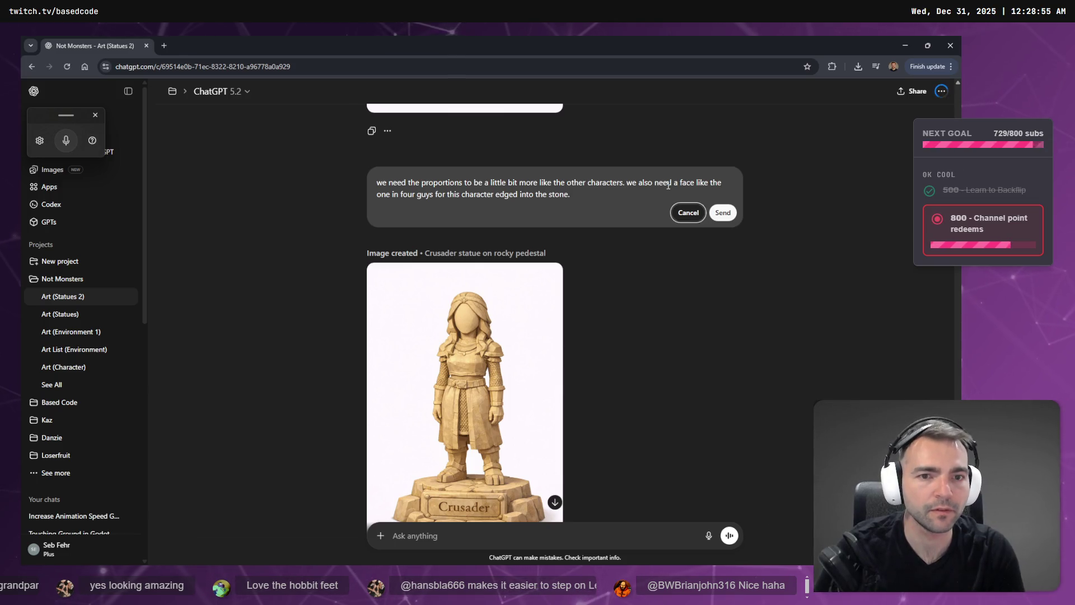
pyautogui.press('Return')
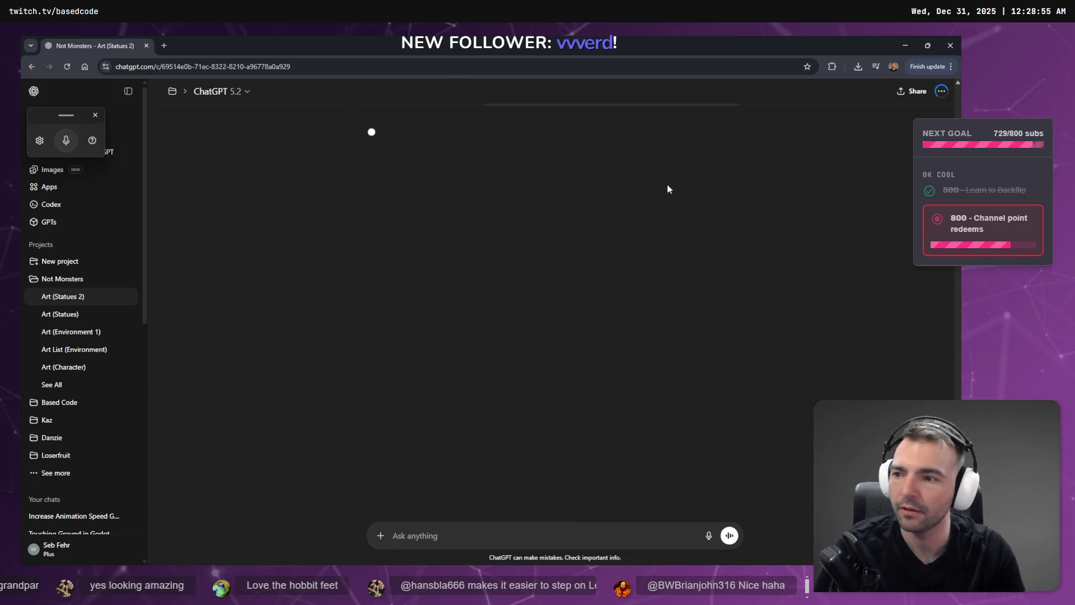
pyautogui.hotkey('alt', 'Tab')
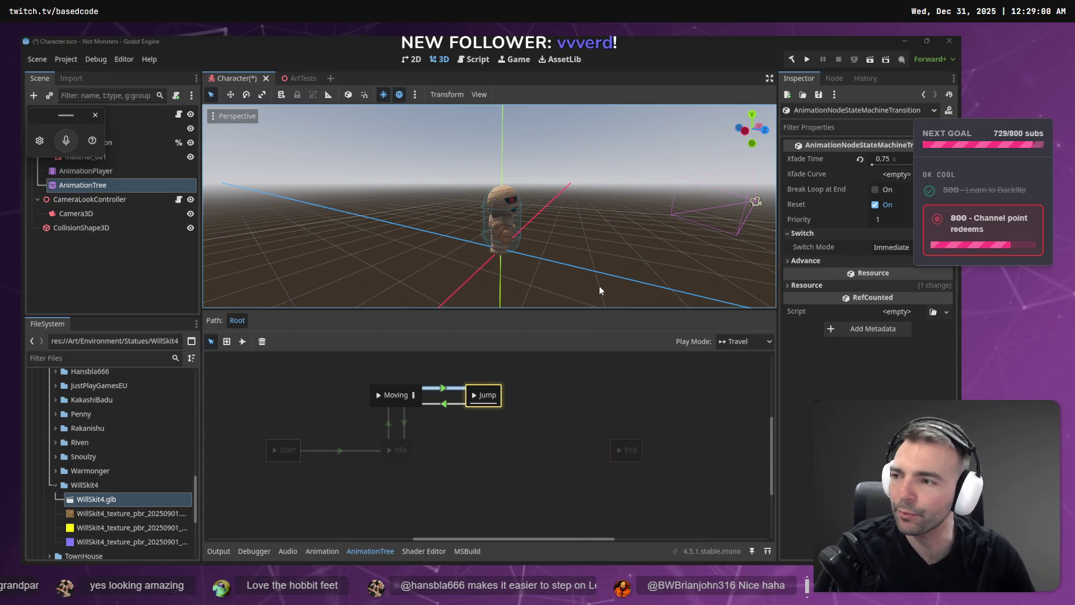
# Step: Preview Moving then Jump on the mummy, reveal the transition's advance conditions, and select the Jump node
pyautogui.scroll(5, 590, 222)
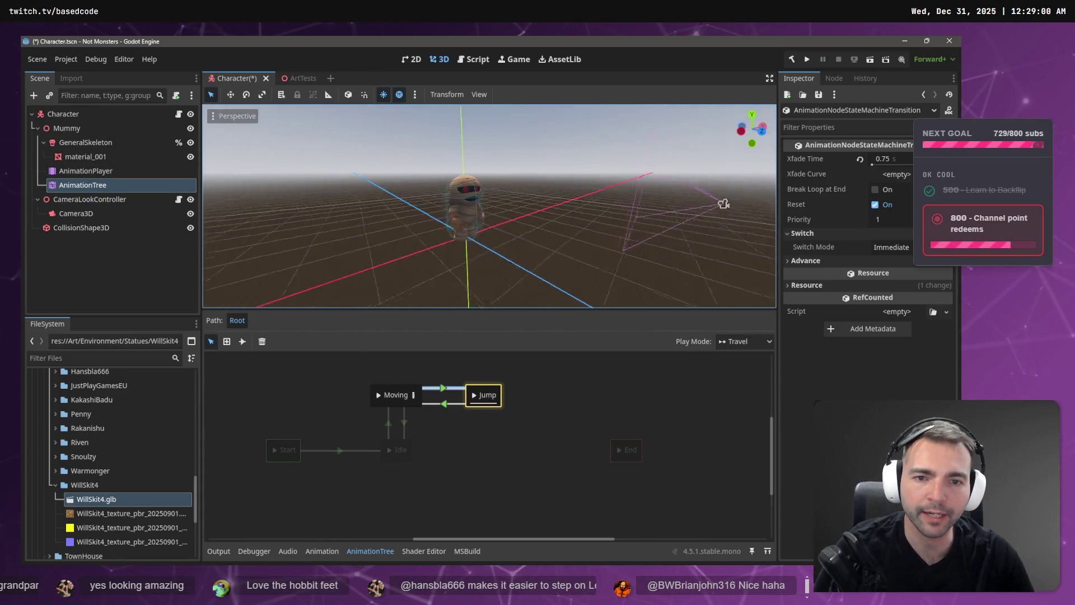
pyautogui.moveTo(590, 222); pyautogui.dragTo(471, 229)
pyautogui.click(379, 395)
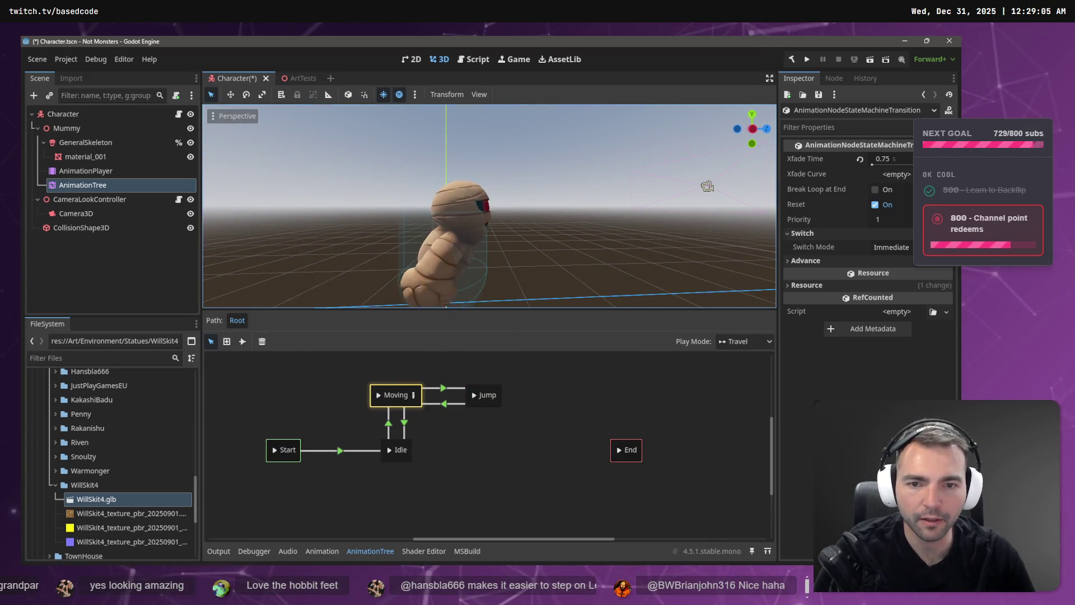
pyautogui.moveTo(633, 202); pyautogui.dragTo(612, 208)
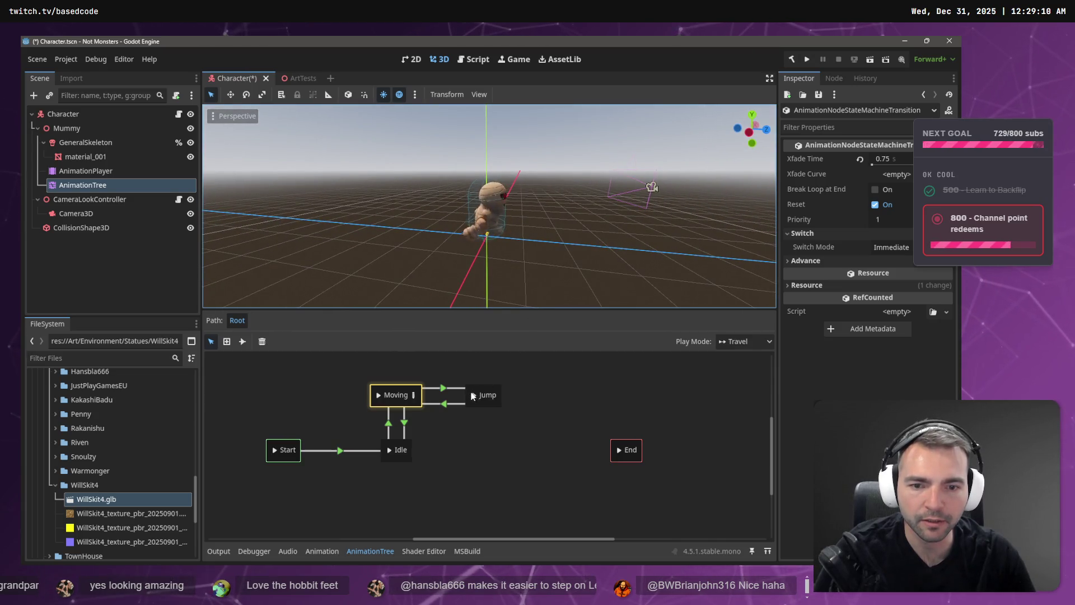
pyautogui.click(474, 396)
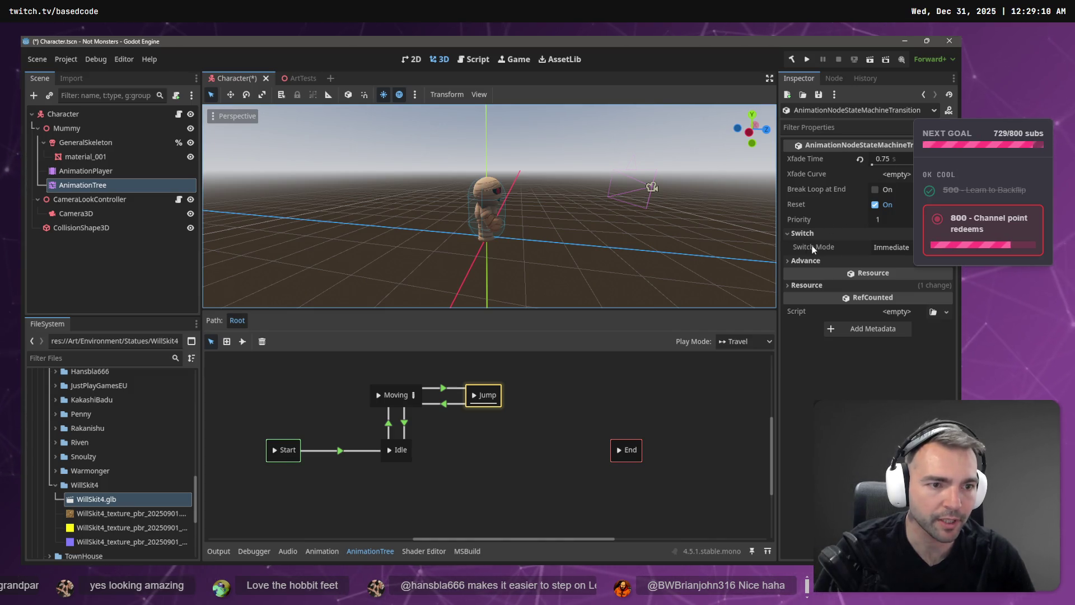
pyautogui.click(795, 261)
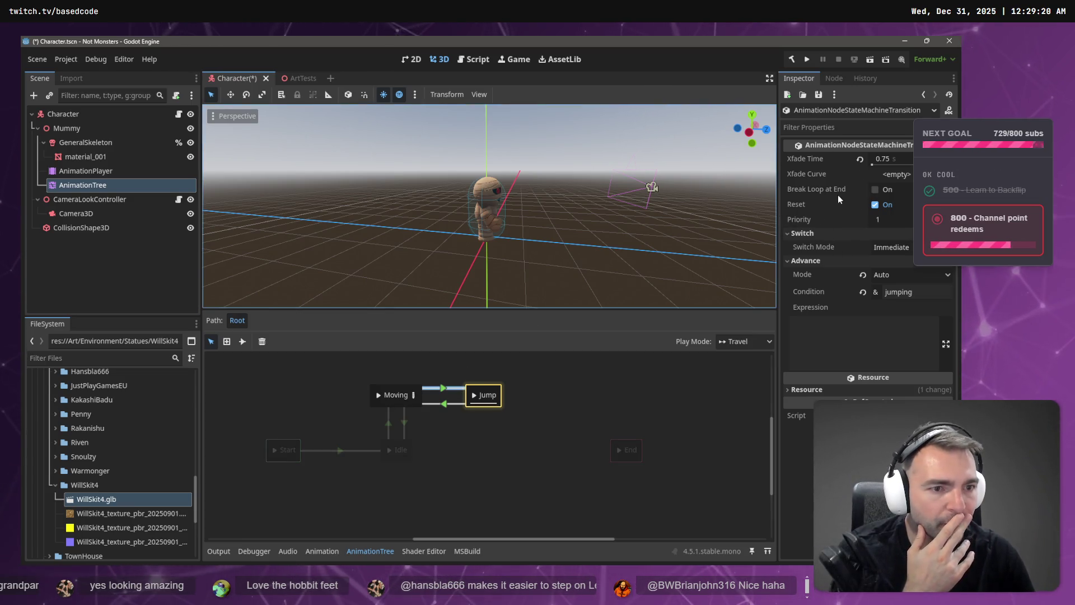
pyautogui.click(486, 402)
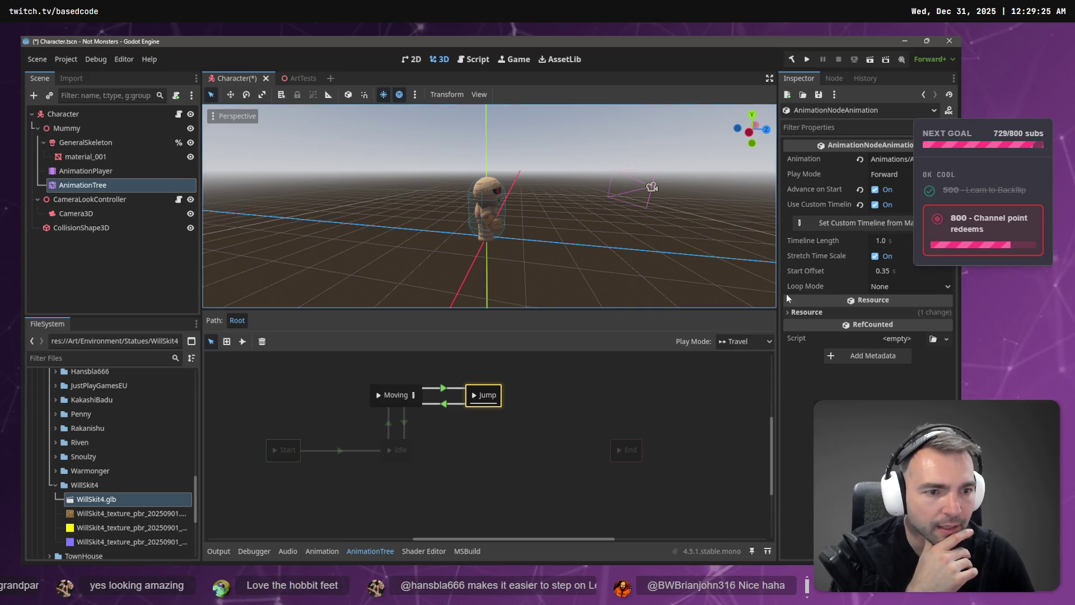
# Step: Inspect the Jump node's resource and custom timeline settings in the Inspector
pyautogui.click(814, 312)
pyautogui.click(816, 312)
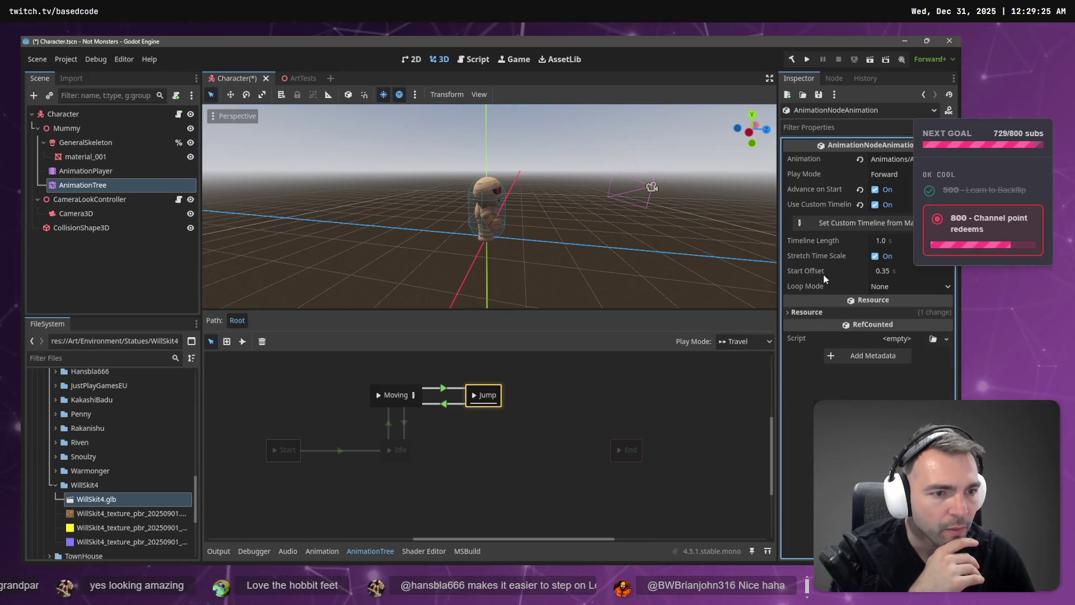
pyautogui.click(816, 203)
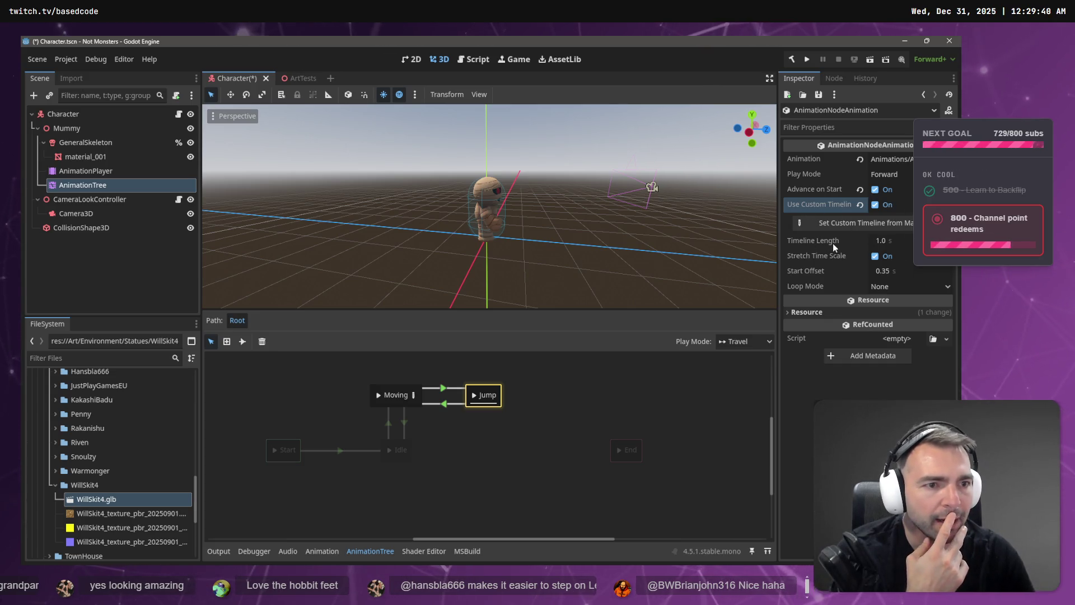
pyautogui.click(809, 192)
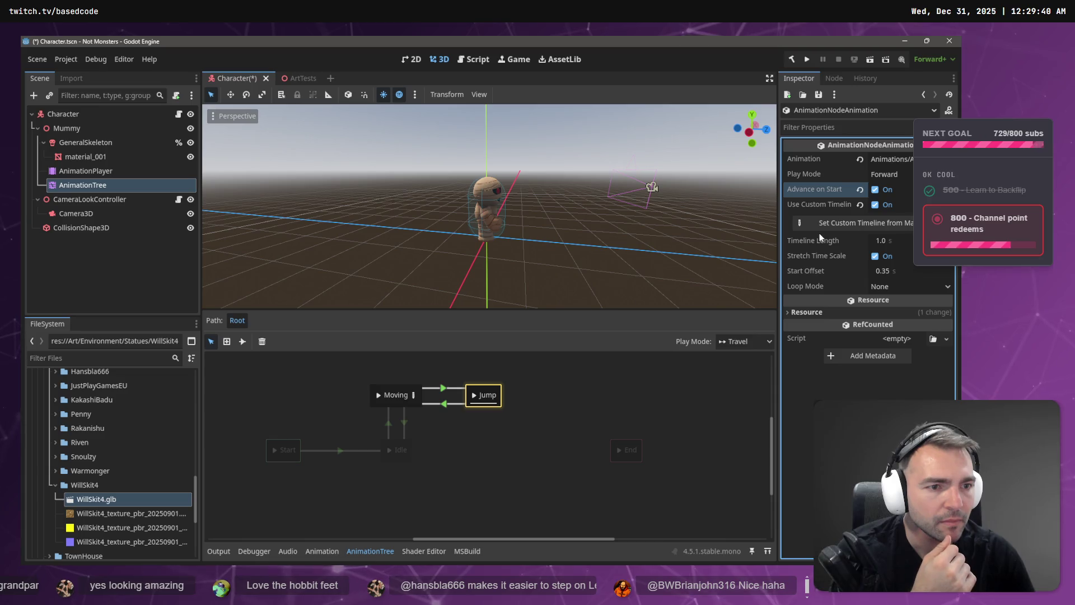
# Step: Try a 0.2 s Jump start offset and preview it, then change it to 0.1 s and preview again
pyautogui.click(888, 271)
pyautogui.write('0.2')
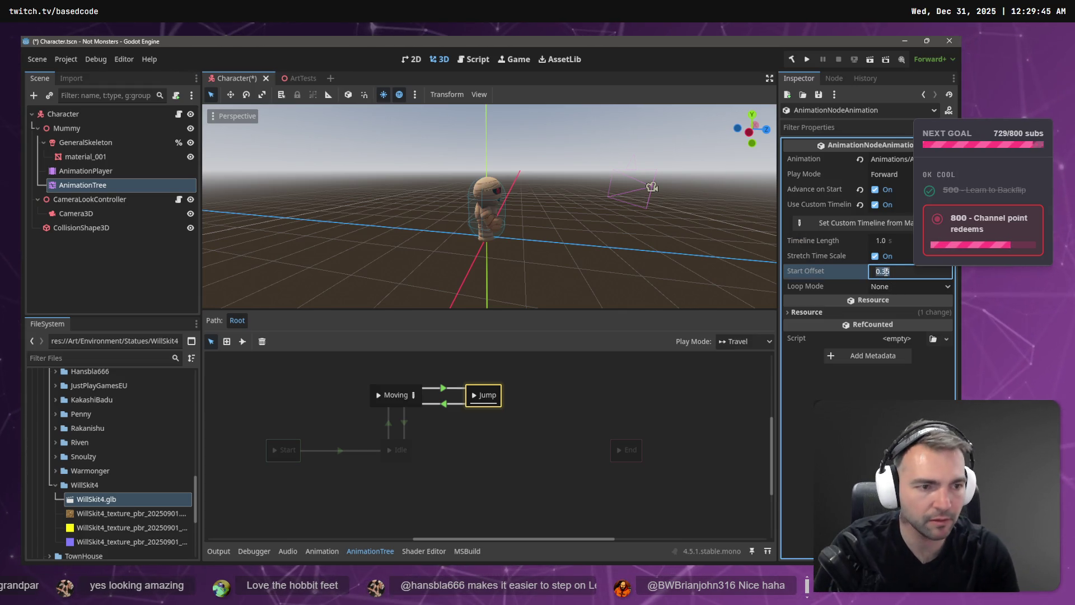
pyautogui.press('Return')
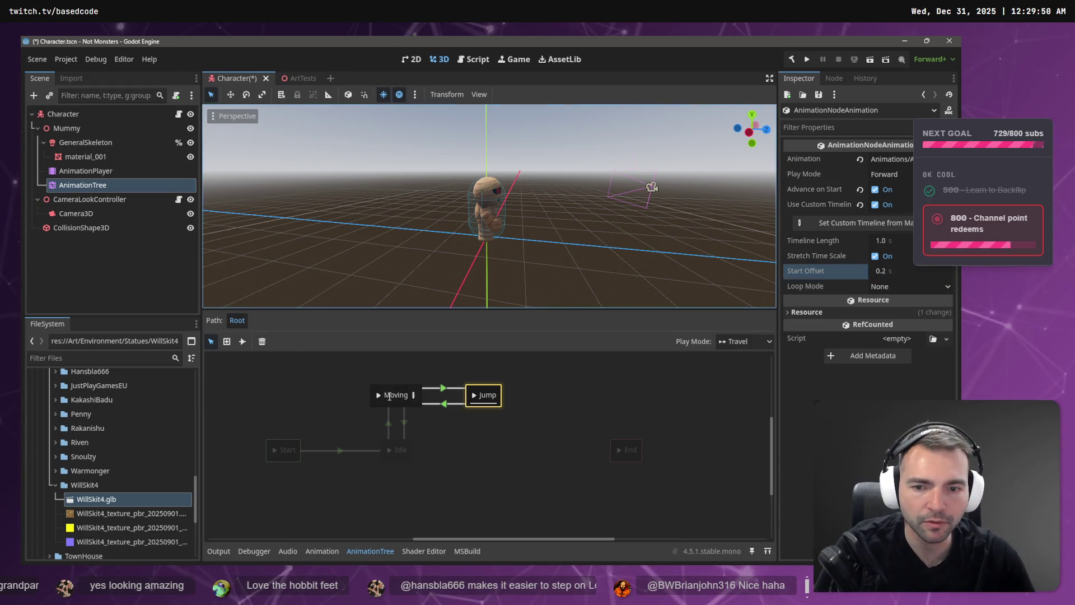
pyautogui.click(392, 398)
pyautogui.click(473, 397)
pyautogui.click(880, 273)
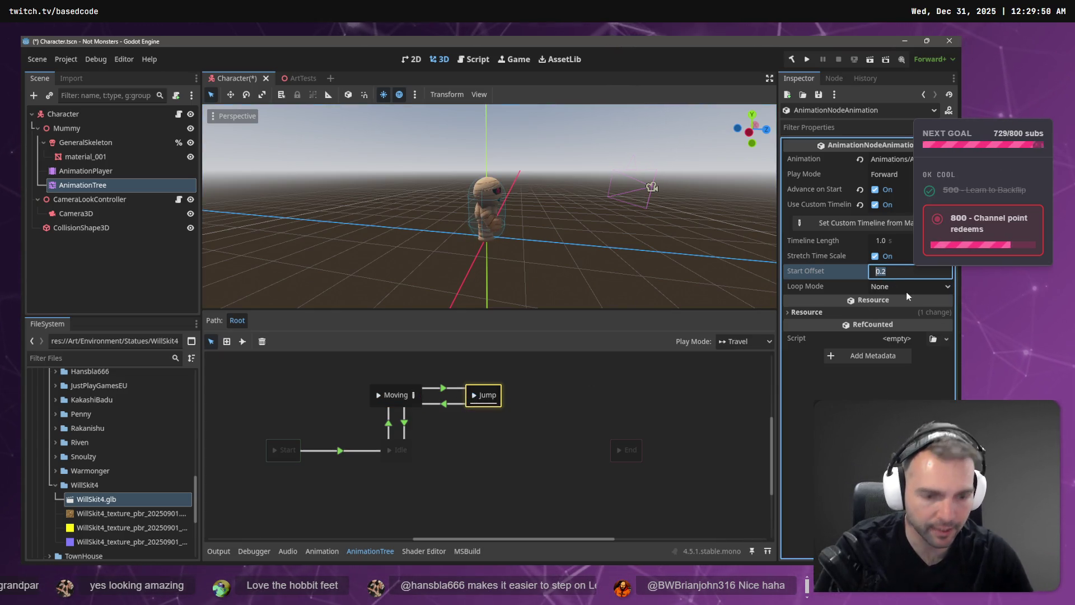
pyautogui.write('0.1')
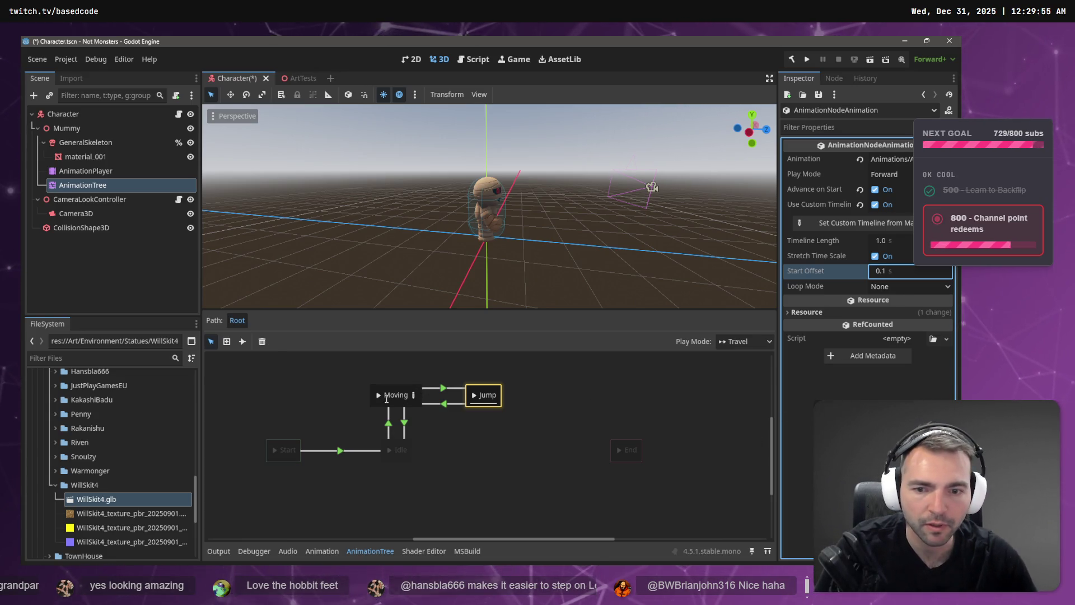
pyautogui.click(381, 396)
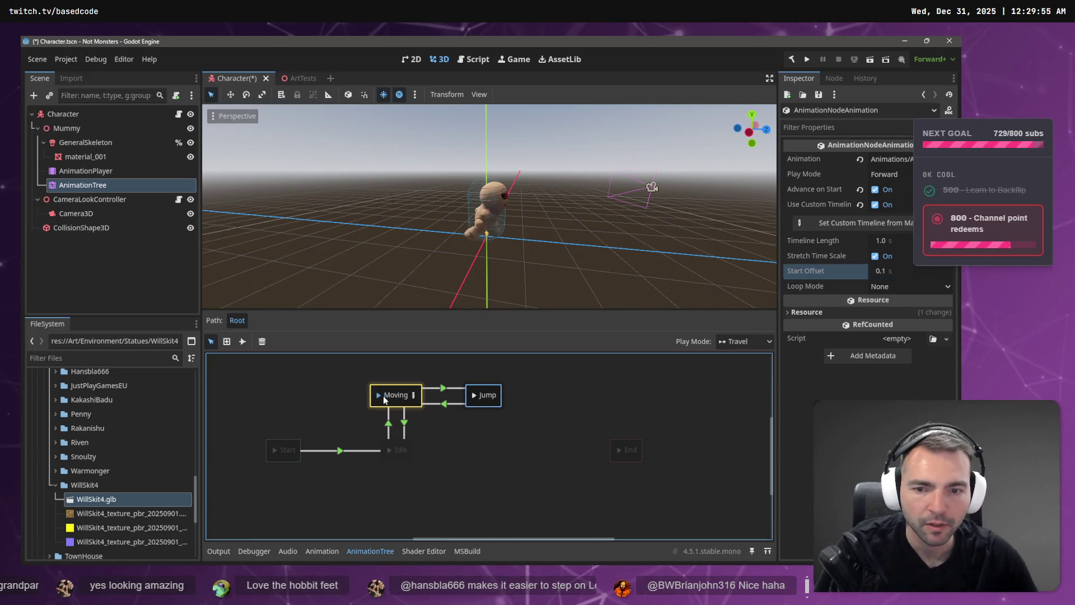
pyautogui.click(475, 395)
pyautogui.click(885, 271)
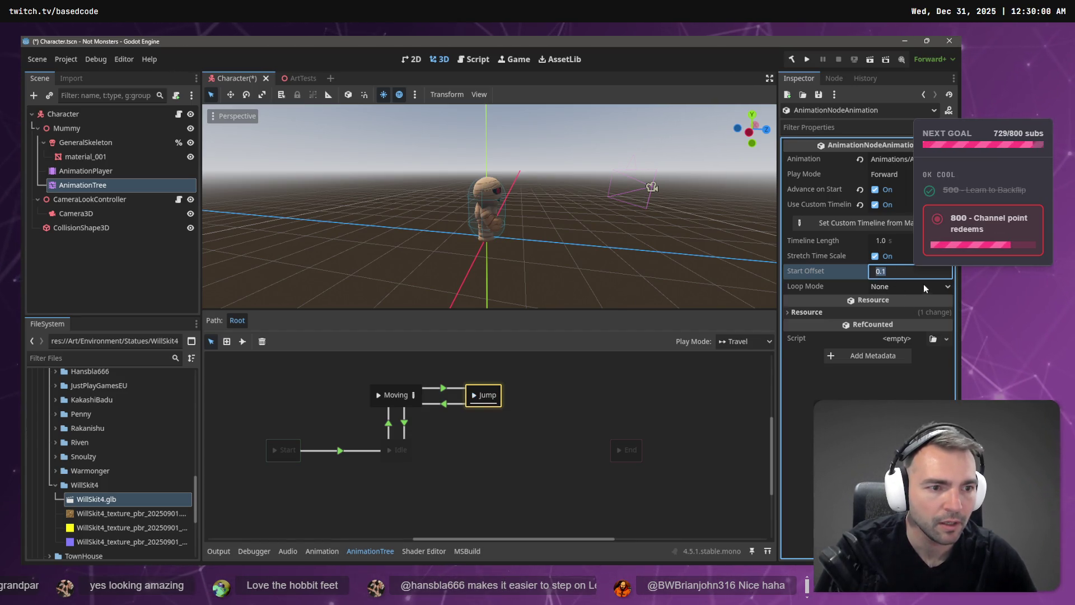
# Step: Set the Jump timeline length to 1.2 s, preview Moving-to-Jump transitions, and save the scene
pyautogui.click(885, 242)
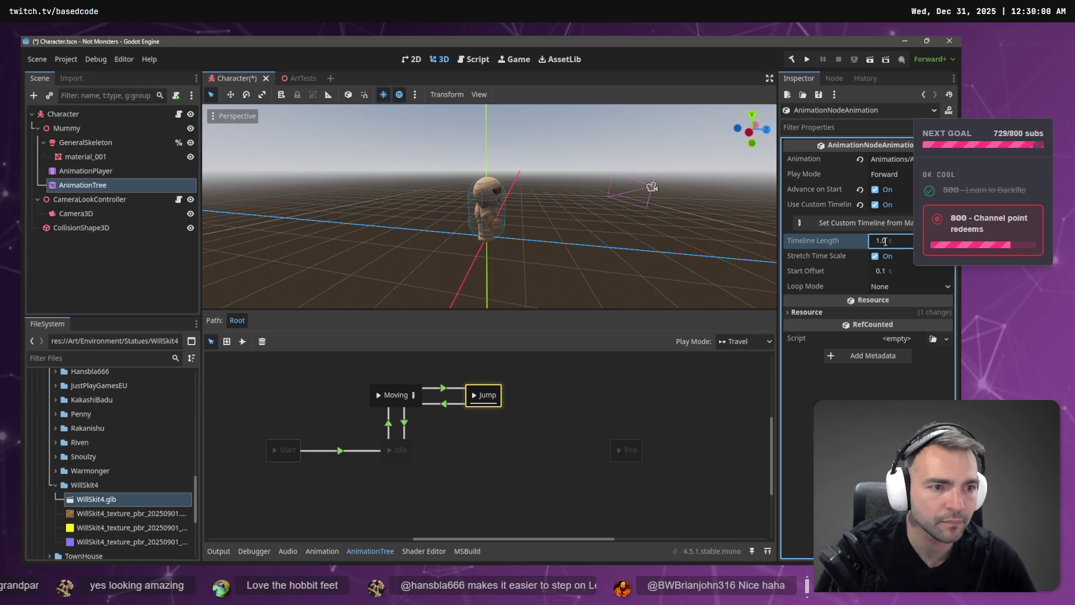
pyautogui.write('1.2')
pyautogui.press('Return')
pyautogui.click(379, 395)
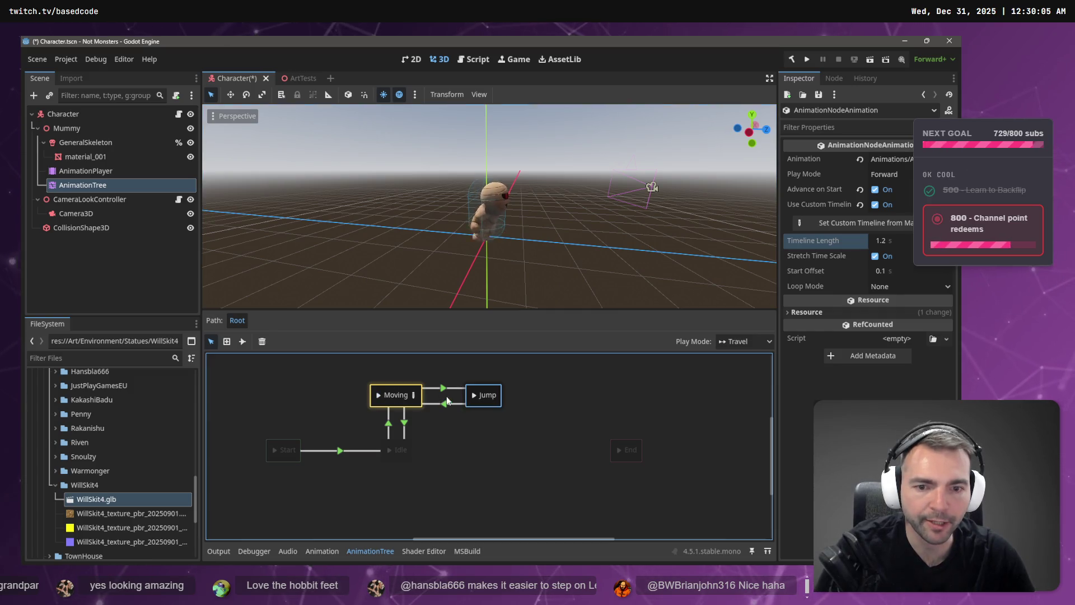
pyautogui.click(475, 395)
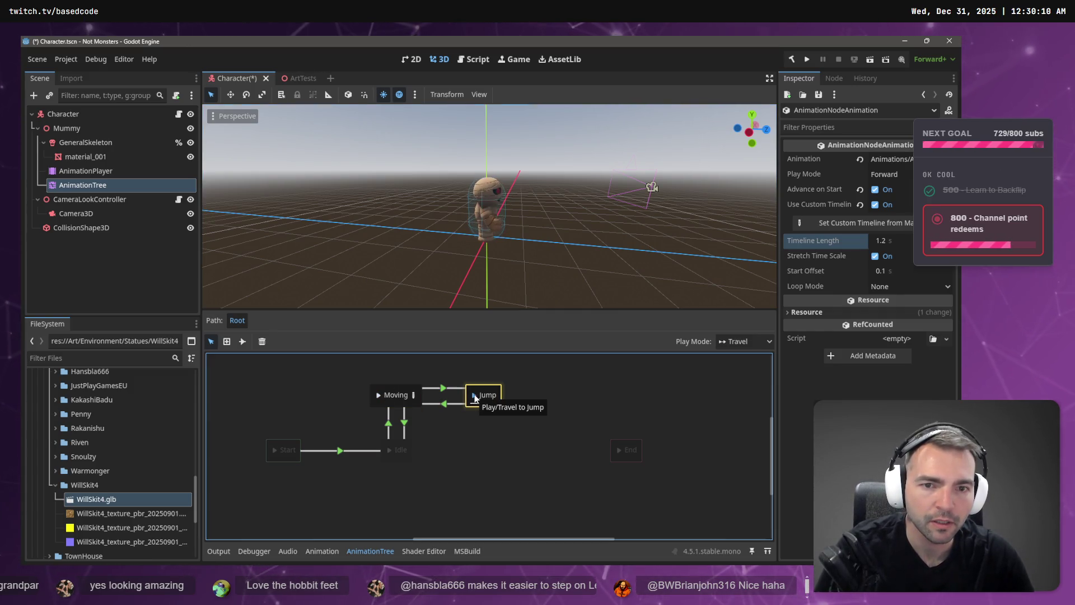
pyautogui.click(379, 397)
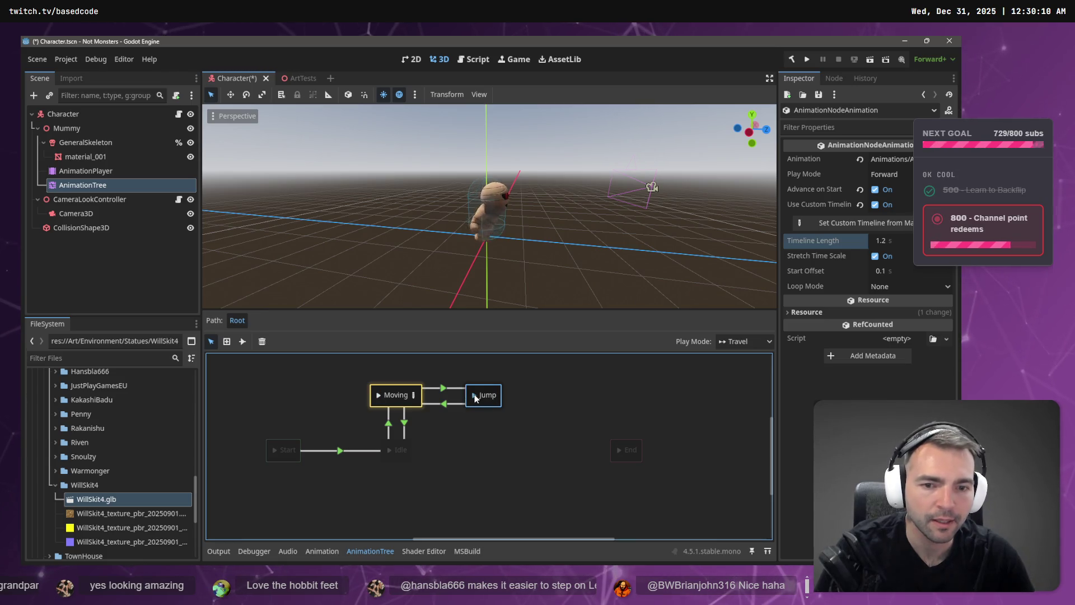
pyautogui.click(476, 394)
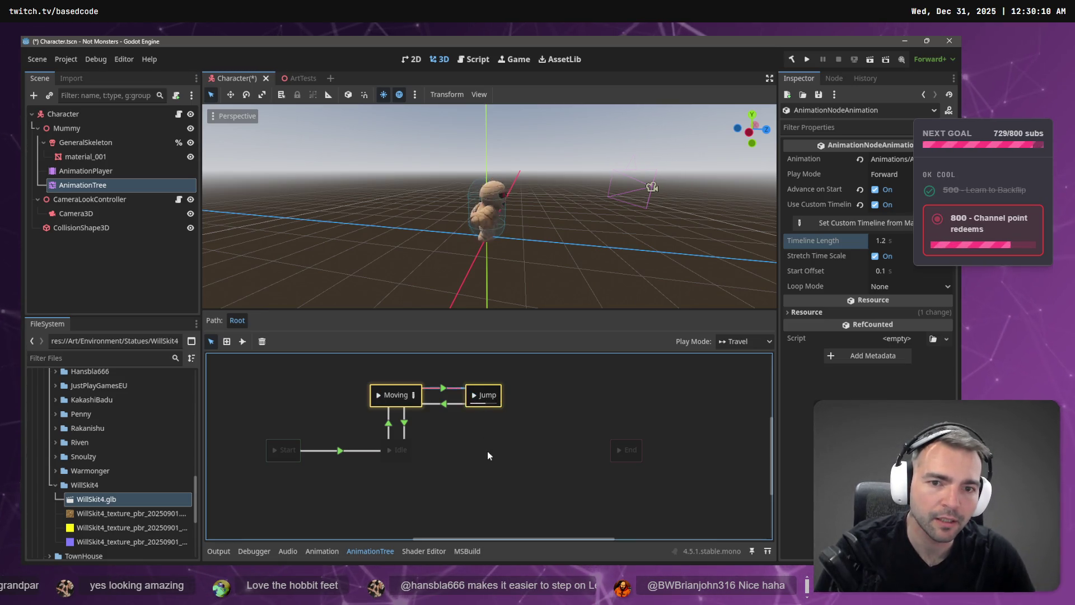
pyautogui.click(475, 398)
pyautogui.hotkey('ctrl', 's')
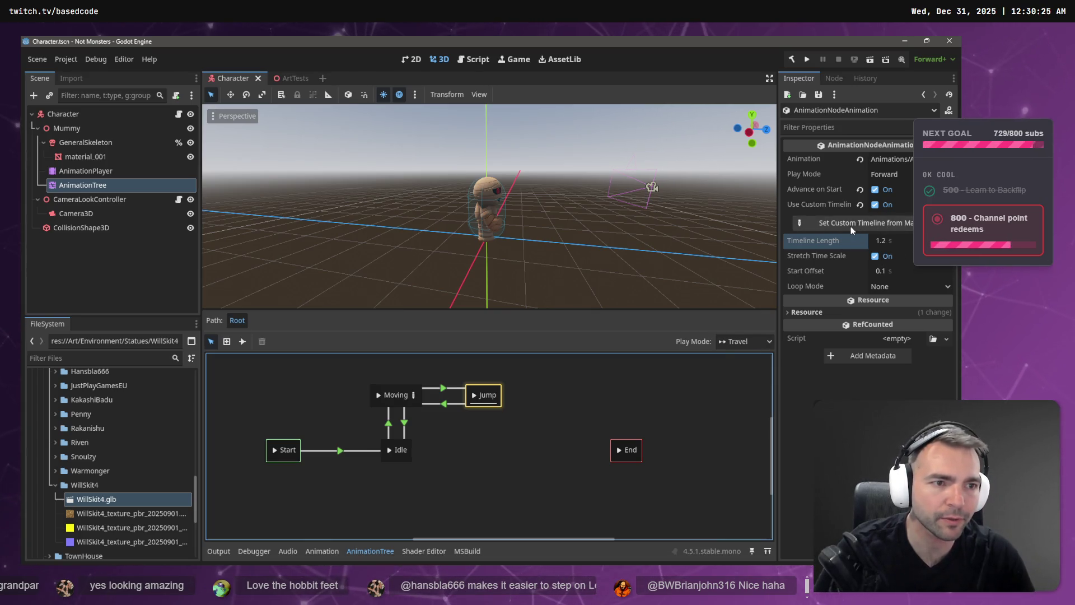
# Step: Check the Jump timeline's marker options and cancel, keeping End of Animation as the end marker
pyautogui.click(824, 220)
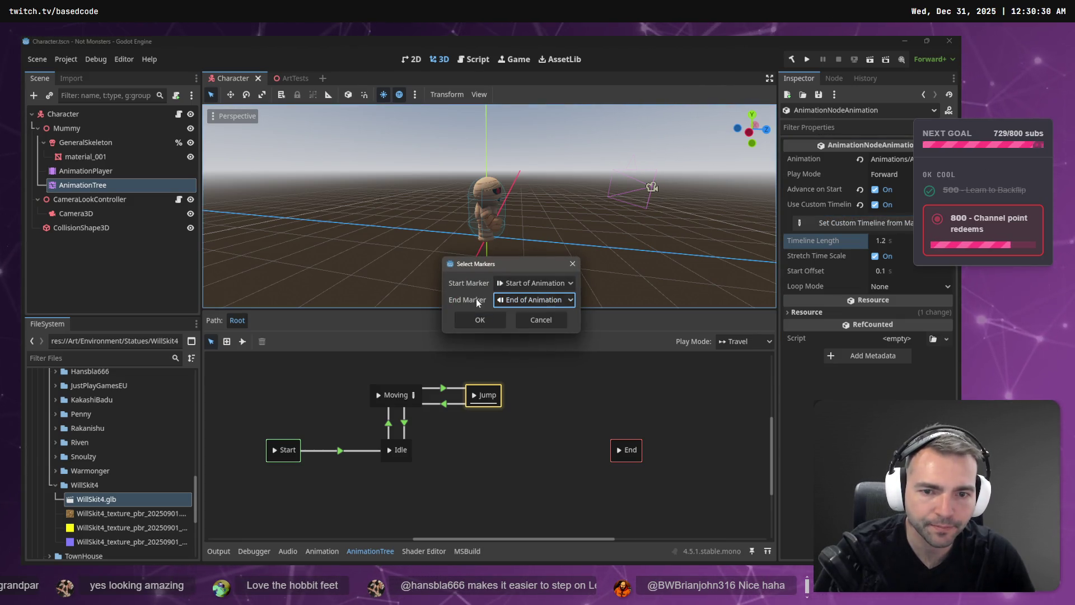
pyautogui.click(546, 315)
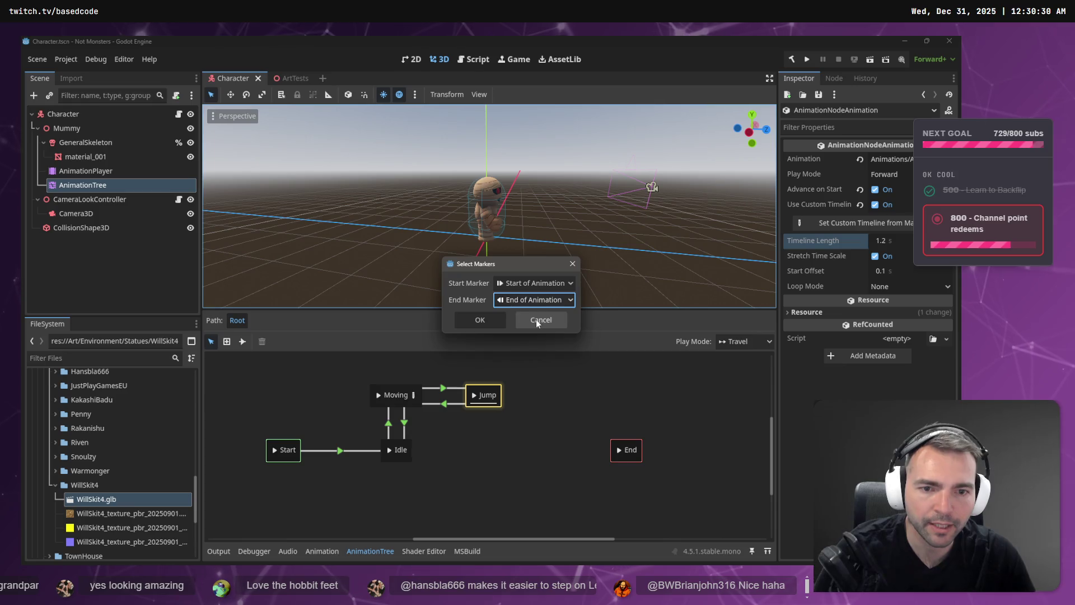
pyautogui.click(480, 320)
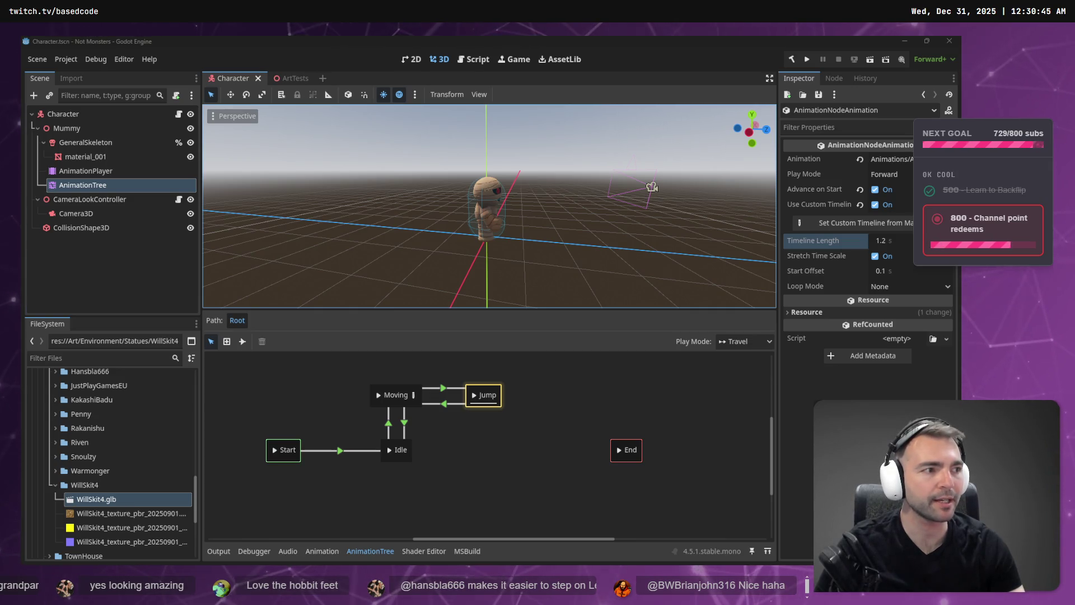
pyautogui.hotkey('alt', 'Tab')
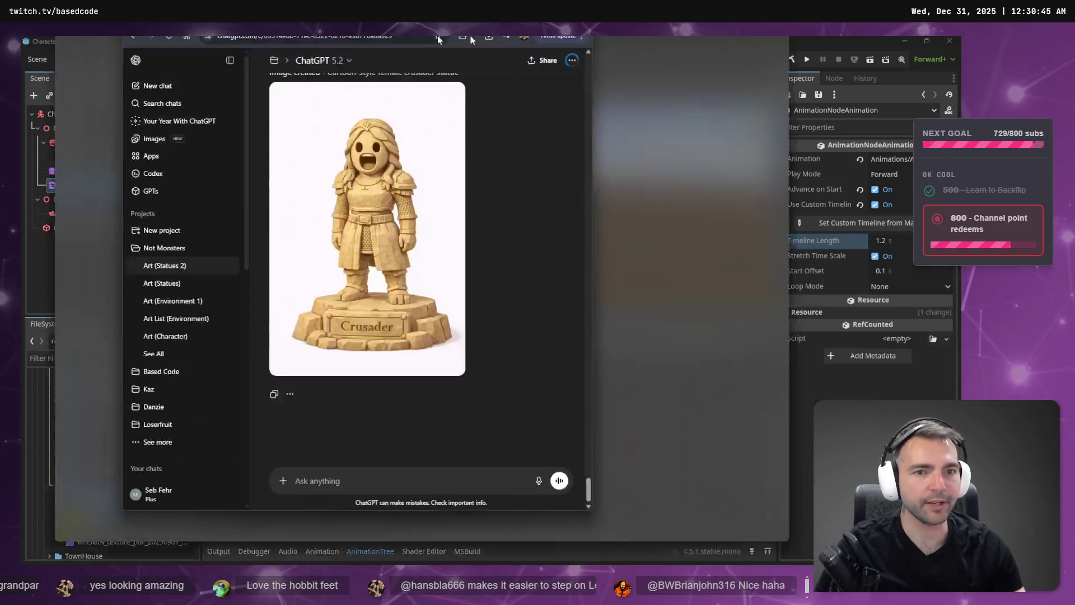
# Step: Scroll to the Crusader image and dictate a request to replace its face with a toothless smile
pyautogui.scroll(-4, 773, 392)
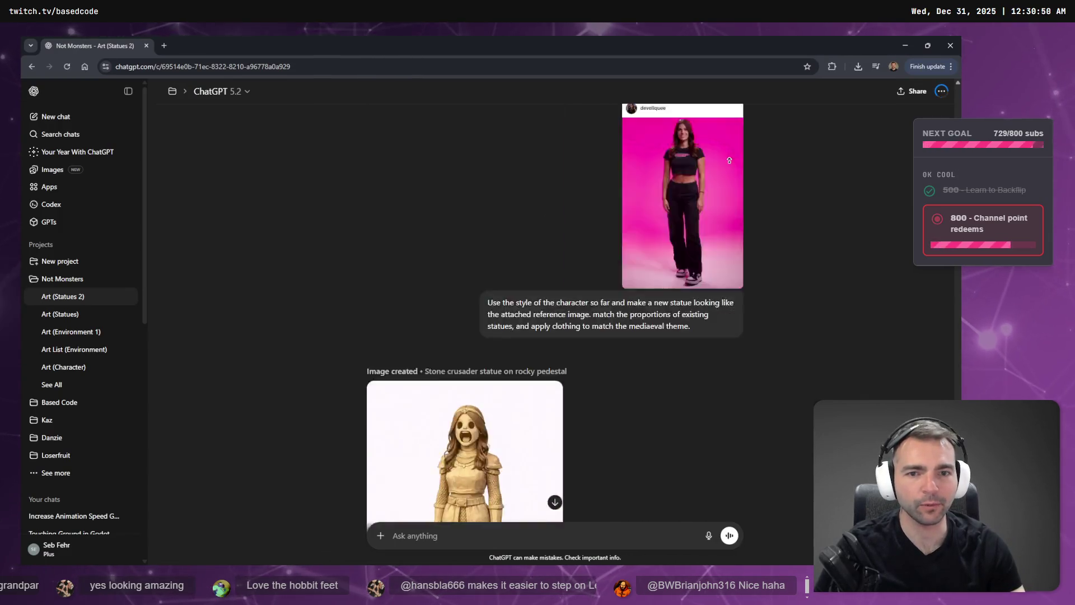
pyautogui.scroll(-15, 773, 286)
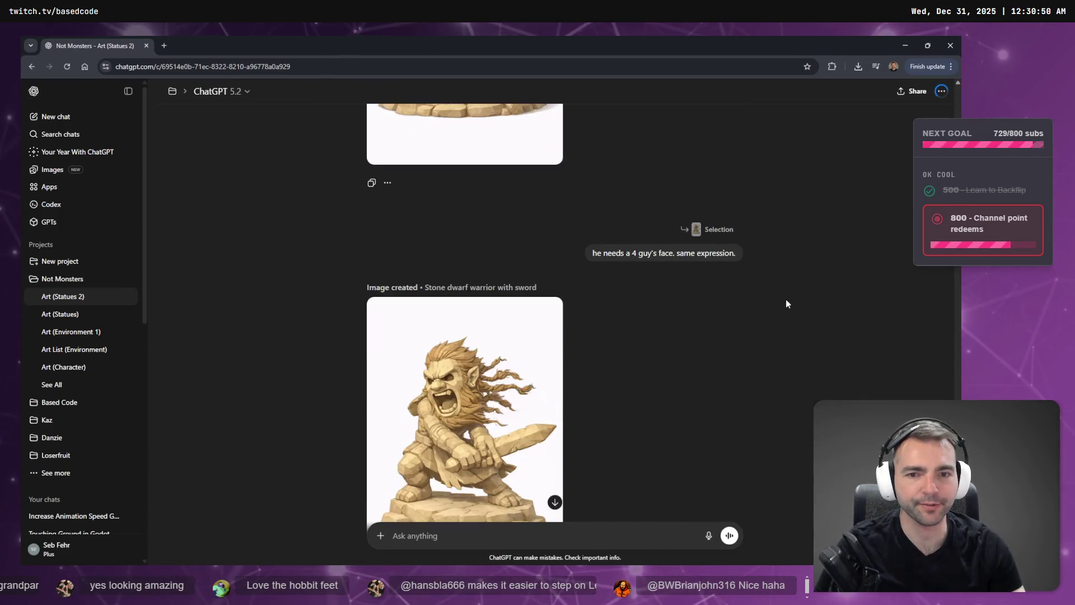
pyautogui.scroll(5, 415, 425)
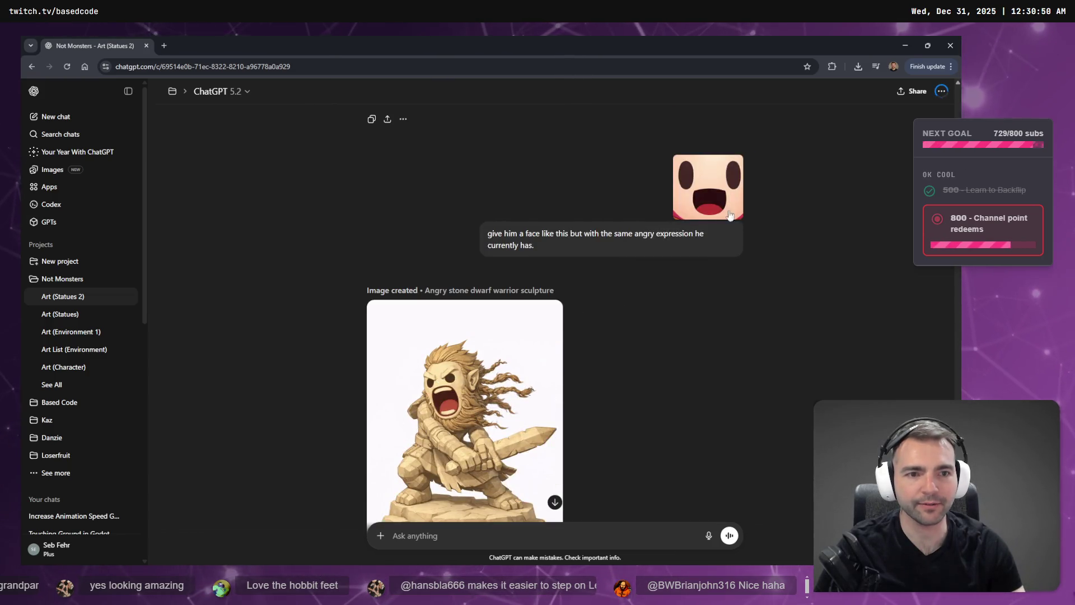
pyautogui.scroll(-10, 737, 220)
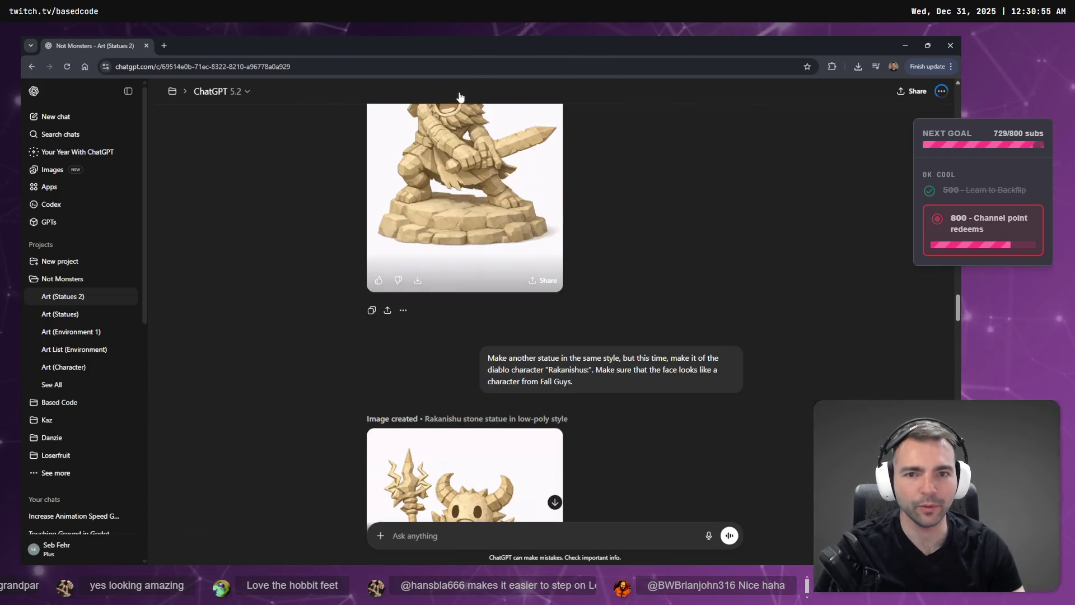
pyautogui.scroll(-6, 626, 289)
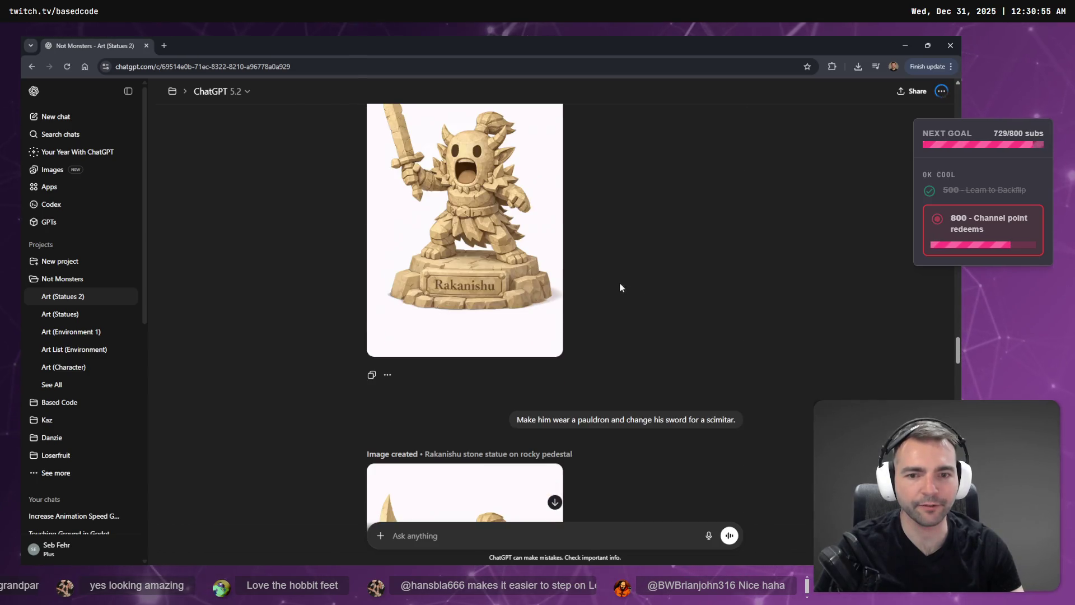
pyautogui.scroll(-5, 626, 289)
pyautogui.scroll(-10, 773, 336)
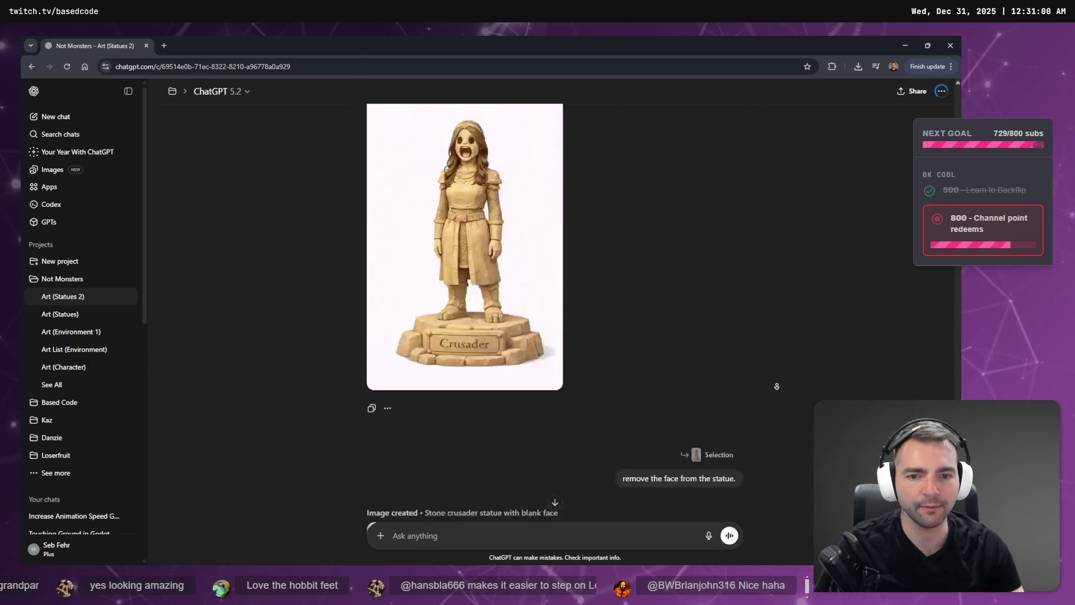
pyautogui.click(598, 538)
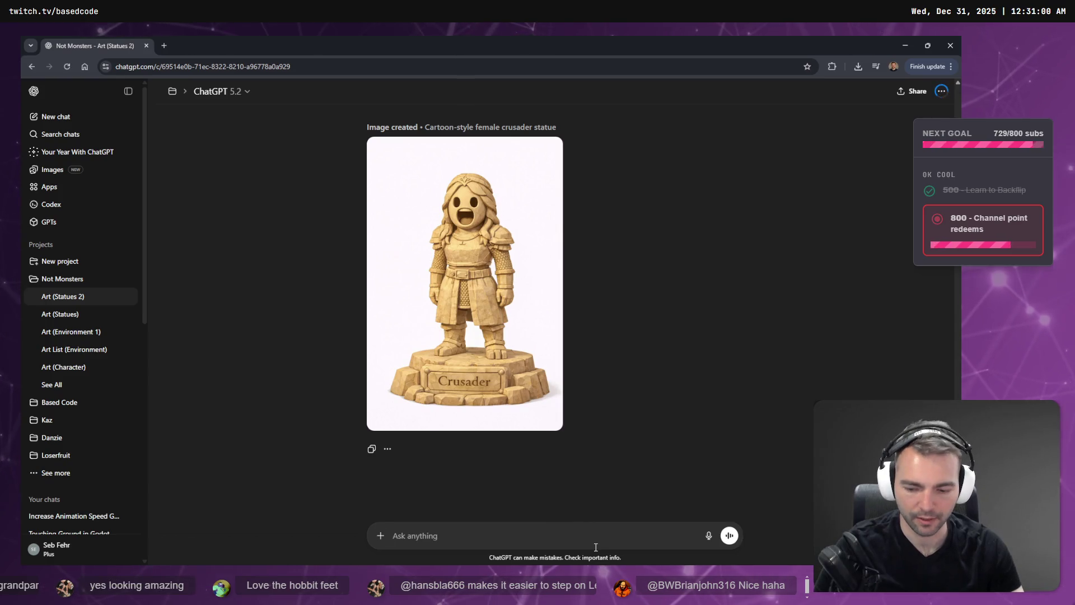
pyautogui.press('super+h')
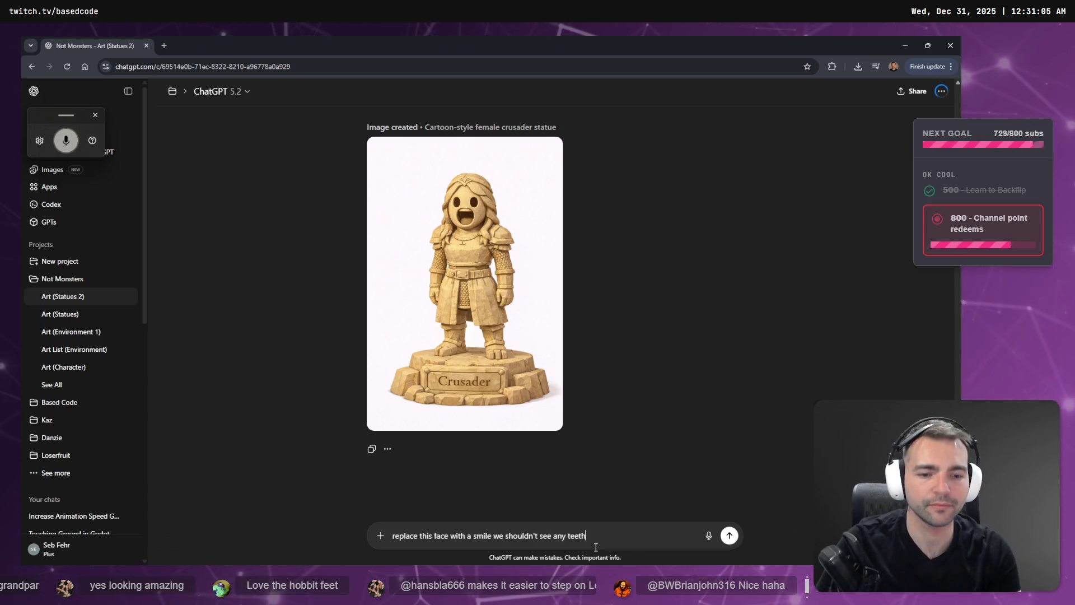
pyautogui.press('Return')
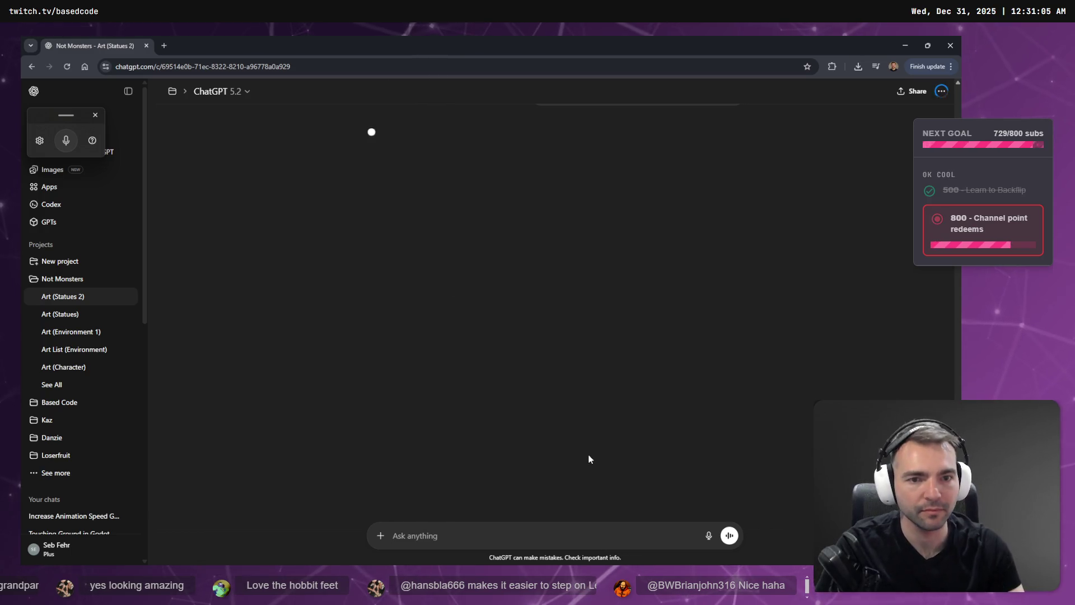
pyautogui.hotkey('alt', 'Tab')
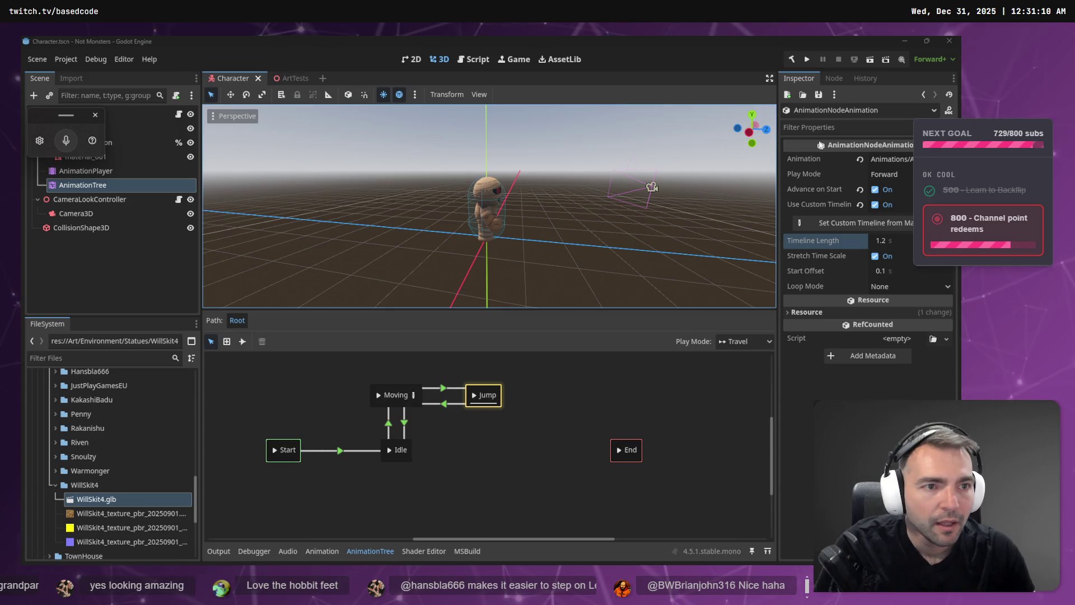
# Step: Play-test the jump, then set Start Offset to 2.0 and run the game again
pyautogui.click(649, 92)
pyautogui.press('F5')
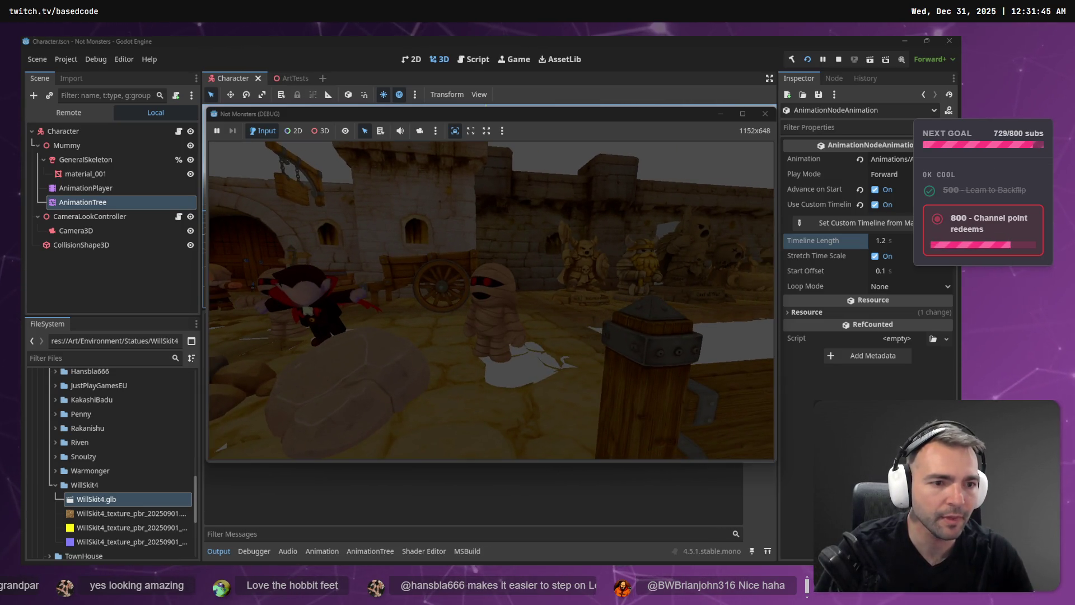
pyautogui.press('F8')
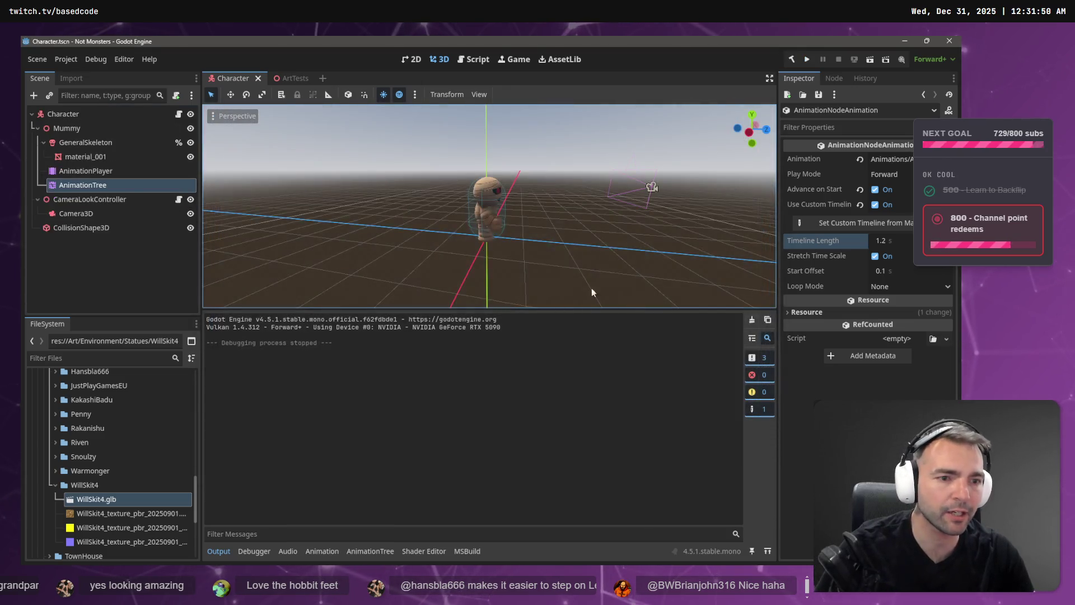
pyautogui.click(883, 274)
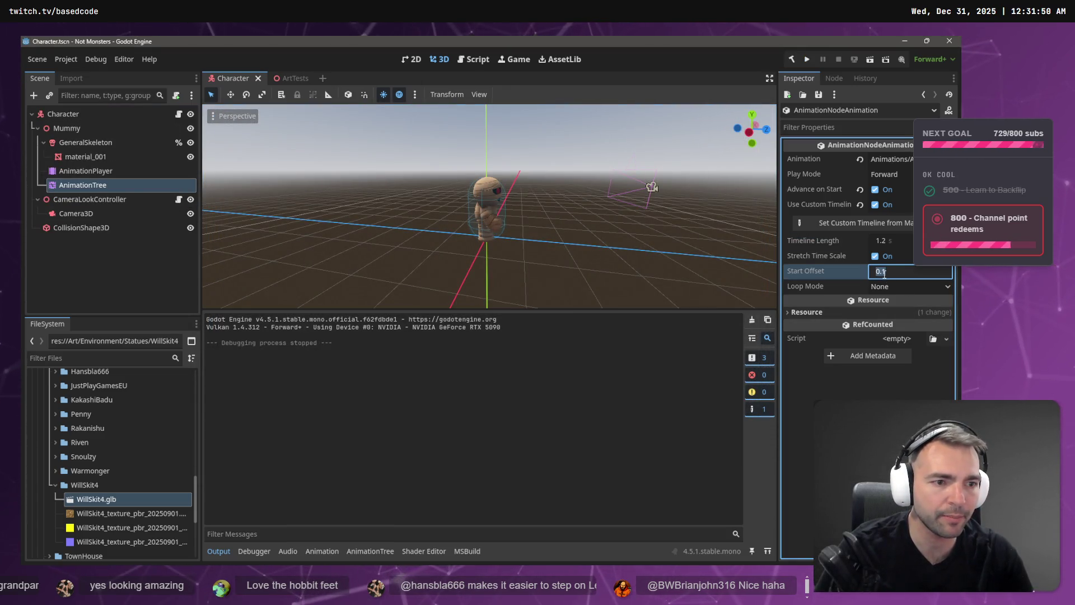
pyautogui.write('2')
pyautogui.press('Return')
pyautogui.press('F5')
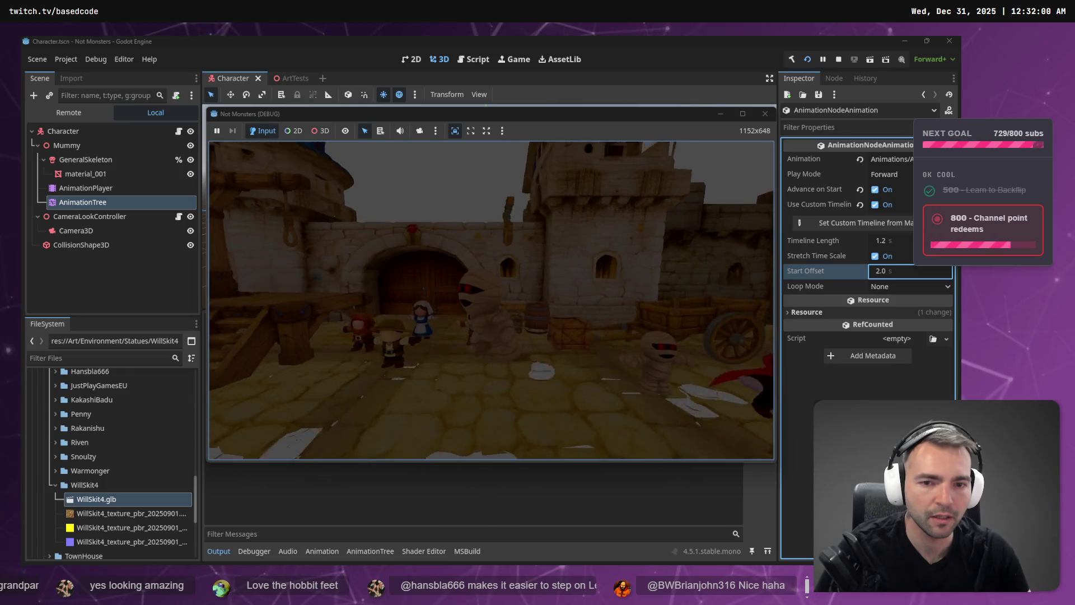
pyautogui.press('Escape')
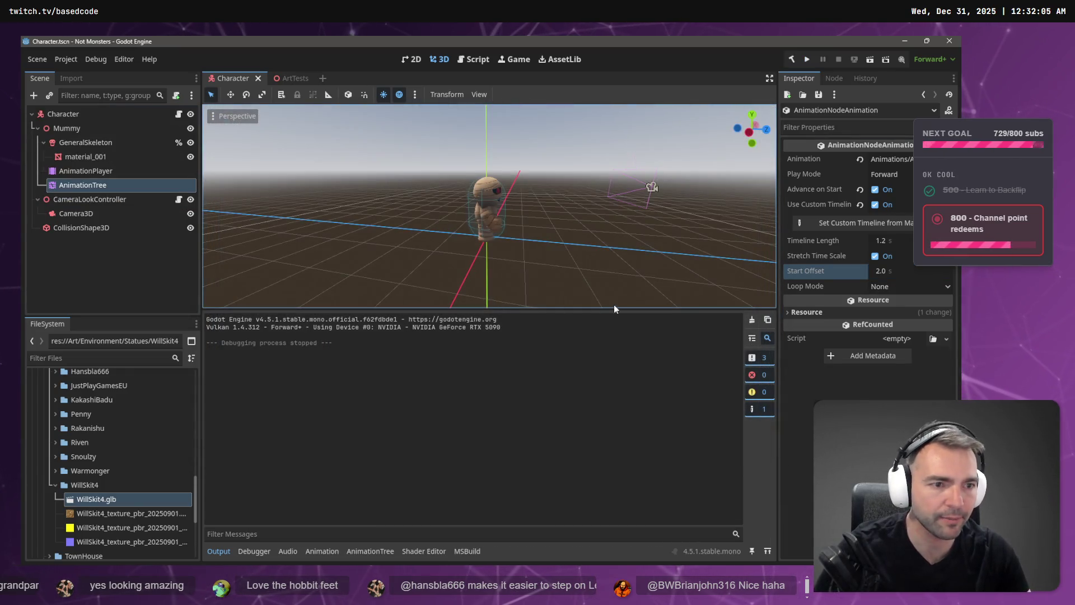
# Step: Change the Start Offset to 0.2, save, and play-test the jump again
pyautogui.click(890, 271)
pyautogui.write('0.1')
pyautogui.press('BackSpace')
pyautogui.write('2')
pyautogui.press('Return')
pyautogui.hotkey('ctrl', 's')
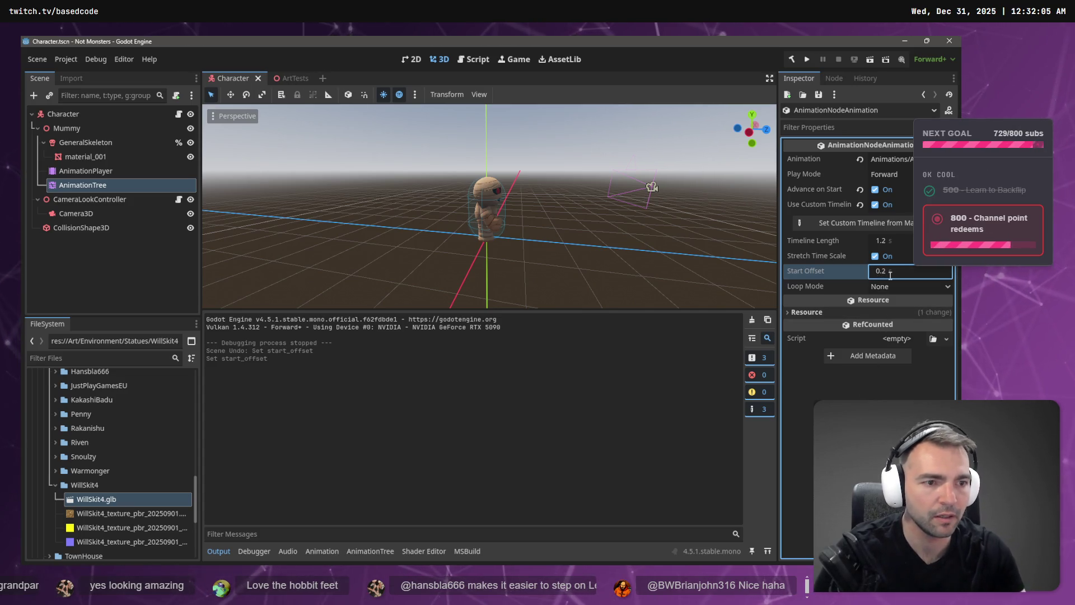
pyautogui.press('F5')
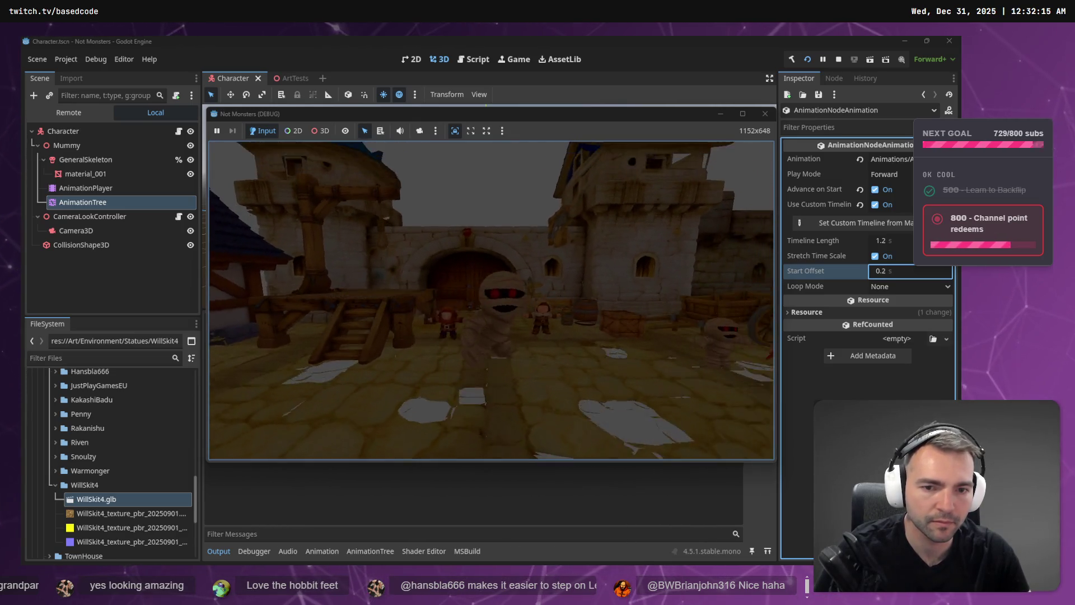
pyautogui.press('F8')
# Step: Restore the Jump Start Offset to 0.1 s
pyautogui.click(883, 271)
pyautogui.write('0.1')
pyautogui.press('Return')
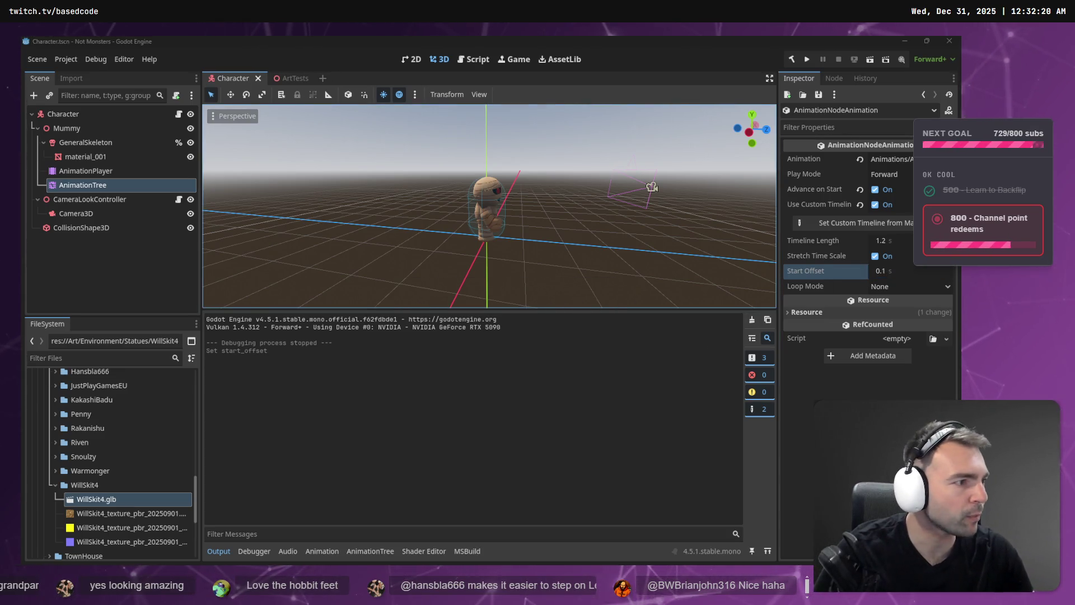
pyautogui.hotkey('alt', 'Tab')
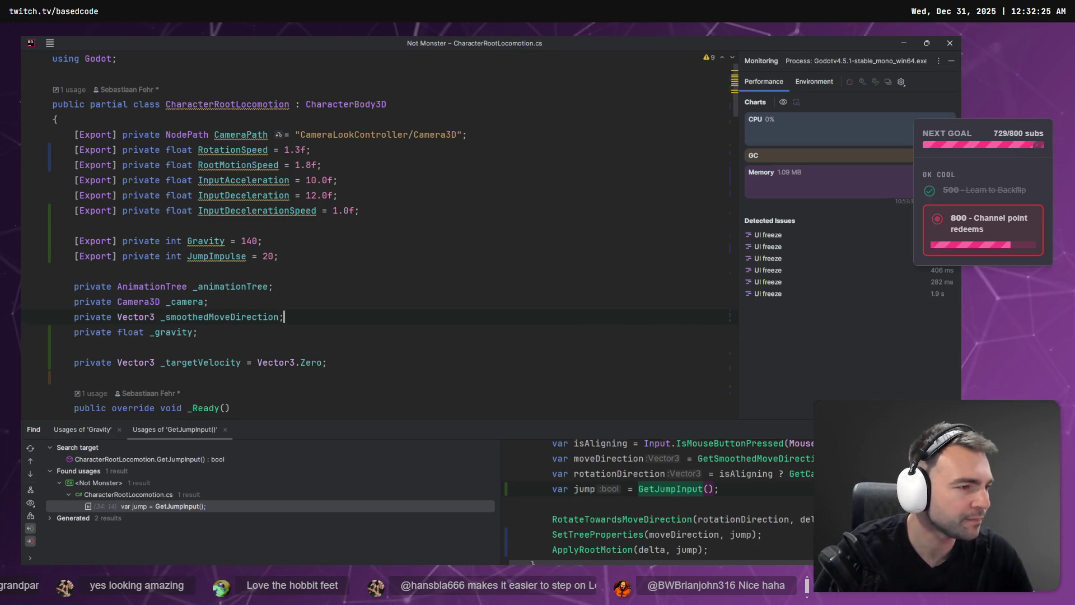
# Step: View the newest smiling Crusader statue image full size in ChatGPT, then close it
pyautogui.hotkey('alt', 'Tab')
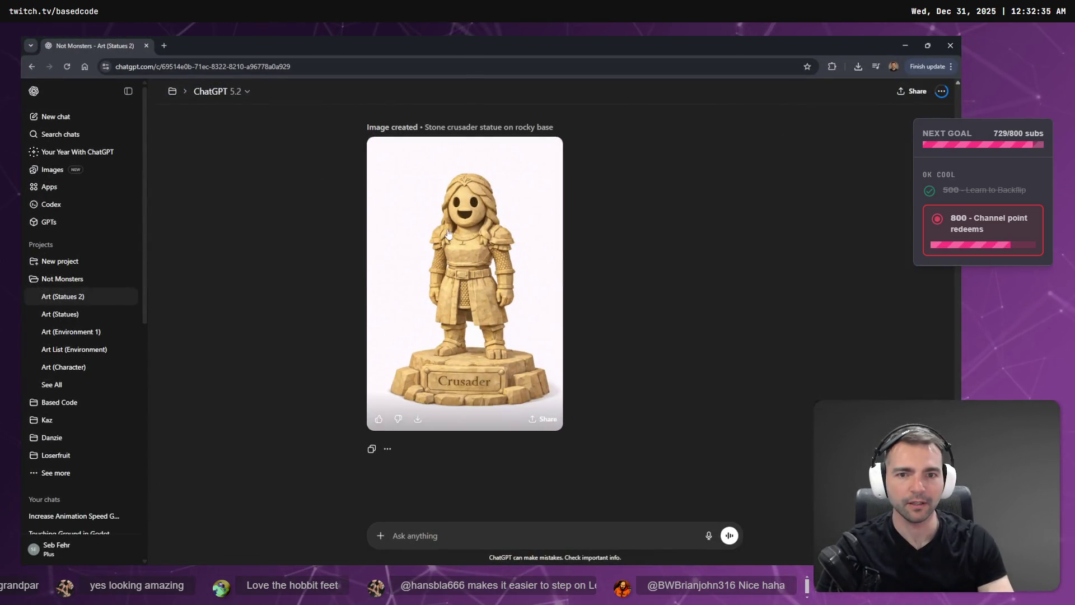
pyautogui.click(494, 231)
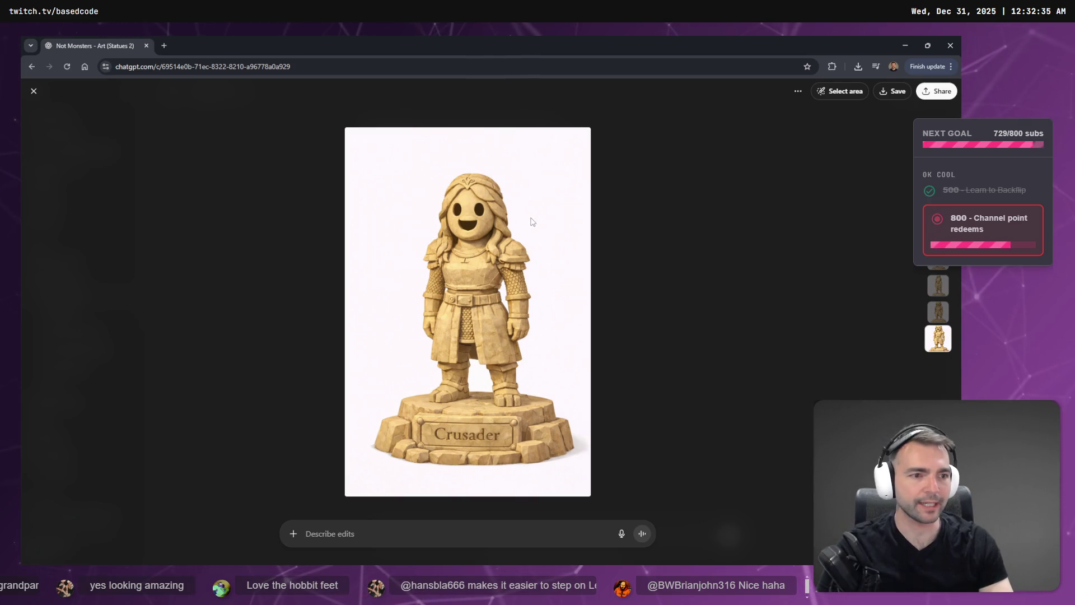
pyautogui.click(636, 172)
pyautogui.hotkey('alt', 'Tab')
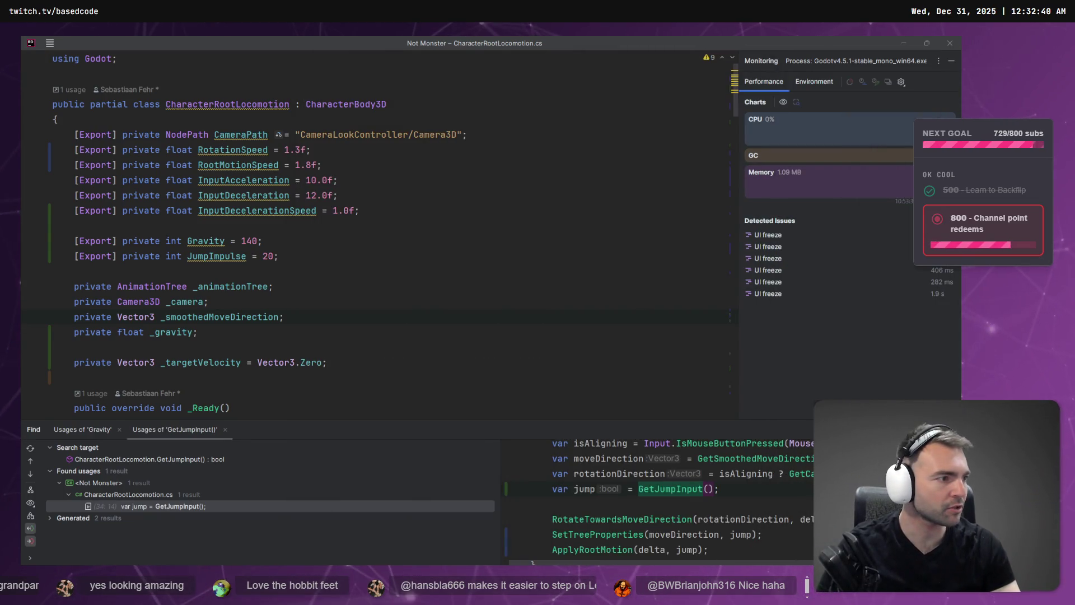
pyautogui.hotkey('alt', 'Tab')
# Step: Pan and zoom the tldraw canvas over to the NOT MONSTERS poster
pyautogui.scroll(-5, 291, 304)
pyautogui.hscroll(-15, 431, 283)
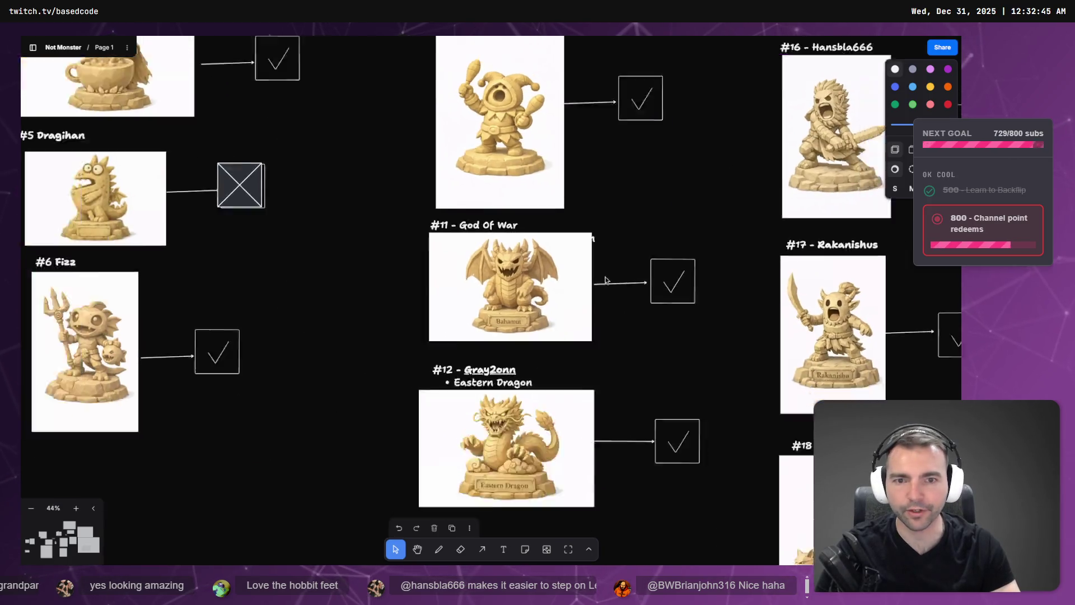
pyautogui.scroll(3, 414, 263)
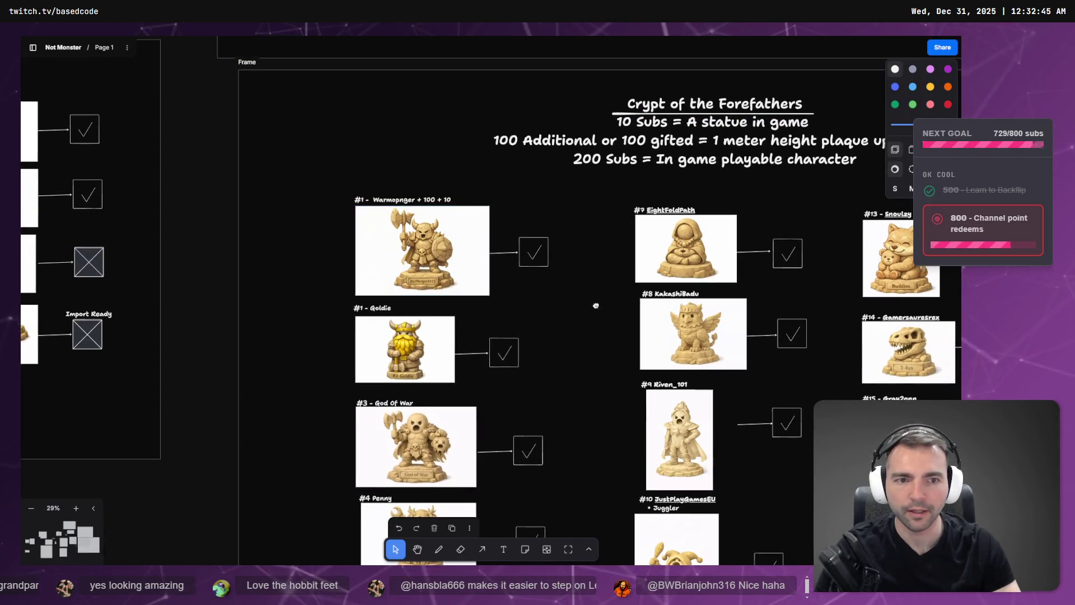
pyautogui.scroll(-5, 596, 310)
pyautogui.hscroll(3, 595, 310)
pyautogui.scroll(4, 455, 116)
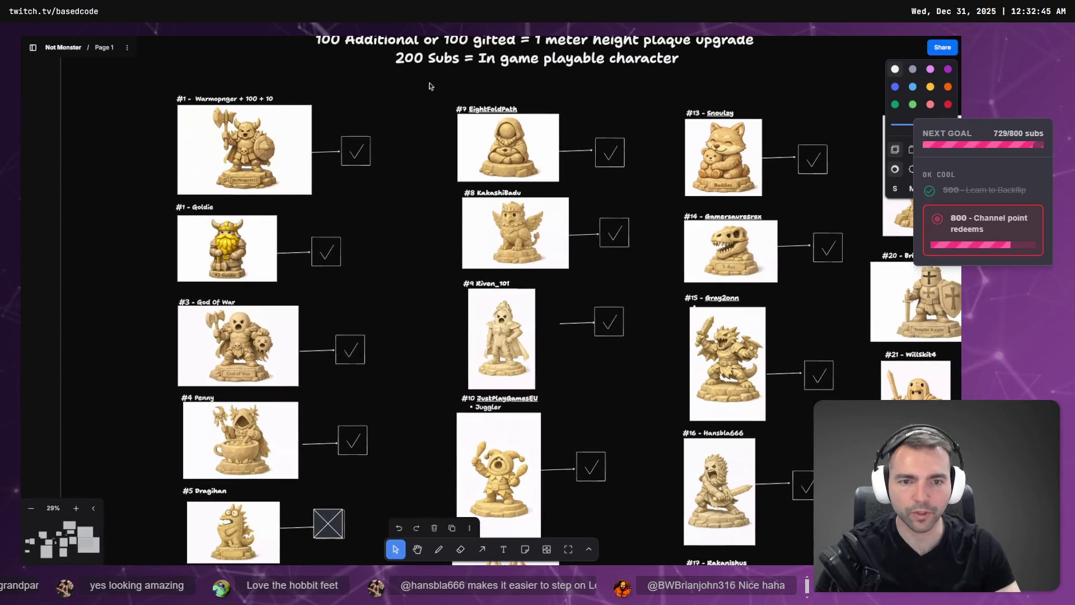
pyautogui.scroll(3, 637, 125)
pyautogui.hscroll(5, 576, 223)
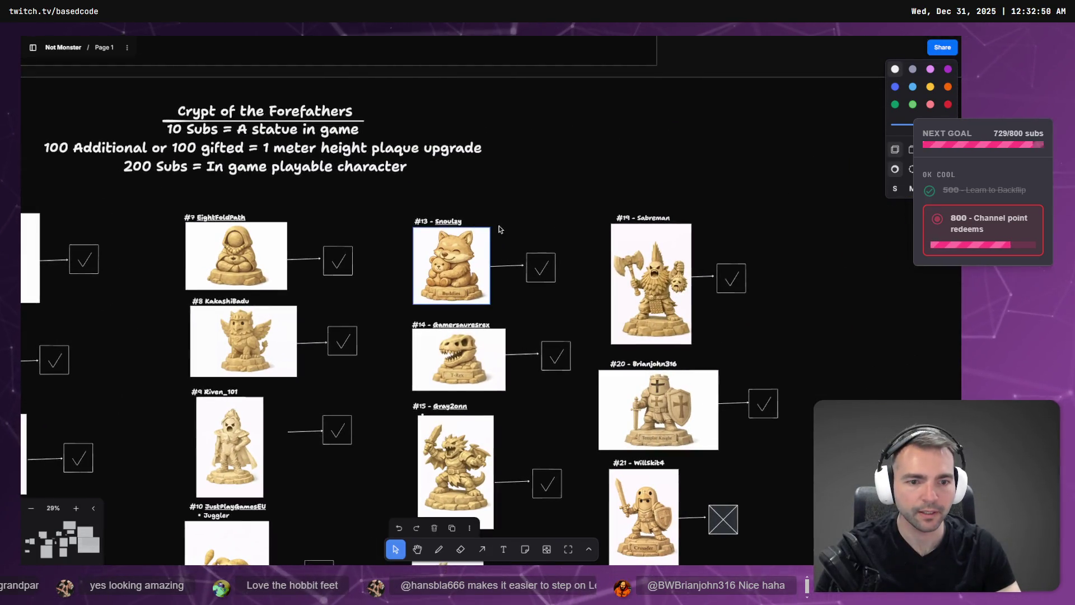
pyautogui.scroll(-3, 498, 109)
pyautogui.scroll(-6, 498, 108)
pyautogui.hscroll(-2, 526, 129)
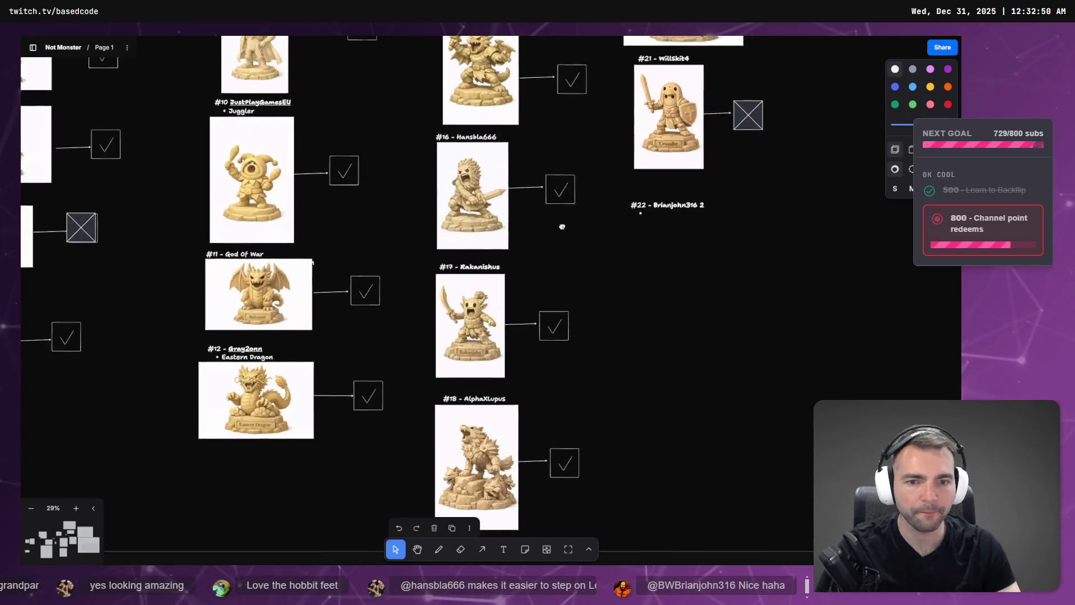
pyautogui.scroll(-2, 562, 157)
pyautogui.hscroll(5, 562, 160)
pyautogui.scroll(-5, 660, 533)
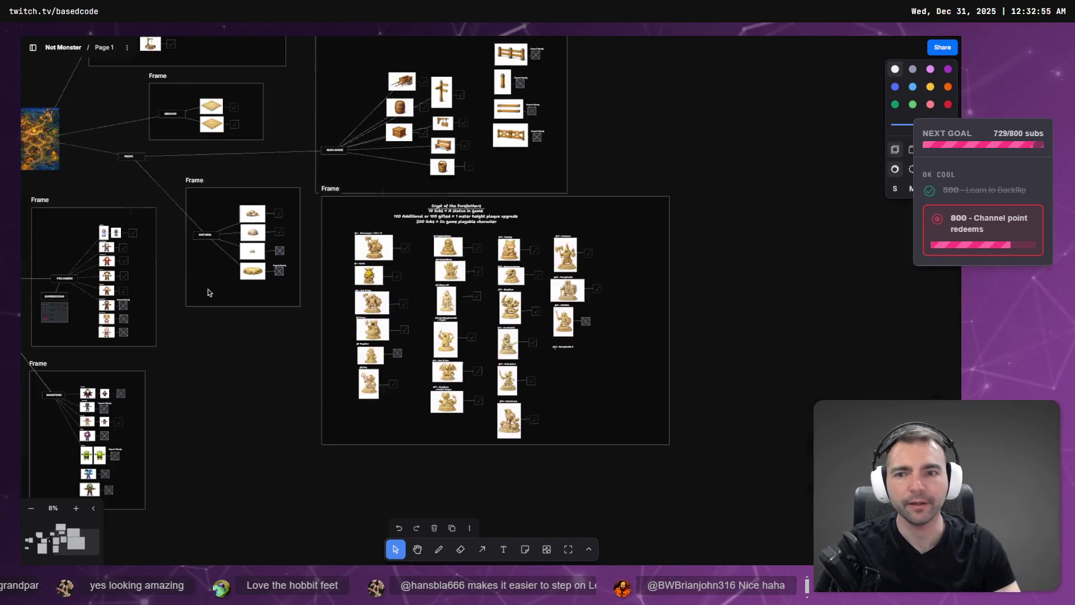
pyautogui.scroll(8, 663, 415)
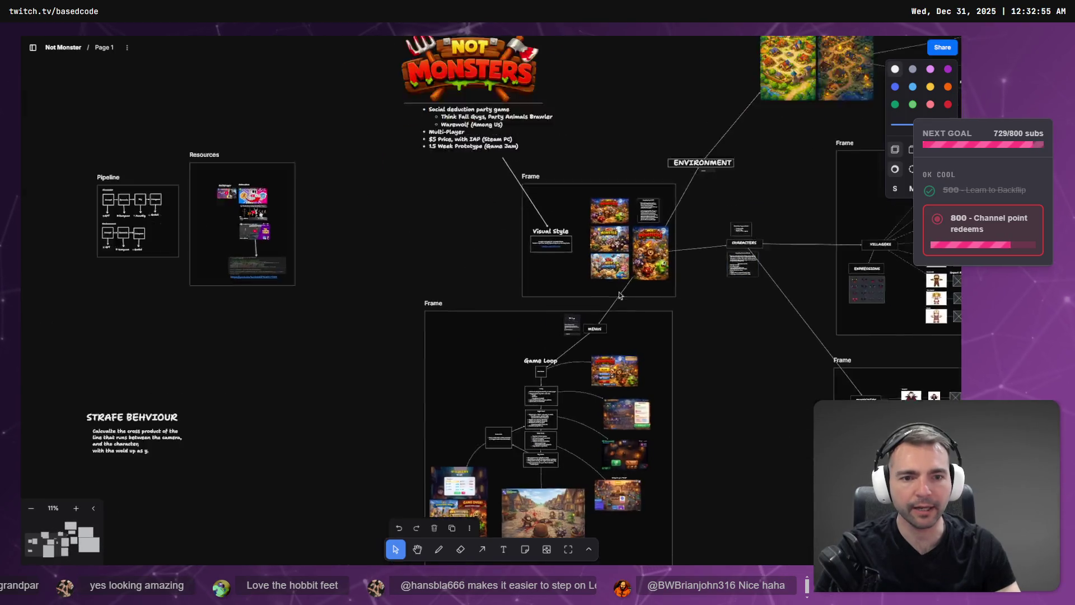
pyautogui.scroll(12, 665, 182)
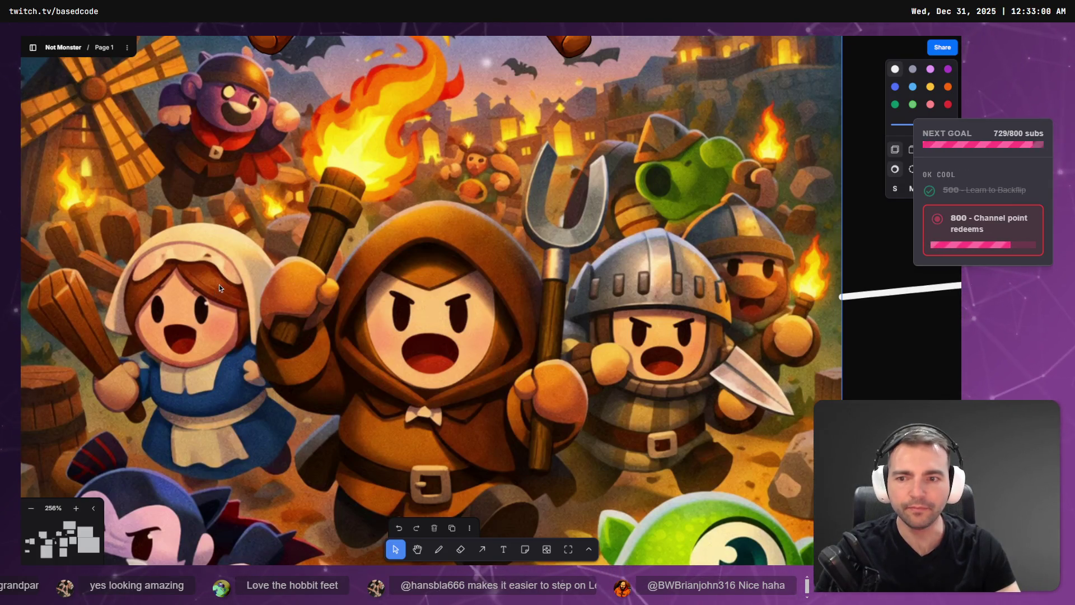
# Step: Capture a screenshot region around the girl's face on the poster
pyautogui.press('Print')
pyautogui.moveTo(217, 278); pyautogui.dragTo(145, 358)
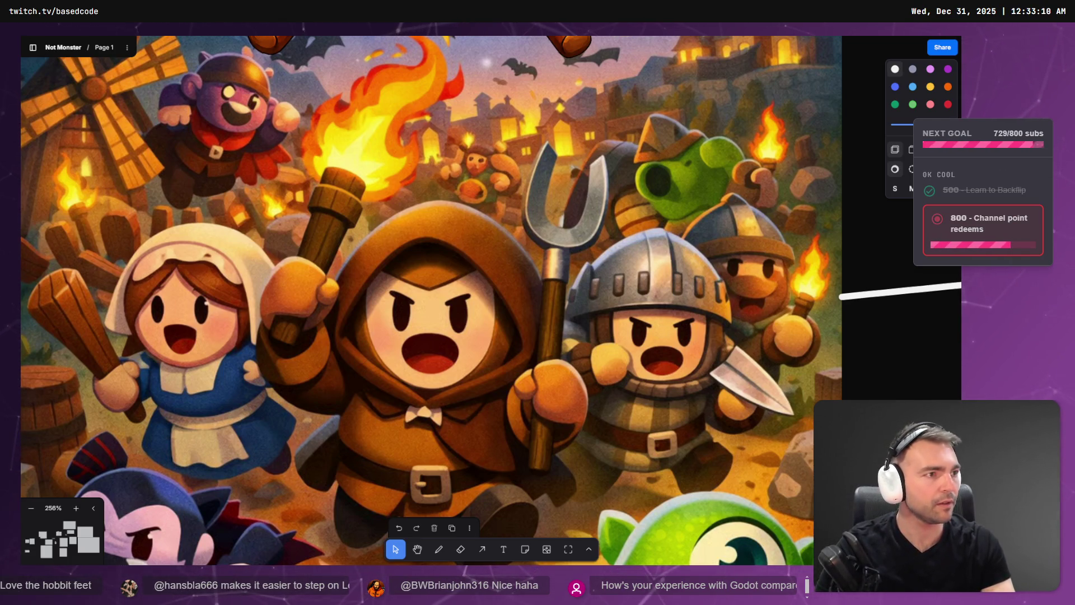
pyautogui.hotkey('alt', 'Tab')
# Step: Paste the captured face into ChatGPT and send a prompt to use it as the statue's face reference
pyautogui.click(768, 536)
pyautogui.hotkey('ctrl', 'v')
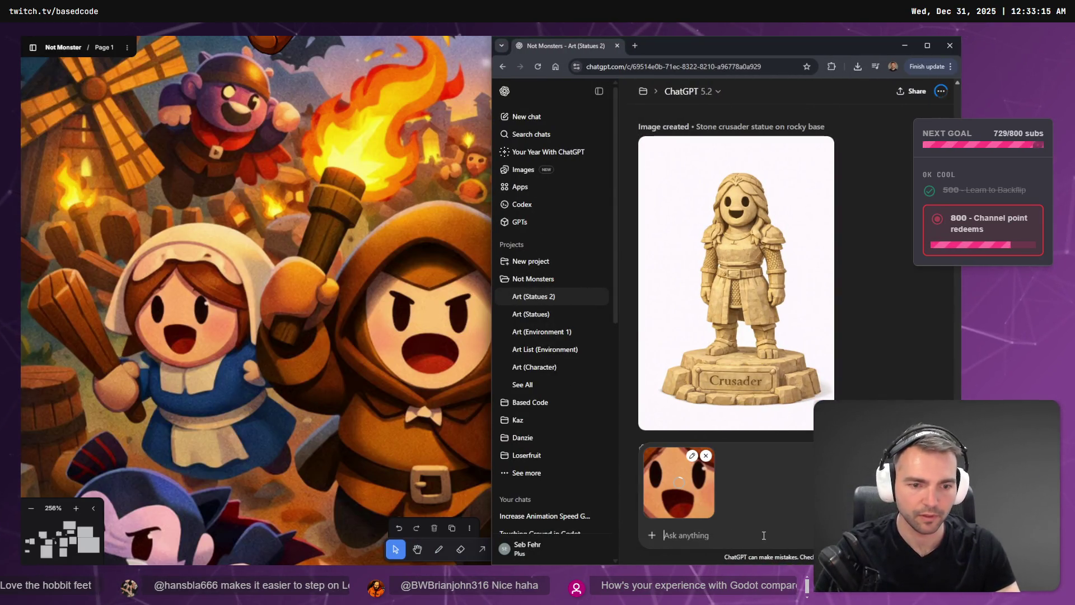
pyautogui.press('super+h')
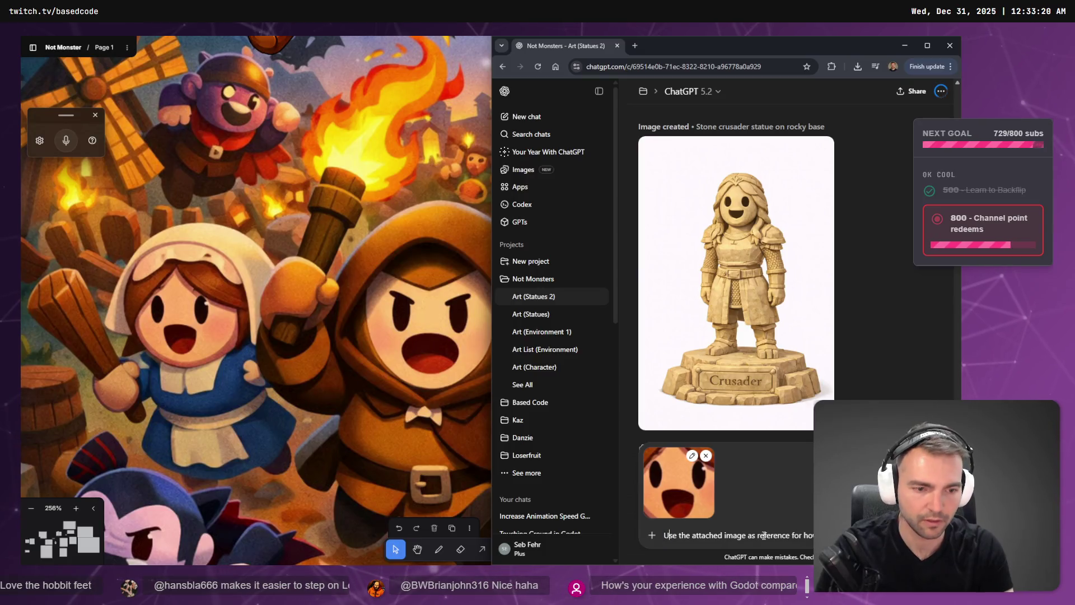
pyautogui.press('Return')
pyautogui.hotkey('alt', 'Tab')
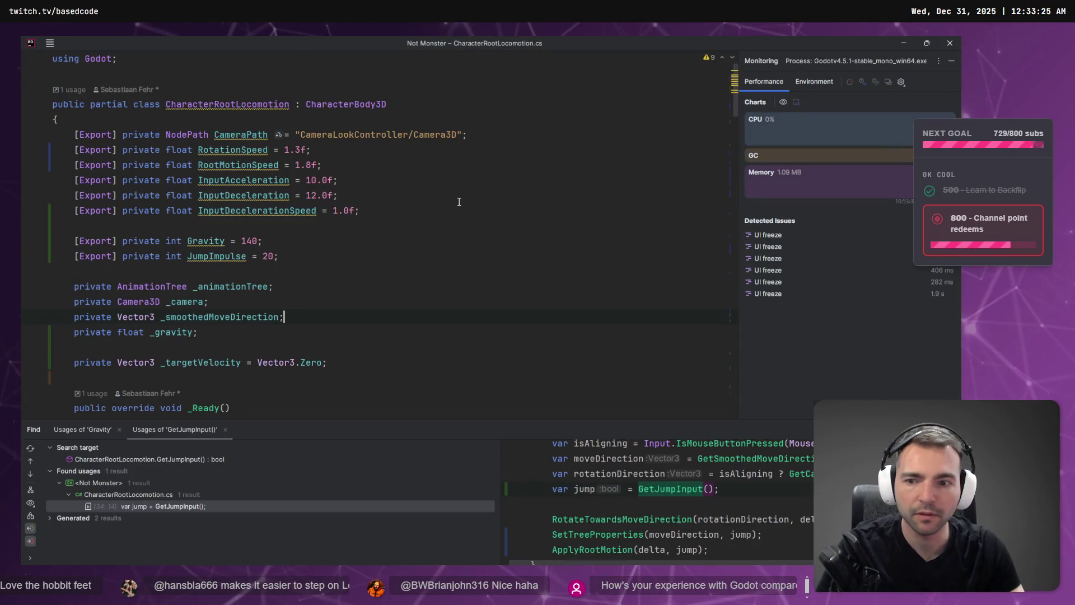
# Step: Play-test the game, walking the mummy around the courtyard before stopping the run
pyautogui.scroll(-5, 481, 202)
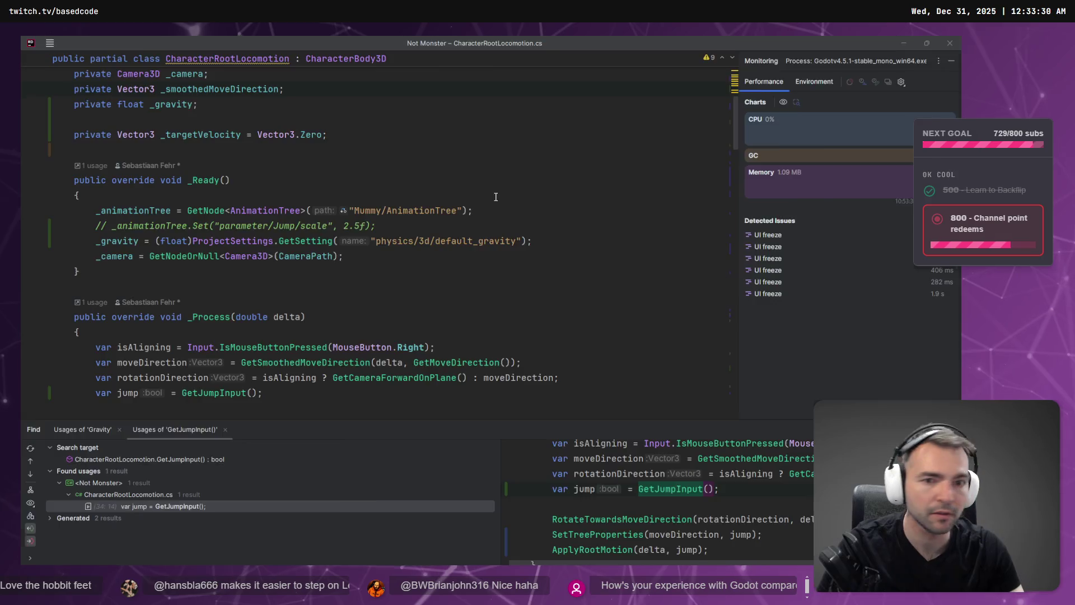
pyautogui.hotkey('alt', 'Tab')
pyautogui.press('F5')
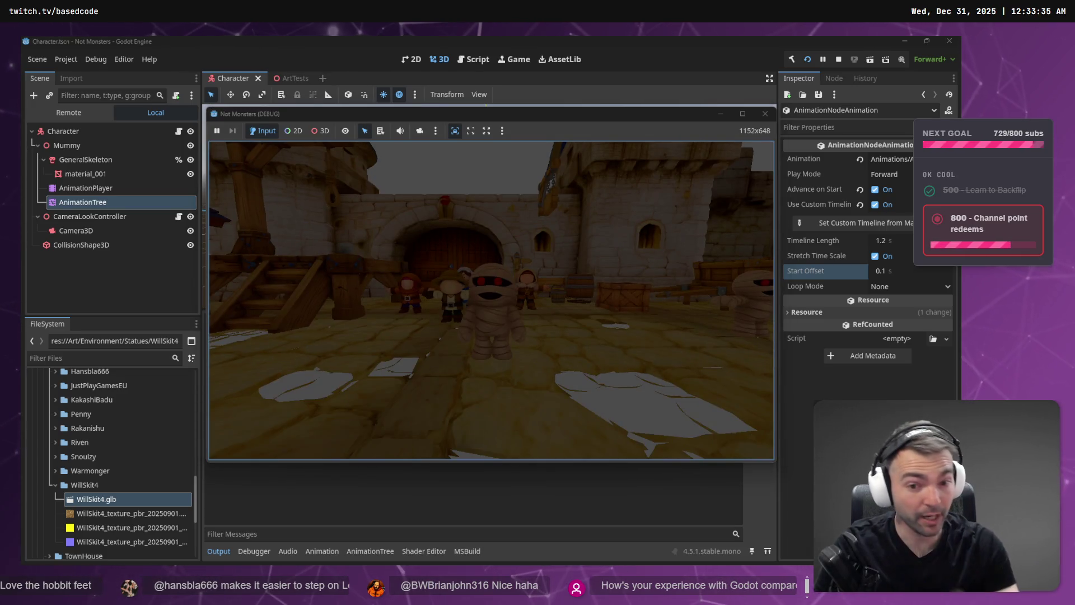
pyautogui.press('w')
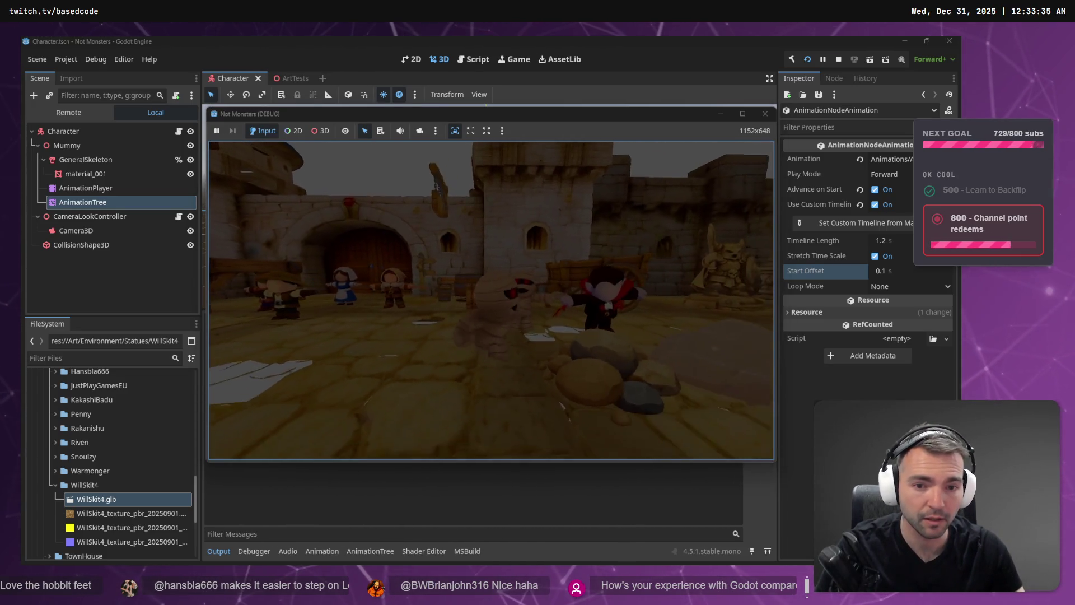
pyautogui.press('F8')
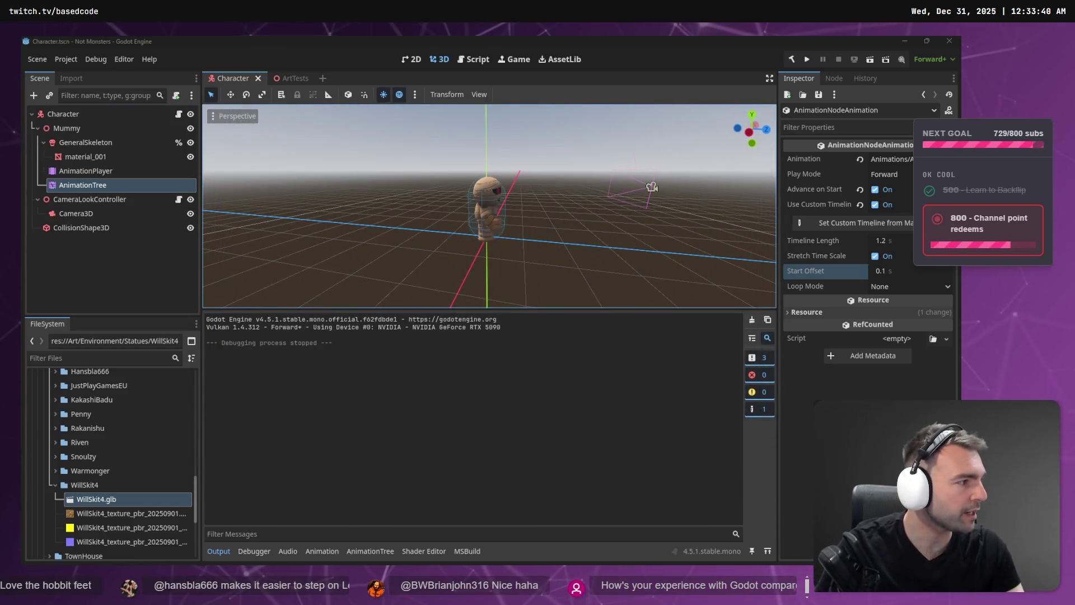
pyautogui.hotkey('alt', 'Tab')
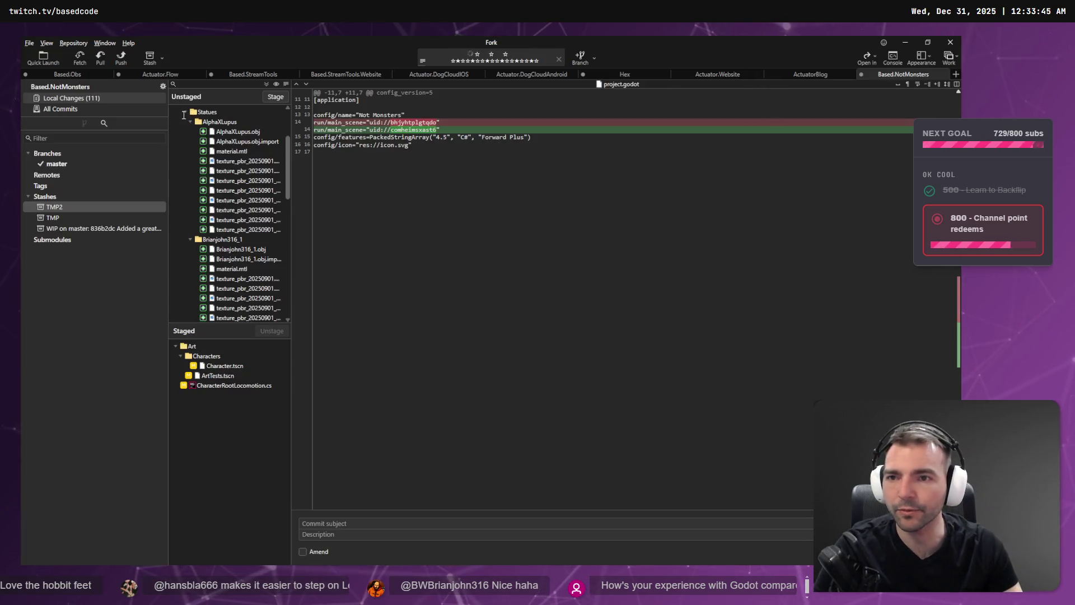
# Step: Stage the CharacterRootLocomotion.cs and ArtTests.tscn changes in Fork, leaving project.godot unstaged
pyautogui.click(227, 241)
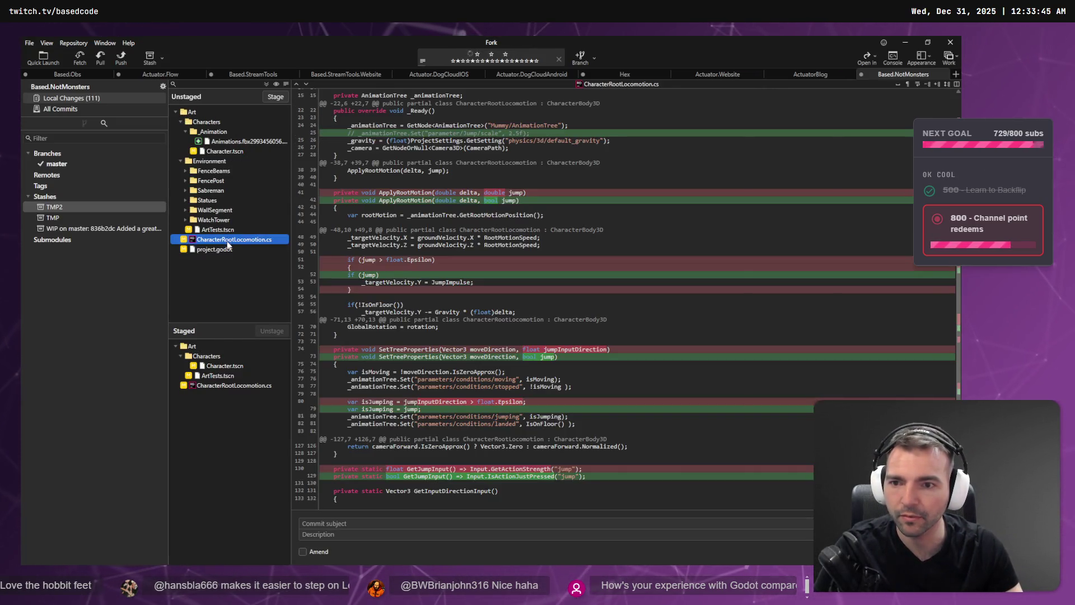
pyautogui.click(276, 96)
pyautogui.click(241, 232)
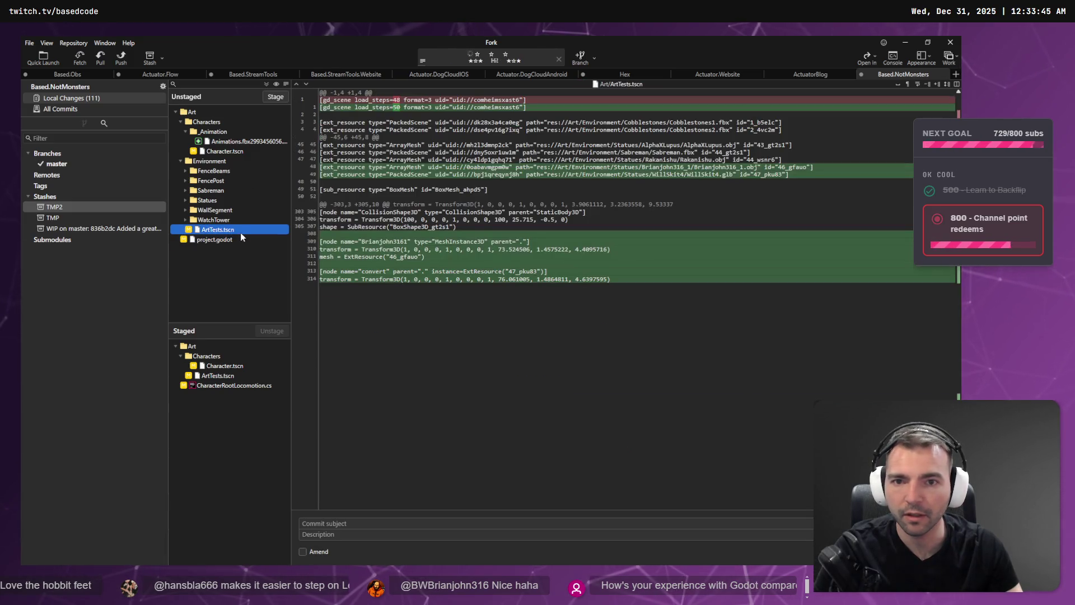
pyautogui.click(275, 96)
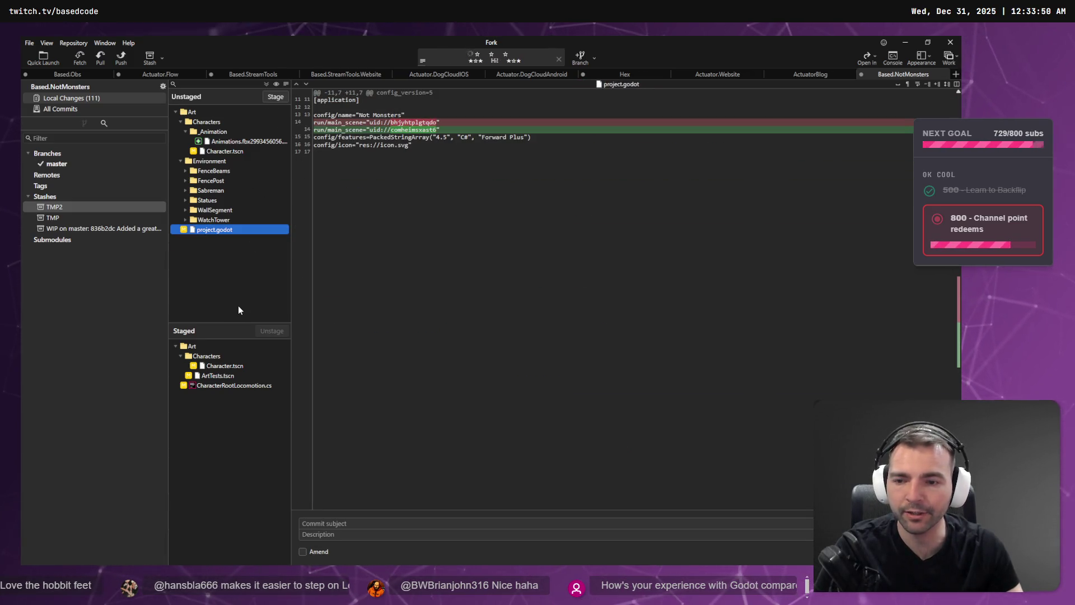
pyautogui.hotkey('alt', 'Tab')
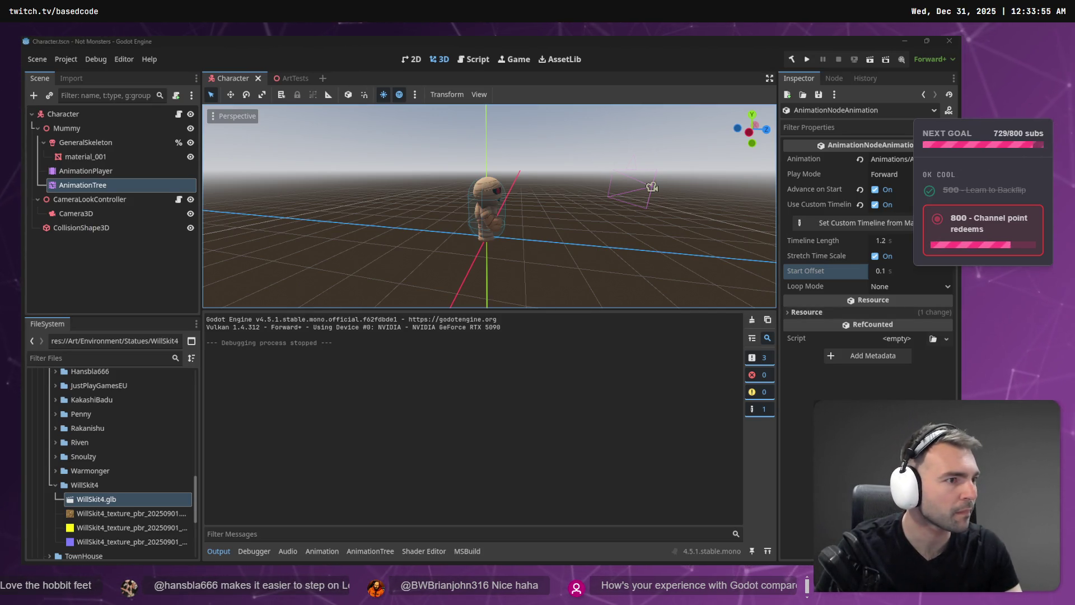
pyautogui.hotkey('alt', 'Tab')
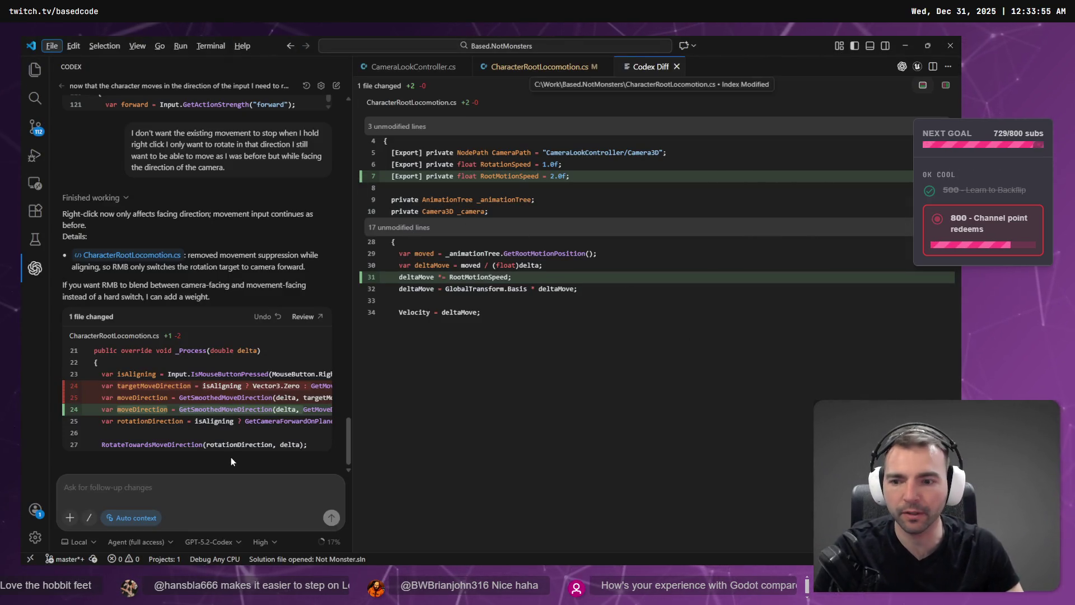
# Step: Start a new Codex chat and dictate a question on why the jump animation plays late
pyautogui.click(338, 86)
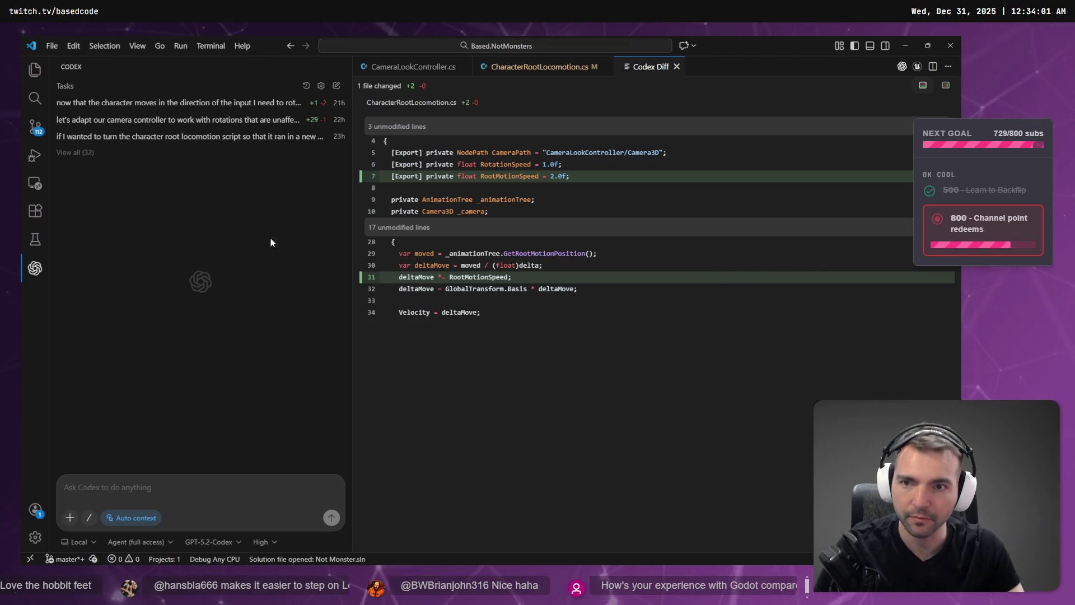
pyautogui.click(175, 491)
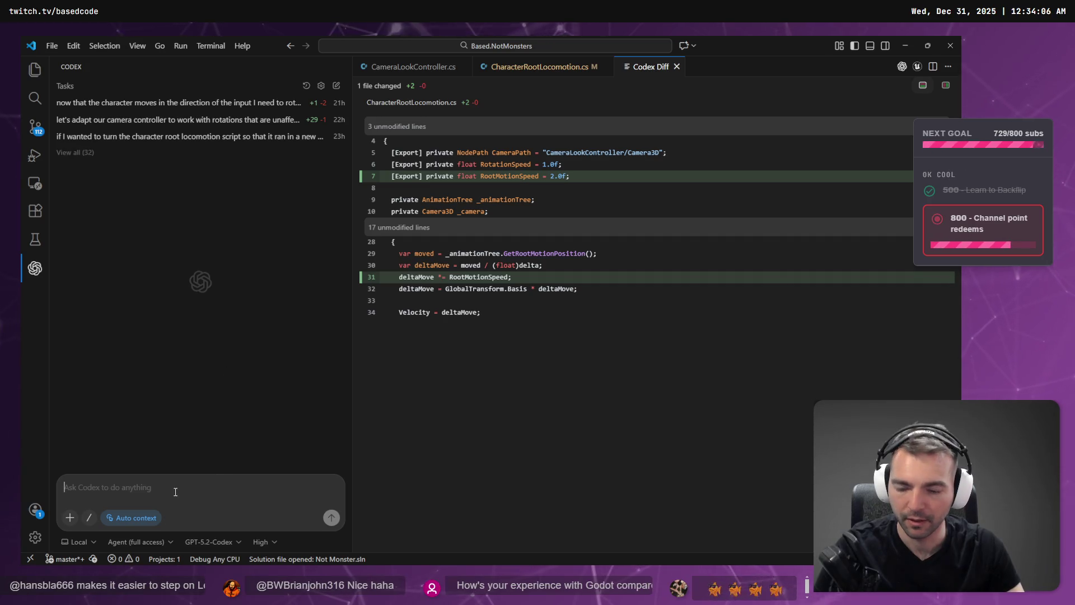
pyautogui.press('super+h')
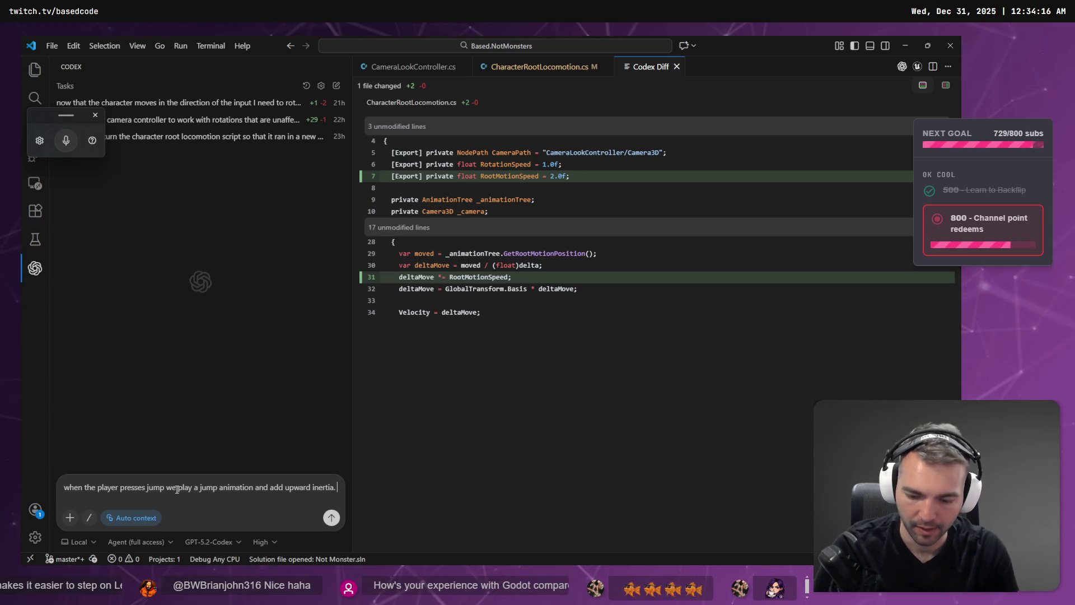
pyautogui.press('super+h')
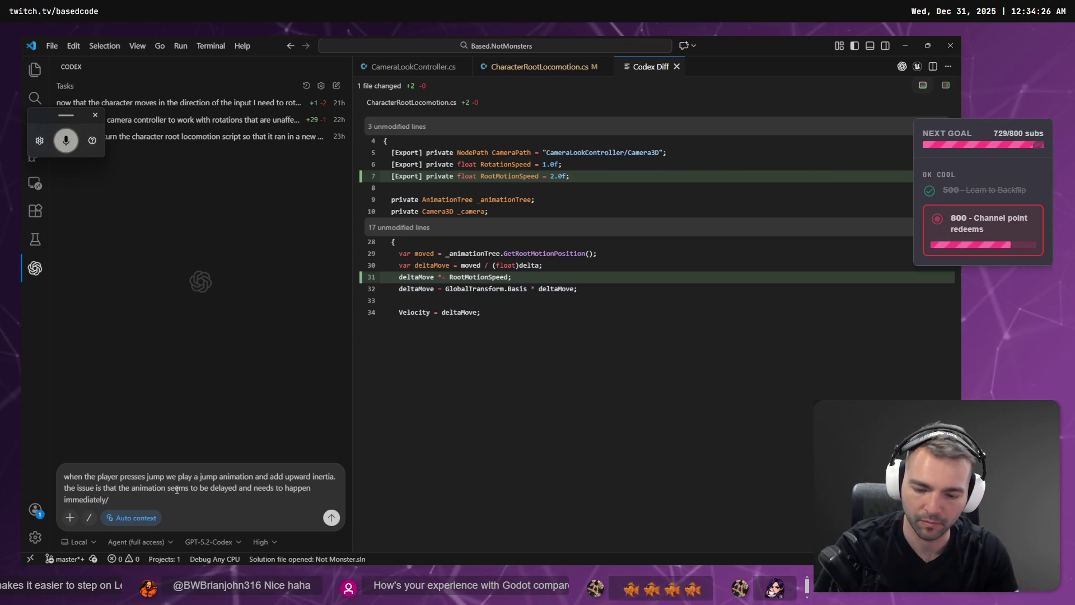
pyautogui.press('super+h')
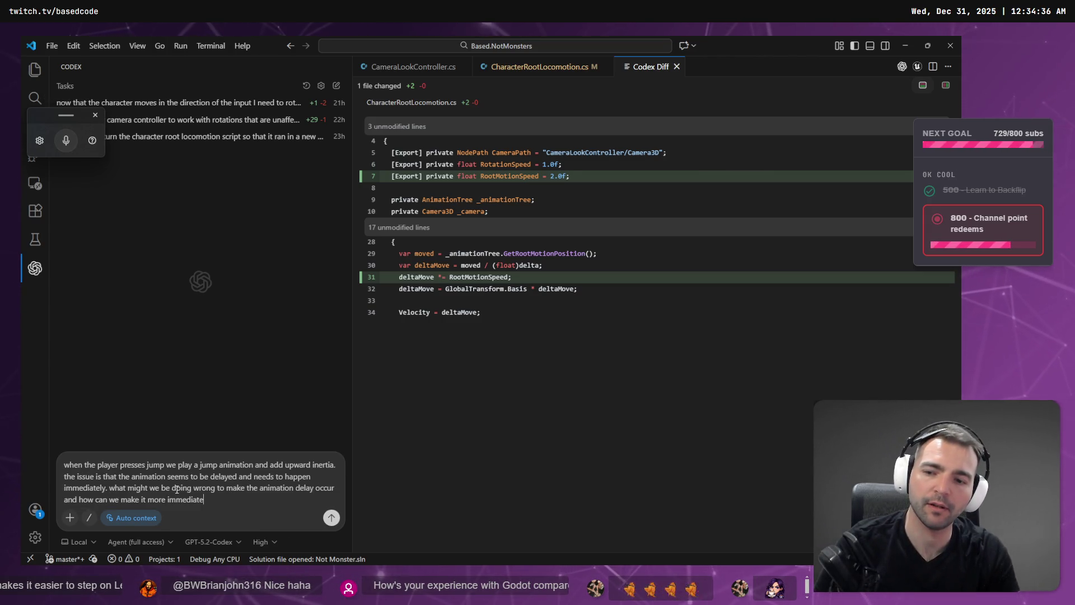
pyautogui.press('Return')
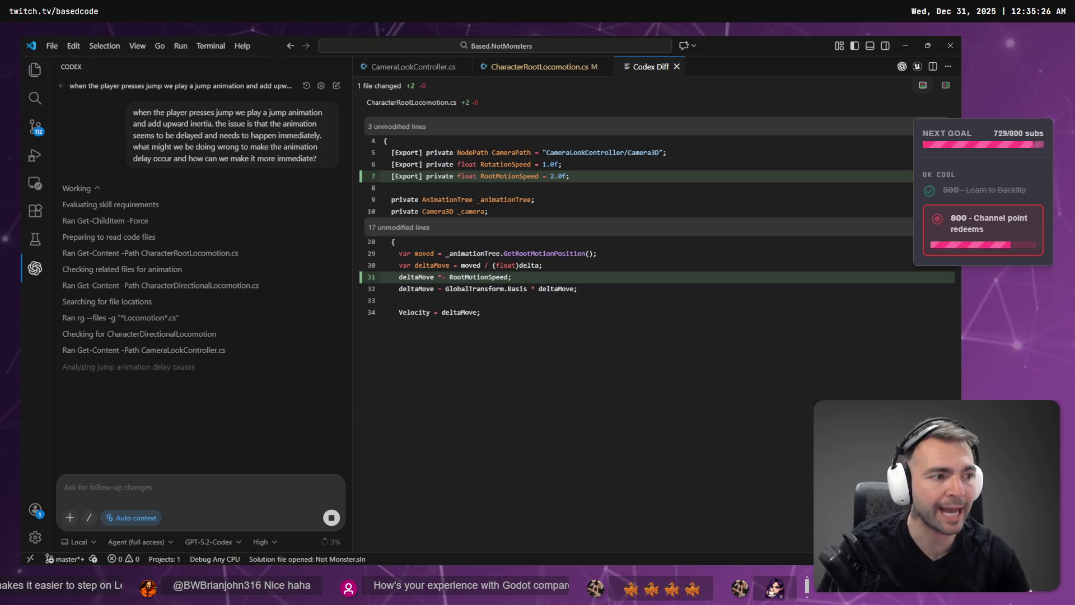
pyautogui.moveTo(609, 3); pyautogui.dragTo(609, 37)
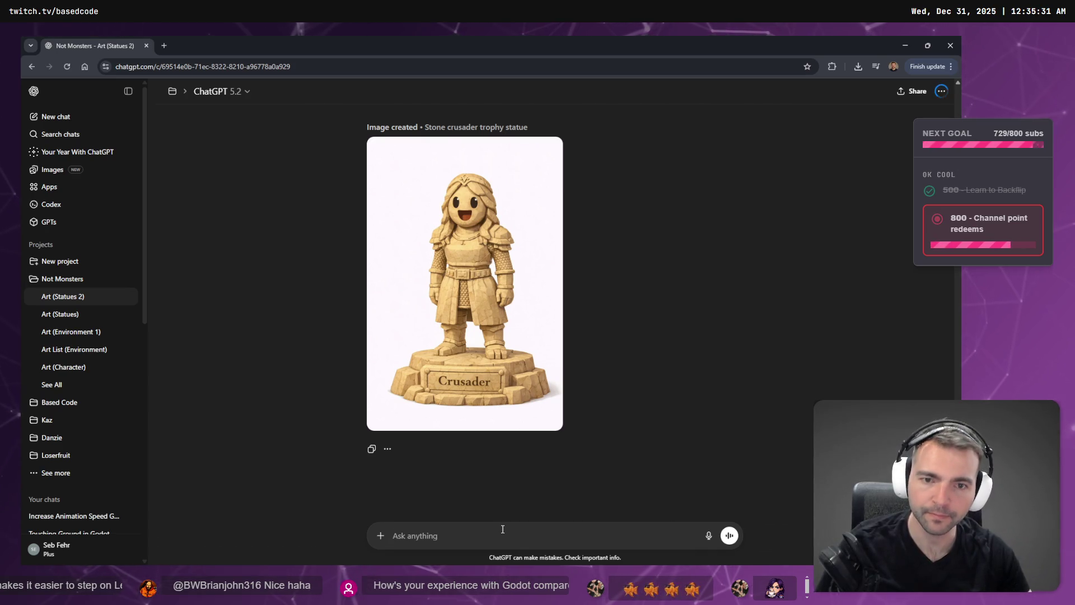
# Step: Send ChatGPT feedback: colourless face etched into the stone, and less chainmail detail
pyautogui.press('super+h')
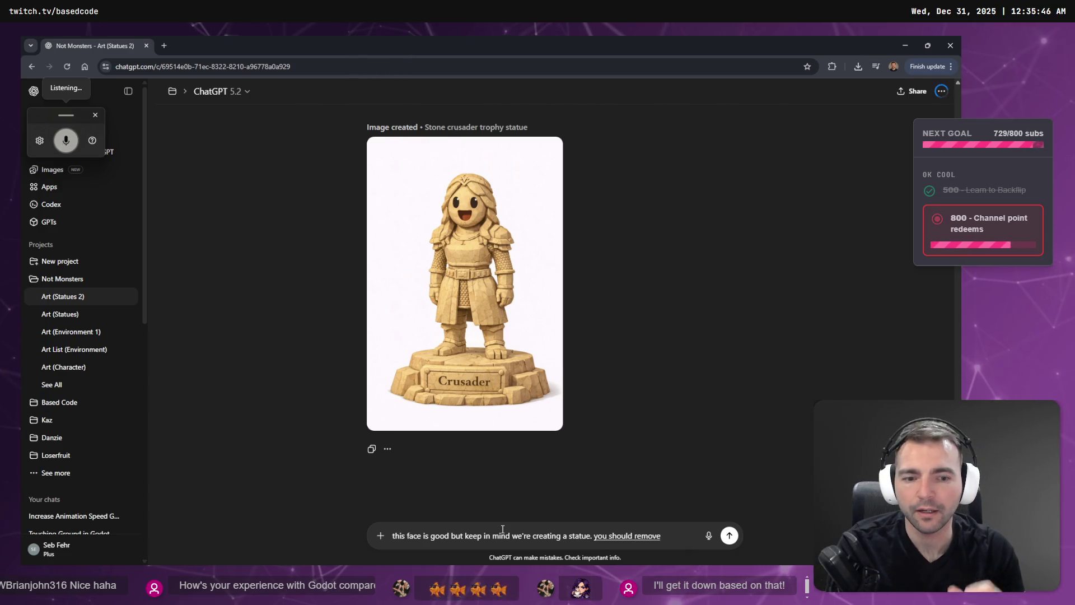
pyautogui.press('BackSpace')
pyautogui.press('BackSpace')
pyautogui.press('BackSpace')
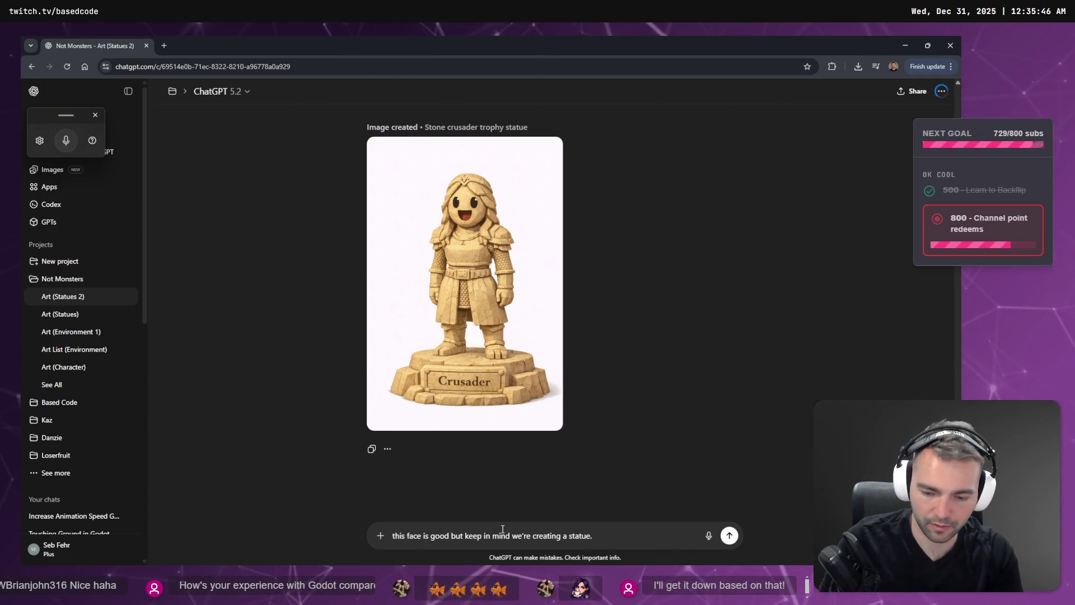
pyautogui.press('super+h')
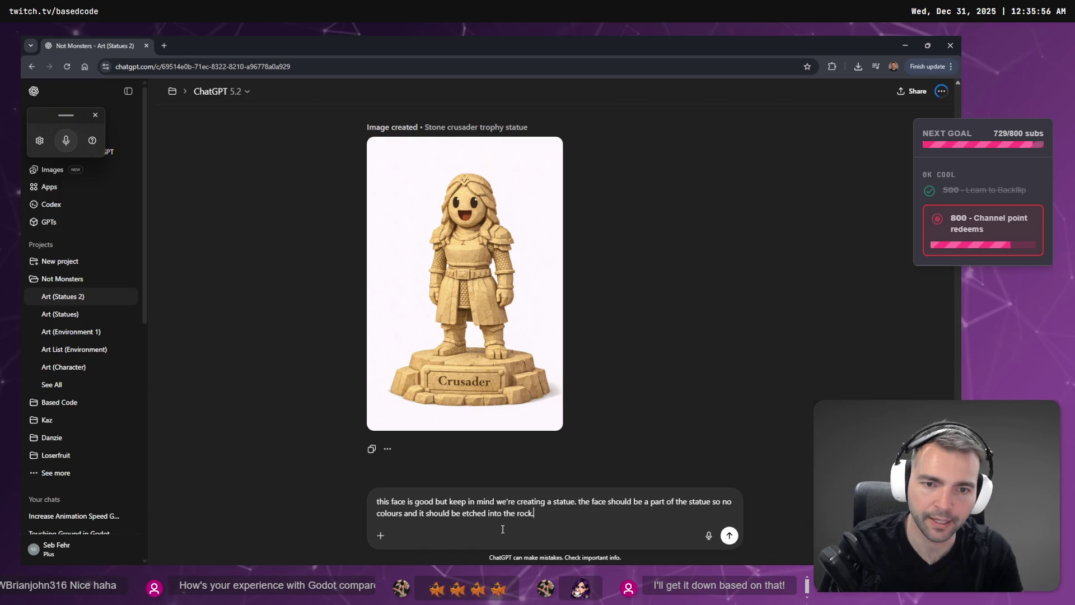
pyautogui.hotkey('shift', 'Return')
pyautogui.hotkey('shift', 'Return')
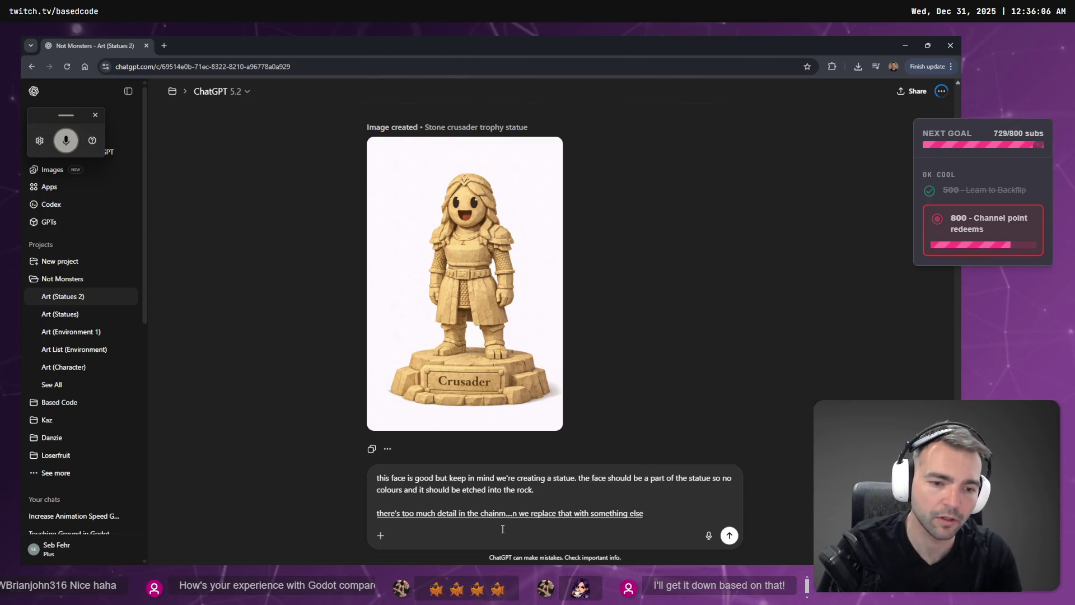
pyautogui.press('Return')
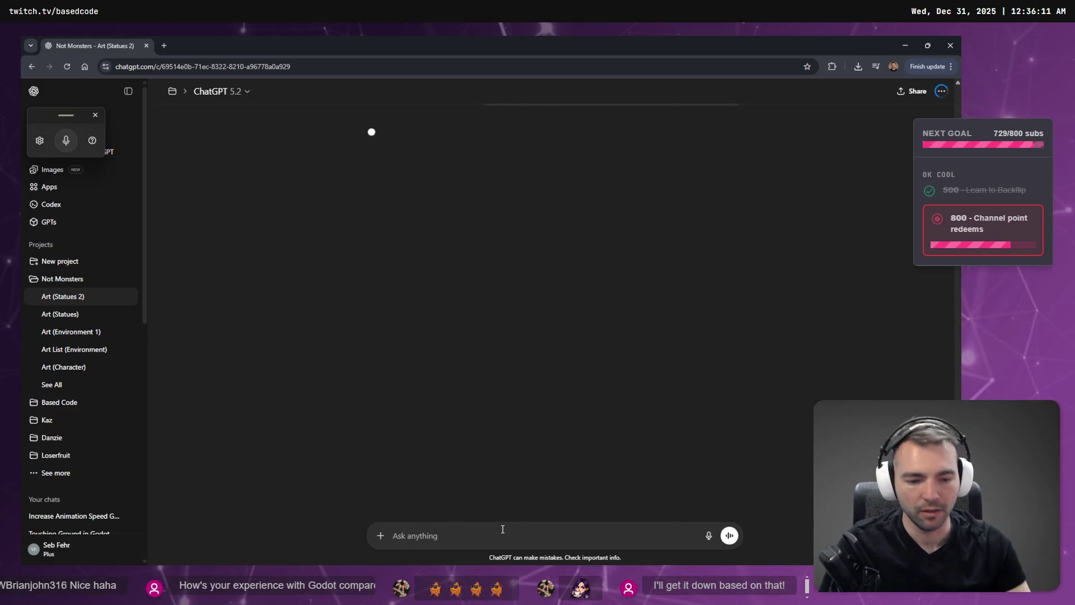
pyautogui.hotkey('alt', 'Tab')
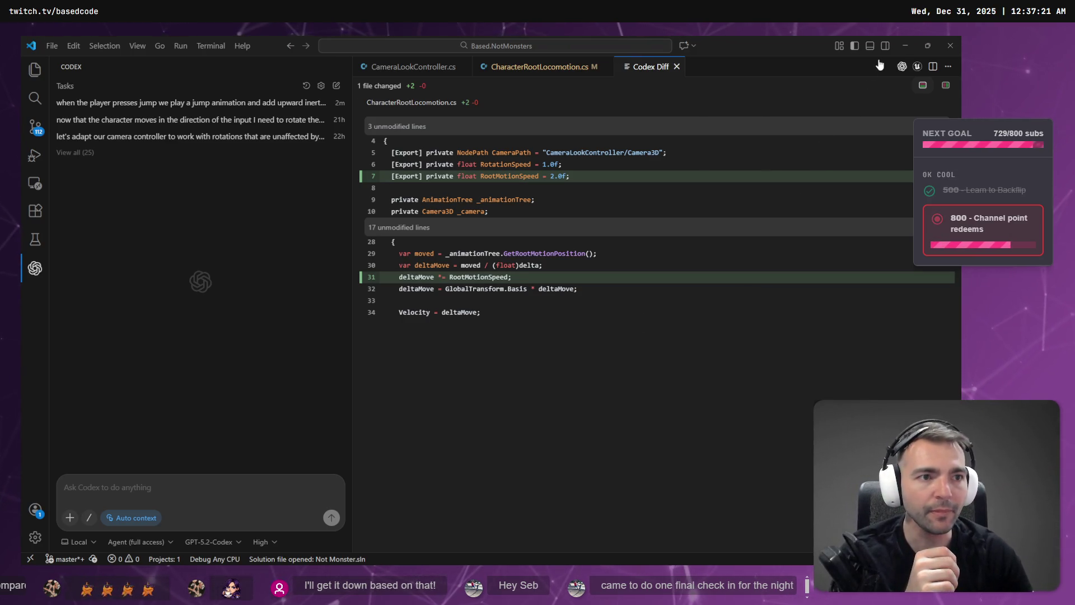
pyautogui.click(905, 47)
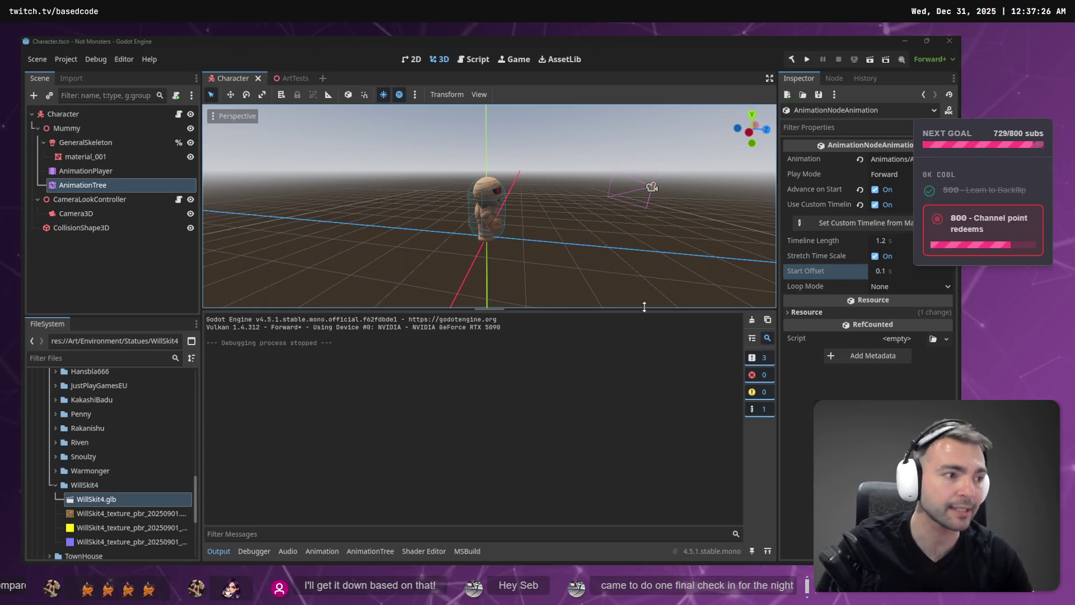
# Step: Open the failed jump-delay Codex task and copy its prompt text
pyautogui.moveTo(657, 233); pyautogui.dragTo(640, 217)
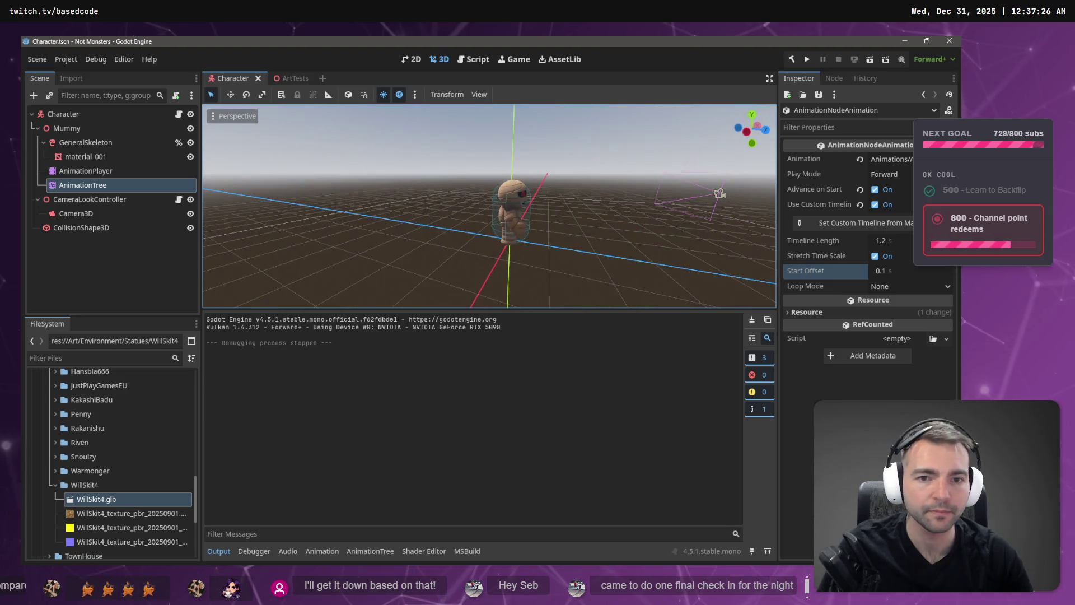
pyautogui.hotkey('alt', 'Tab')
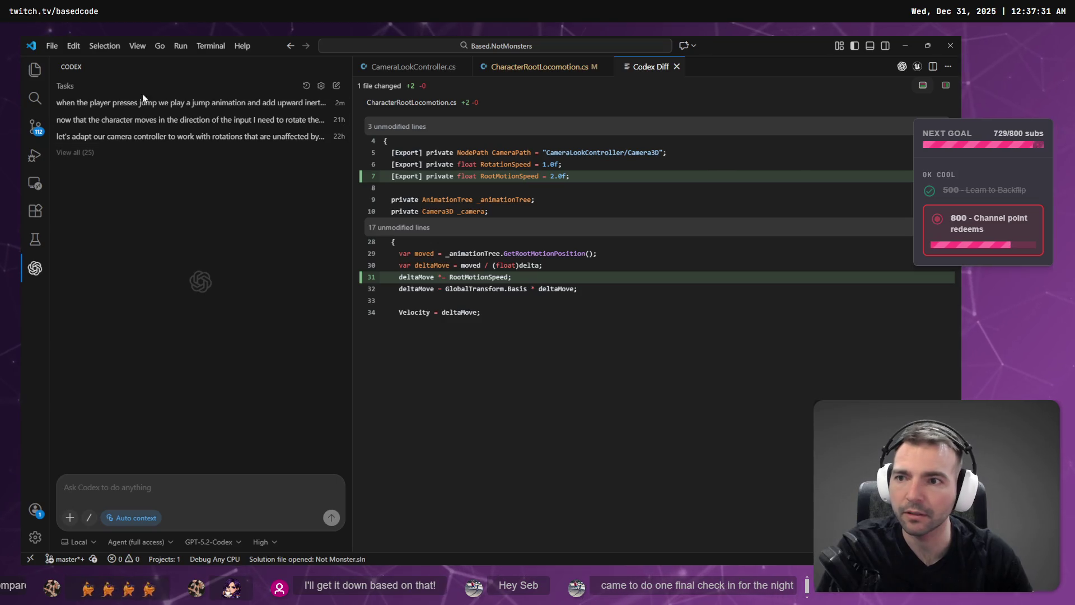
pyautogui.click(202, 105)
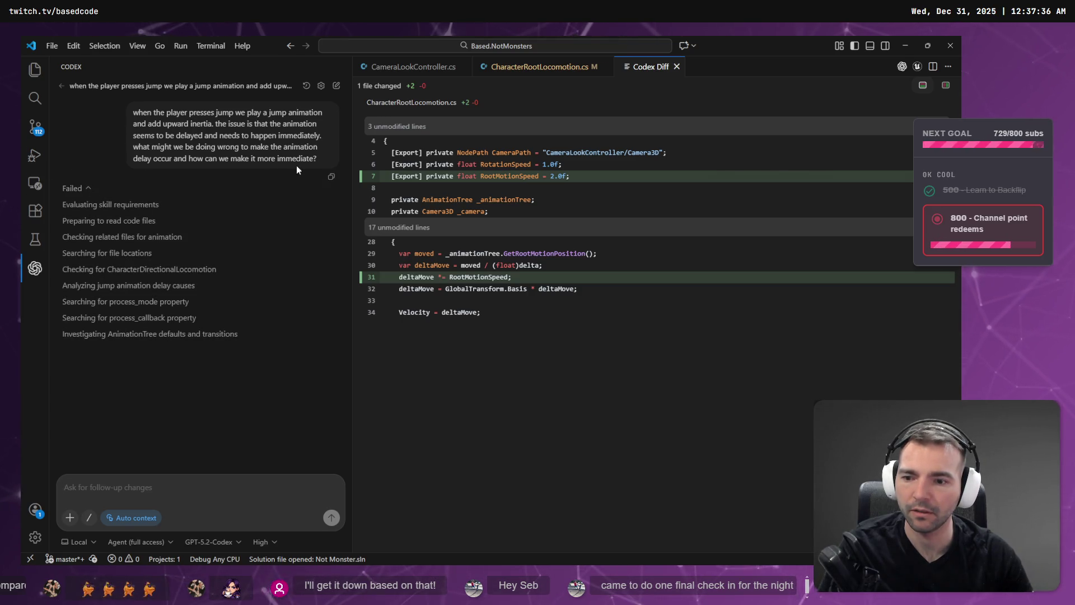
pyautogui.moveTo(323, 162); pyautogui.dragTo(68, 117)
pyautogui.hotkey('ctrl', 'c')
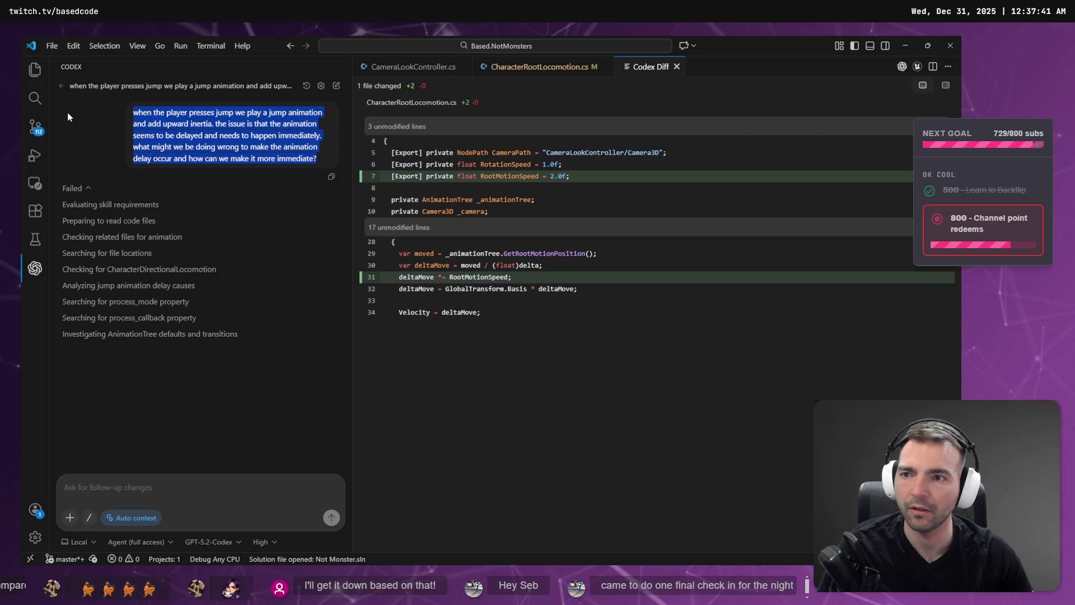
pyautogui.click(330, 85)
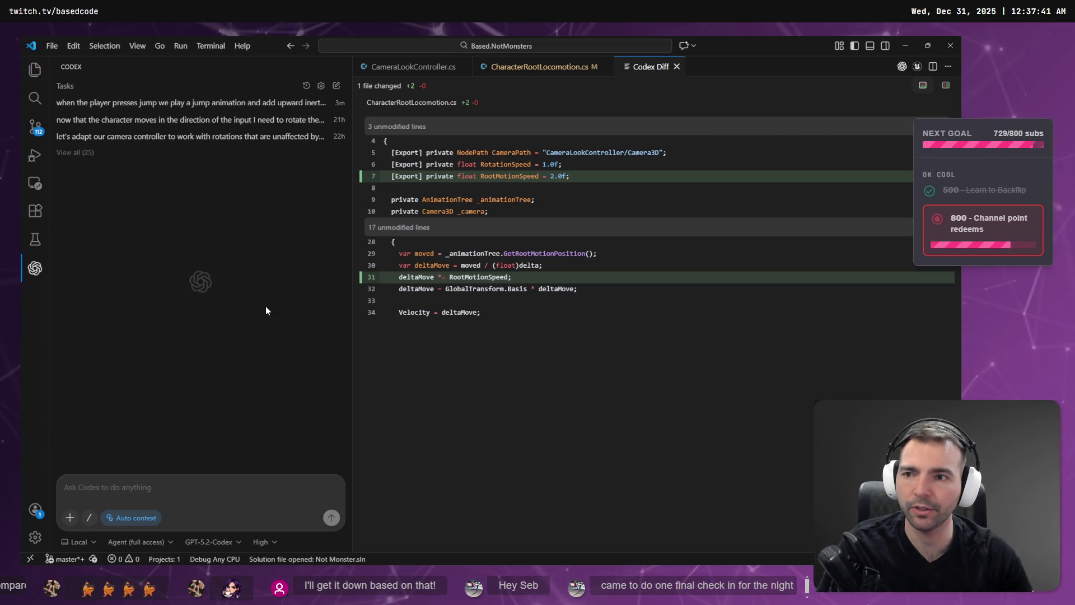
# Step: Resend the copied jump-delay prompt as a new Codex task
pyautogui.click(163, 491)
pyautogui.hotkey('ctrl', 'v')
pyautogui.press('Return')
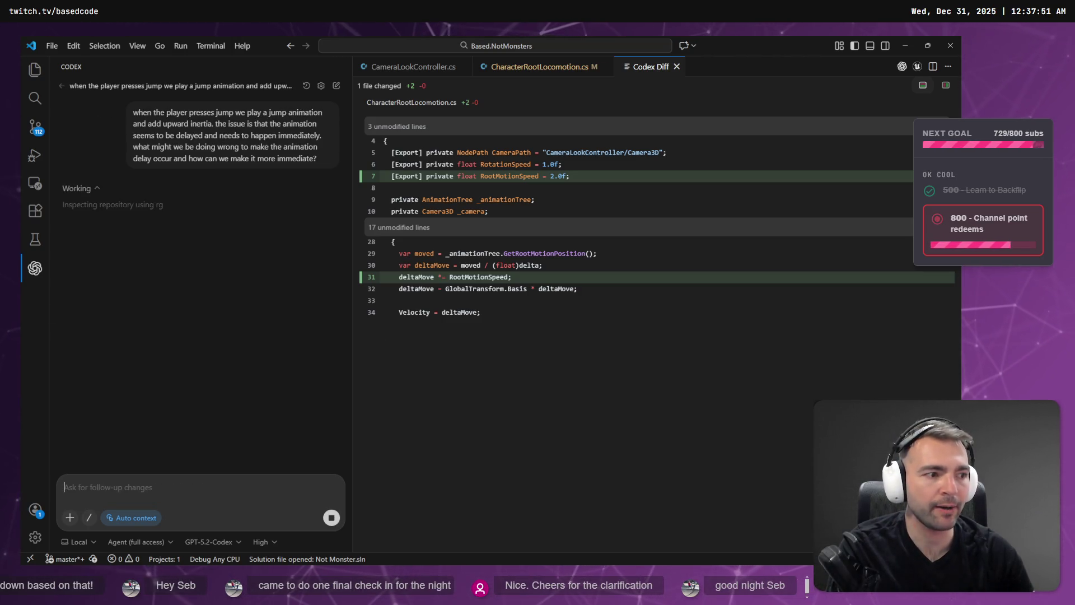
pyautogui.hotkey('alt', 'Tab')
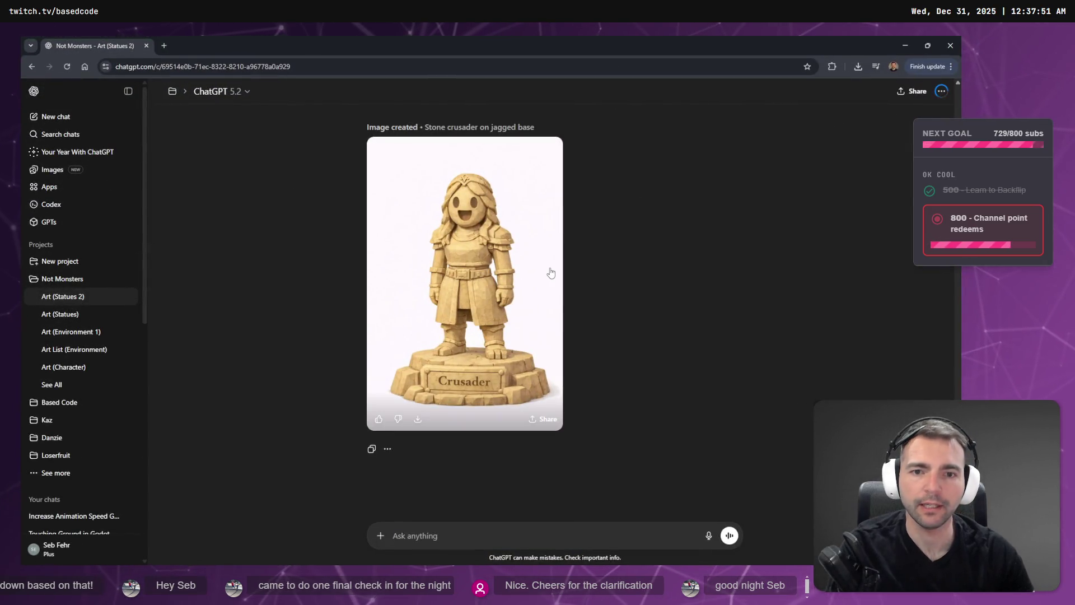
pyautogui.click(551, 273)
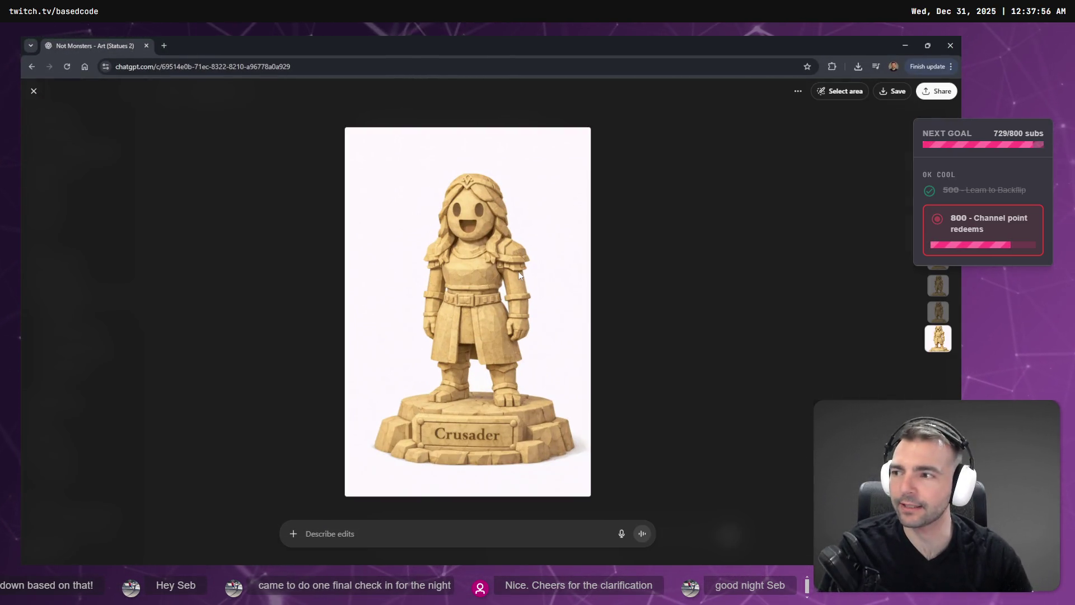
# Step: Copy the full-size Crusader statue image and scroll to the Crypt of the Forefathers board
pyautogui.rightClick(509, 310)
pyautogui.click(543, 346)
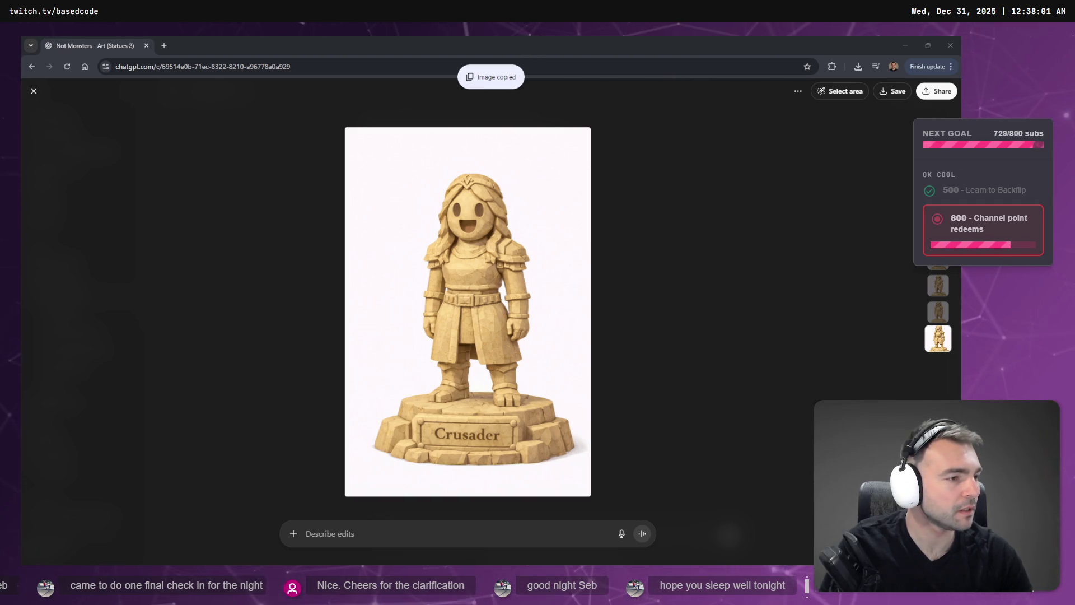
pyautogui.hotkey('alt', 'Tab')
pyautogui.scroll(-5, 644, 326)
pyautogui.scroll(-3, 644, 325)
pyautogui.hscroll(10, 728, 314)
pyautogui.scroll(-3, 503, 295)
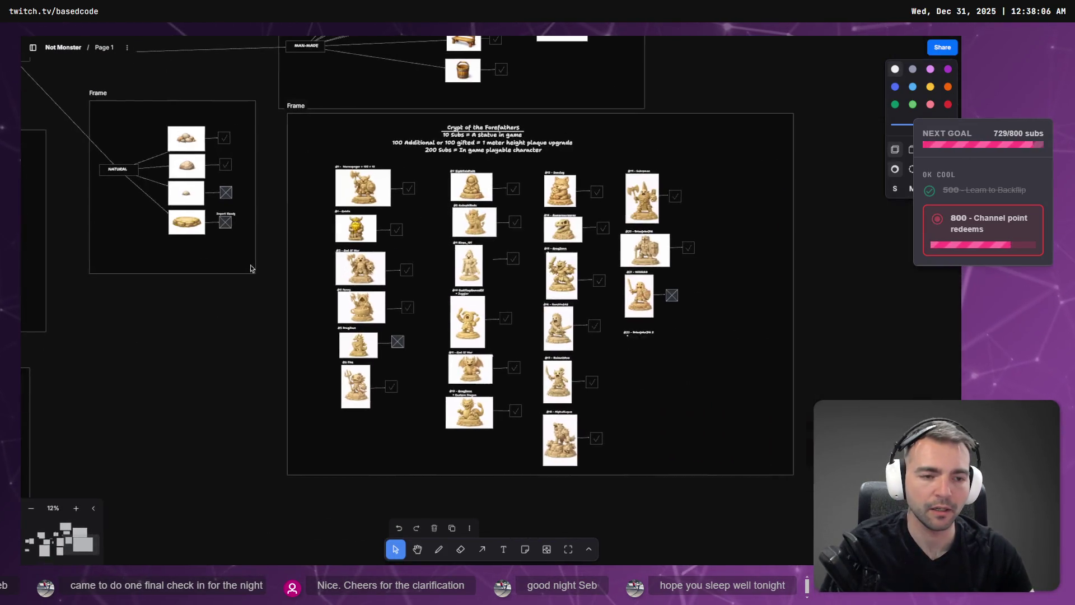
# Step: Paste the Crusader statue image below the #22 label and shrink it to match the others
pyautogui.hscroll(3, 459, 267)
pyautogui.click(459, 265)
pyautogui.scroll(5, 459, 267)
pyautogui.hotkey('ctrl', 'v')
pyautogui.moveTo(478, 291)
pyautogui.mouseDown()
pyautogui.moveTo(496, 274)
pyautogui.moveTo(507, 393)
pyautogui.mouseUp()
pyautogui.scroll(-4, 509, 386)
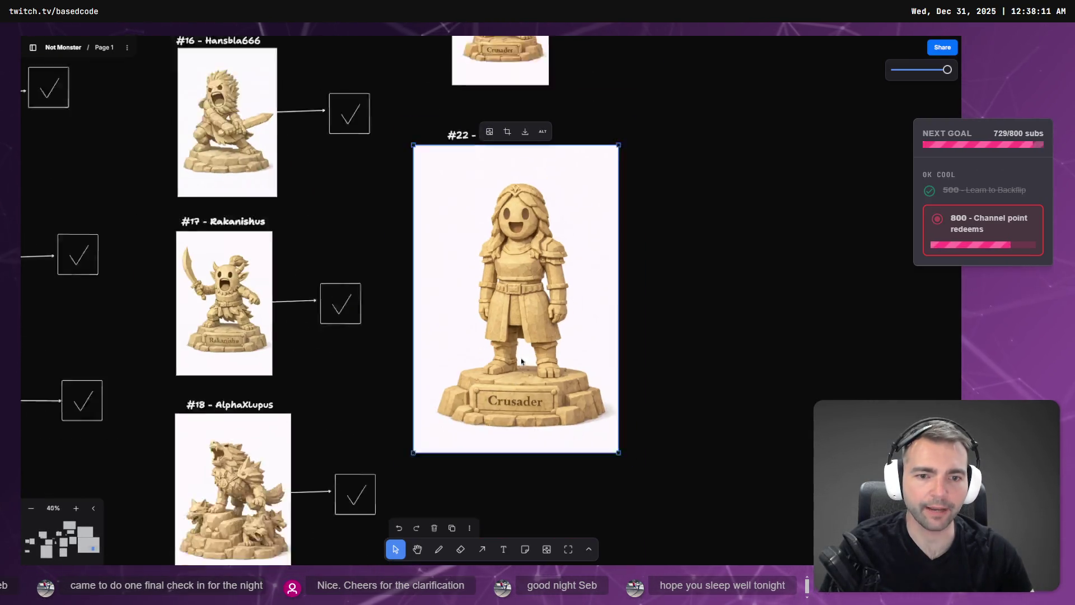
pyautogui.moveTo(577, 413); pyautogui.dragTo(523, 329)
pyautogui.moveTo(496, 260); pyautogui.dragTo(515, 262)
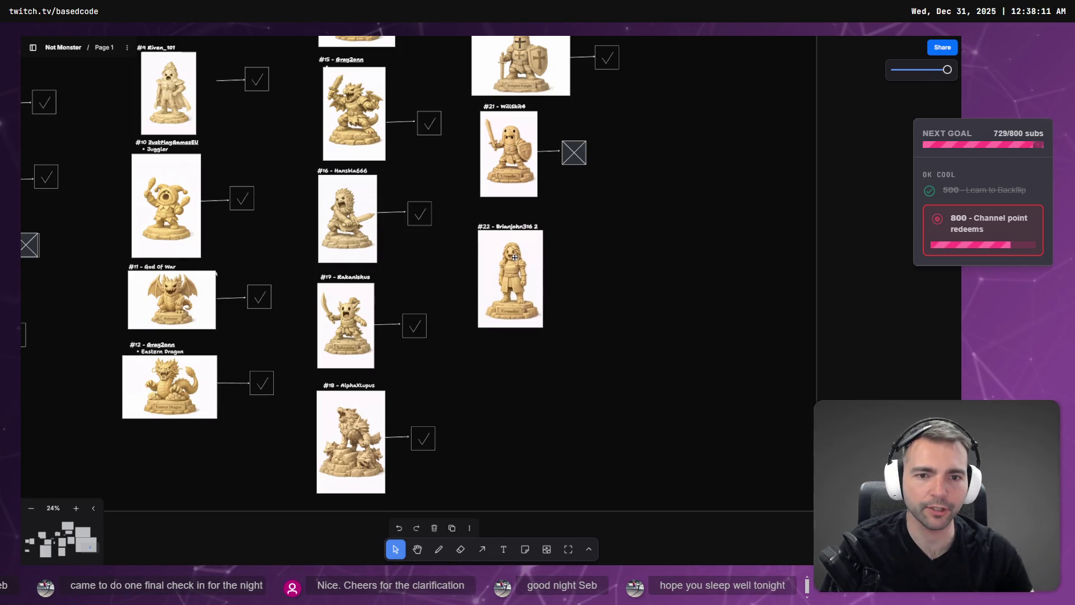
# Step: Copy the placed Crusader statue image from the board
pyautogui.scroll(2, 524, 283)
pyautogui.scroll(5, 525, 279)
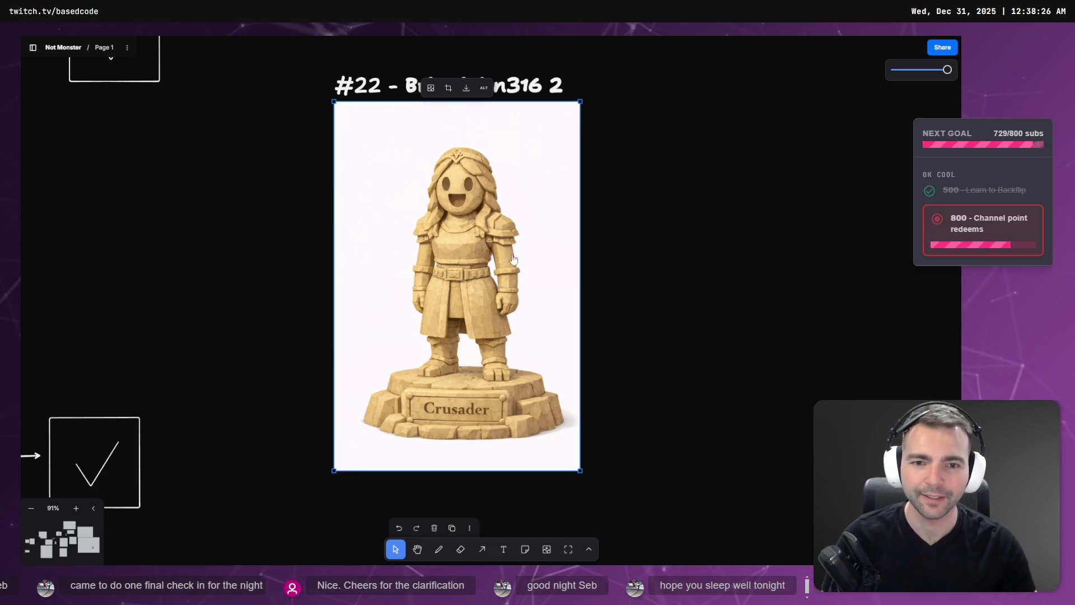
pyautogui.rightClick(507, 252)
pyautogui.click(522, 368)
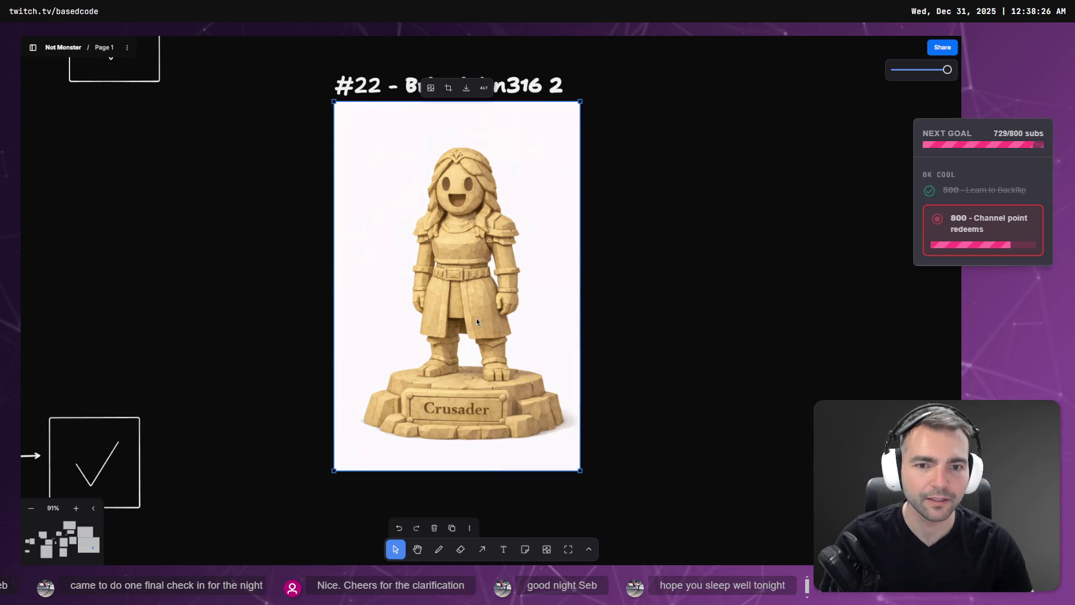
pyautogui.hotkey('alt', 'Tab')
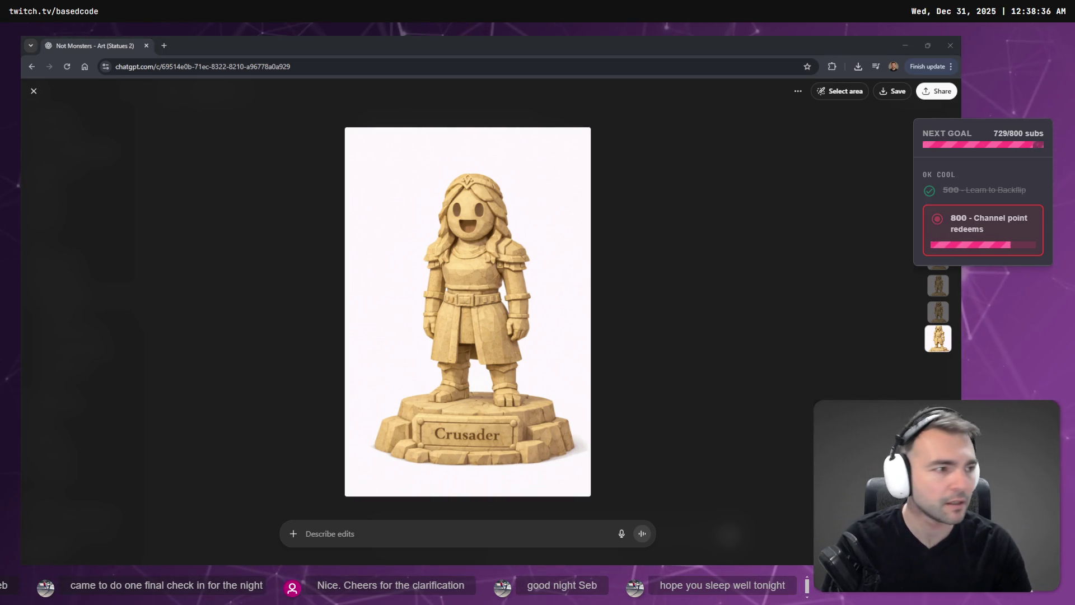
pyautogui.hotkey('alt', 'Tab')
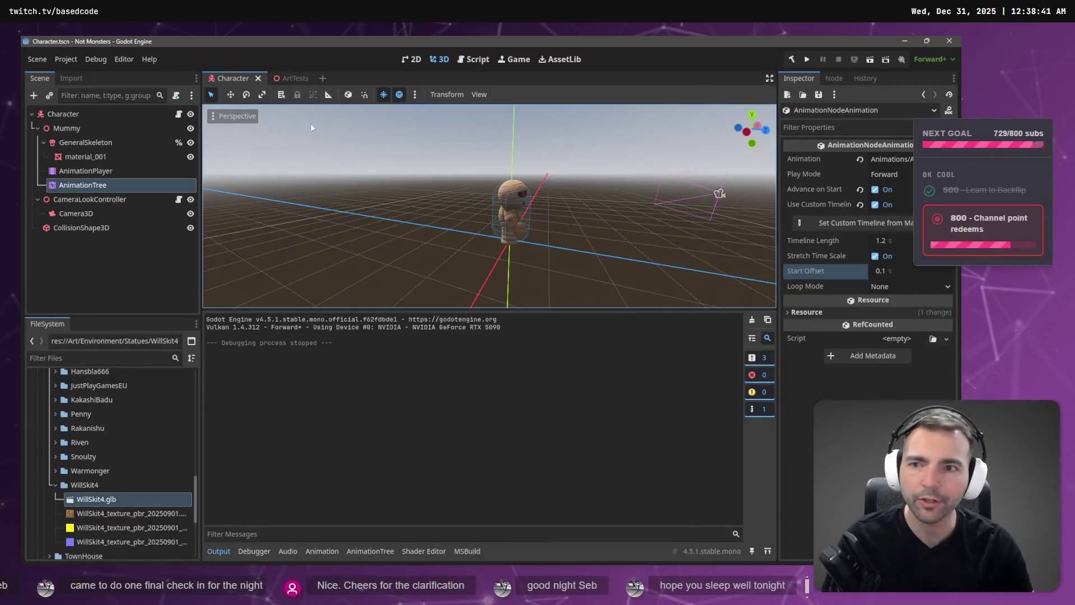
# Step: Open the ArtTests scene and fly the view along the statues by the town wall
pyautogui.click(295, 80)
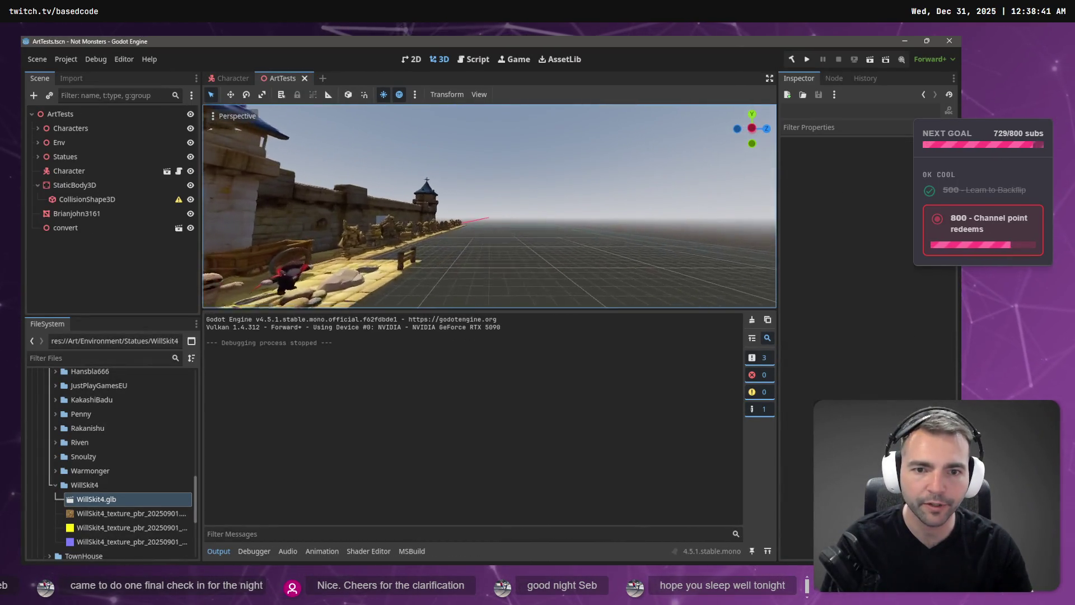
pyautogui.press('w')
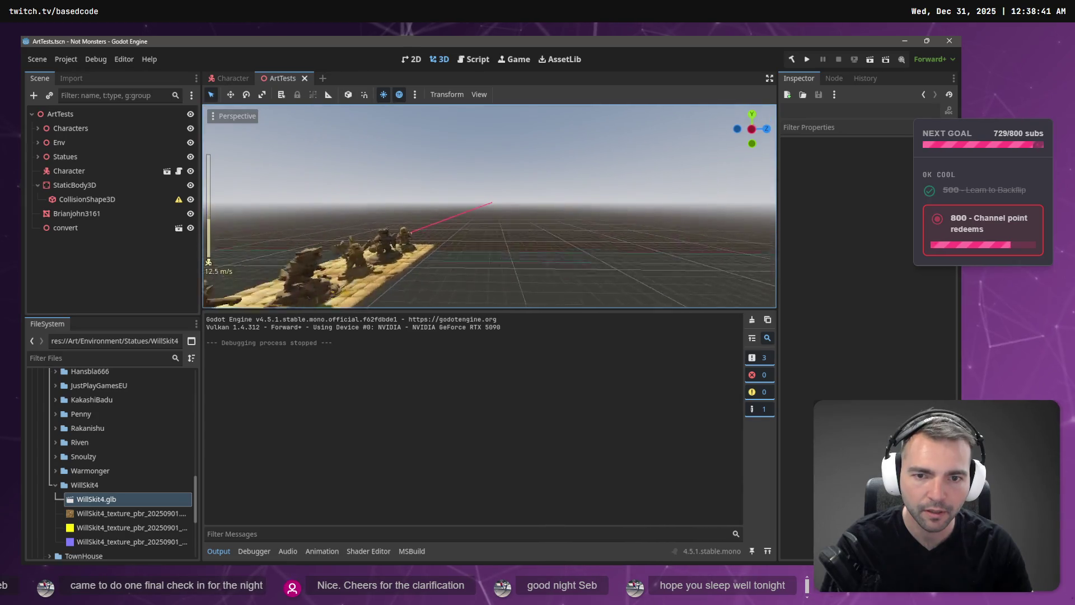
pyautogui.press('w')
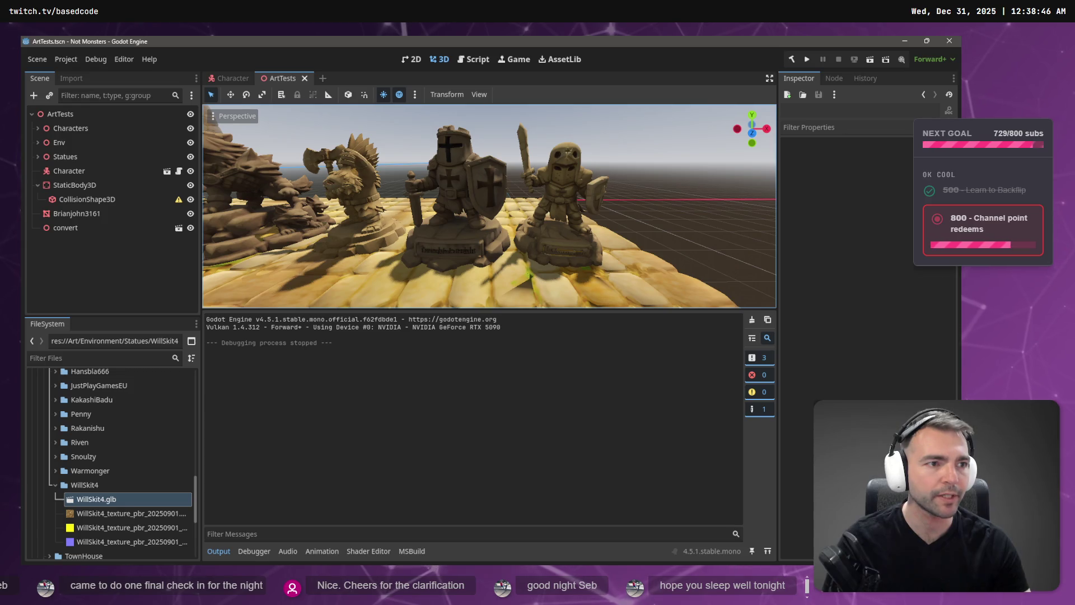
pyautogui.press('a')
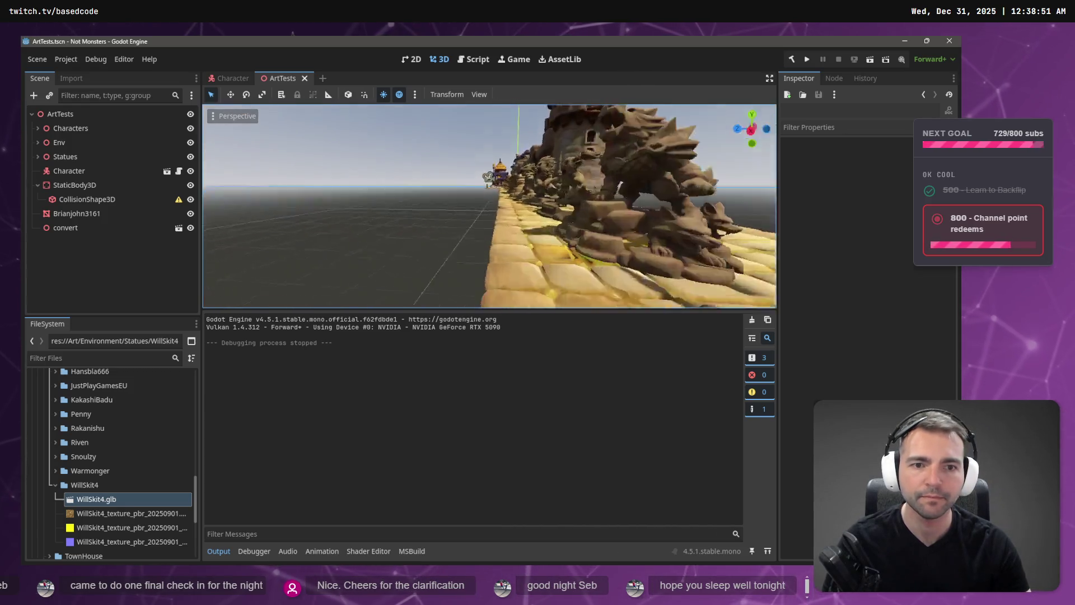
pyautogui.press('s')
pyautogui.scroll(4, 488, 206)
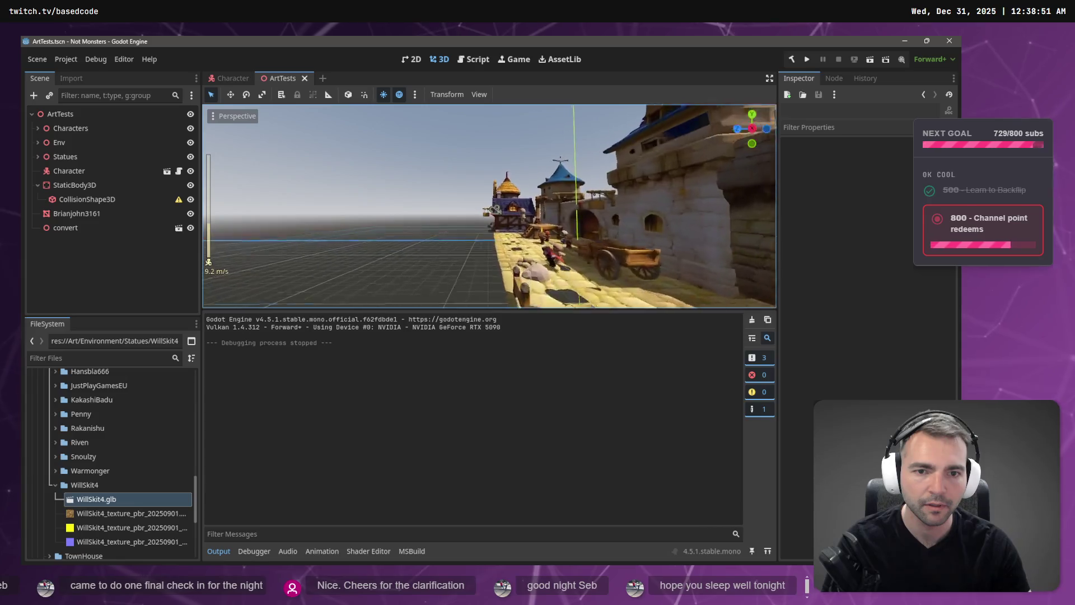
pyautogui.rightClick(673, 173)
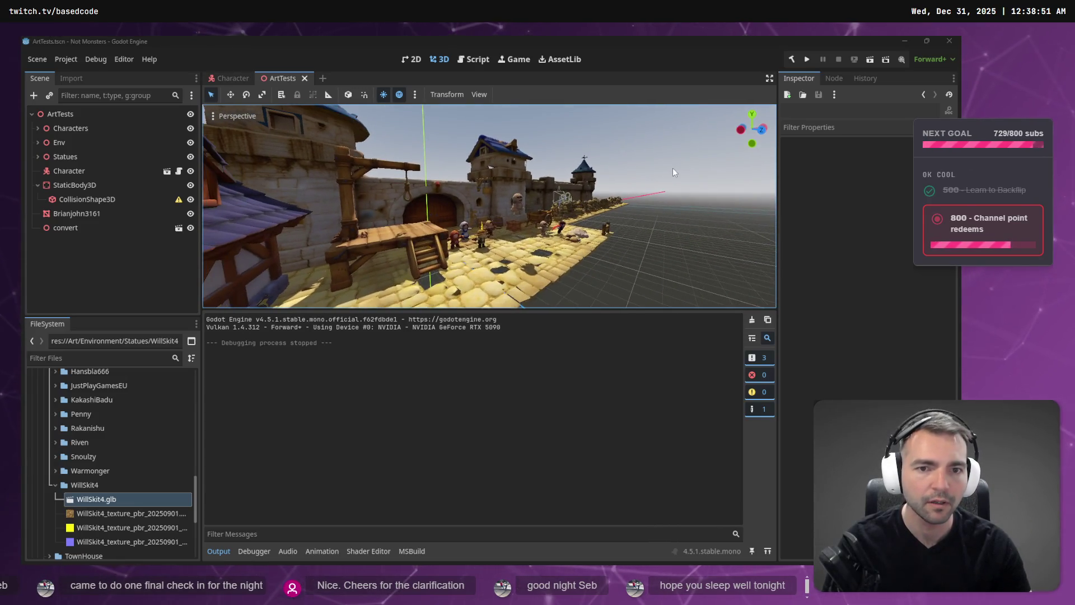
pyautogui.hotkey('alt', 'Tab')
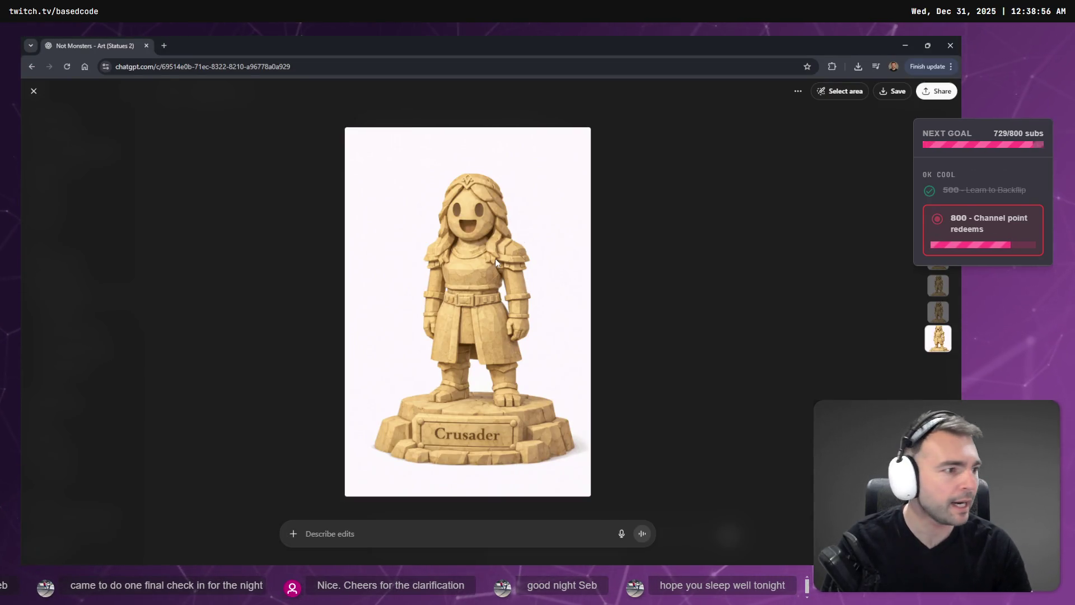
# Step: Minimize the ChatGPT Crusader image window so Codex's jump-delay answer shows
pyautogui.hotkey('alt', 'Tab')
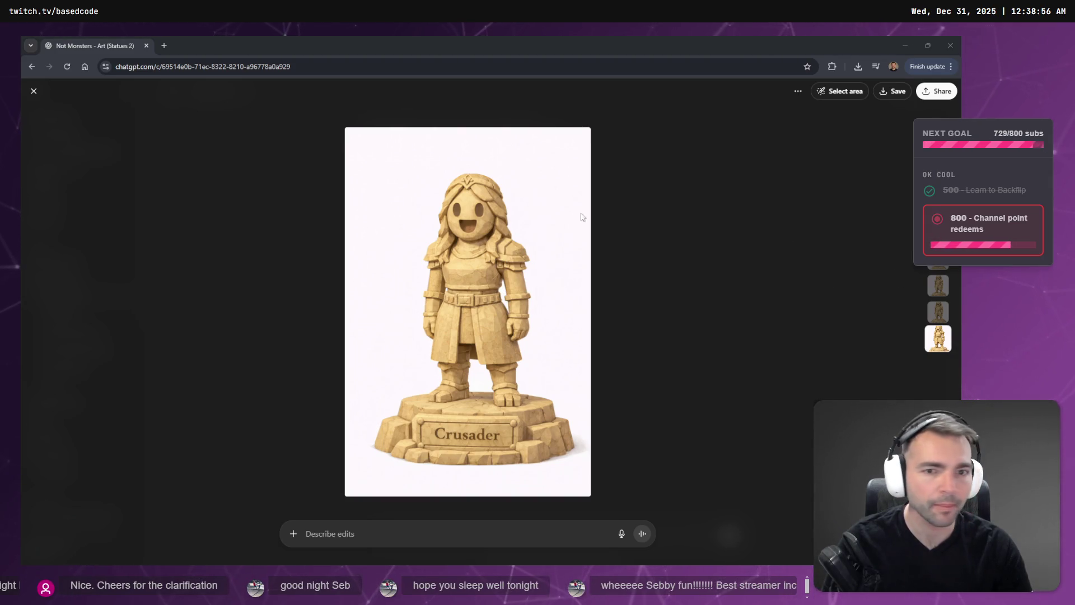
pyautogui.click(902, 39)
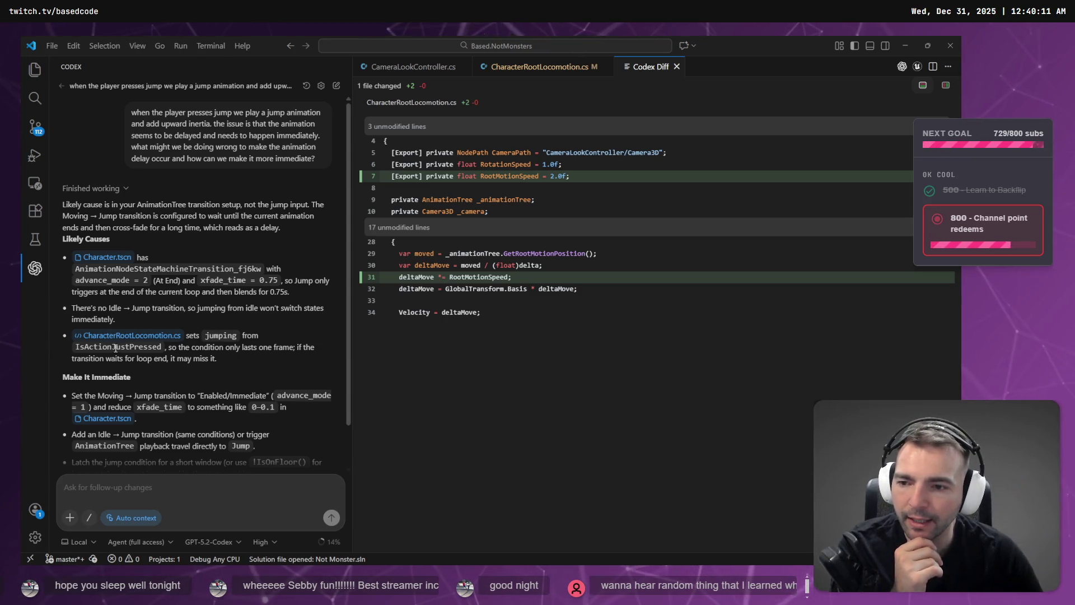
# Step: Highlight Codex's one-frame condition point and its Enabled/Immediate fix, then return to Godot
pyautogui.moveTo(170, 347); pyautogui.dragTo(297, 347)
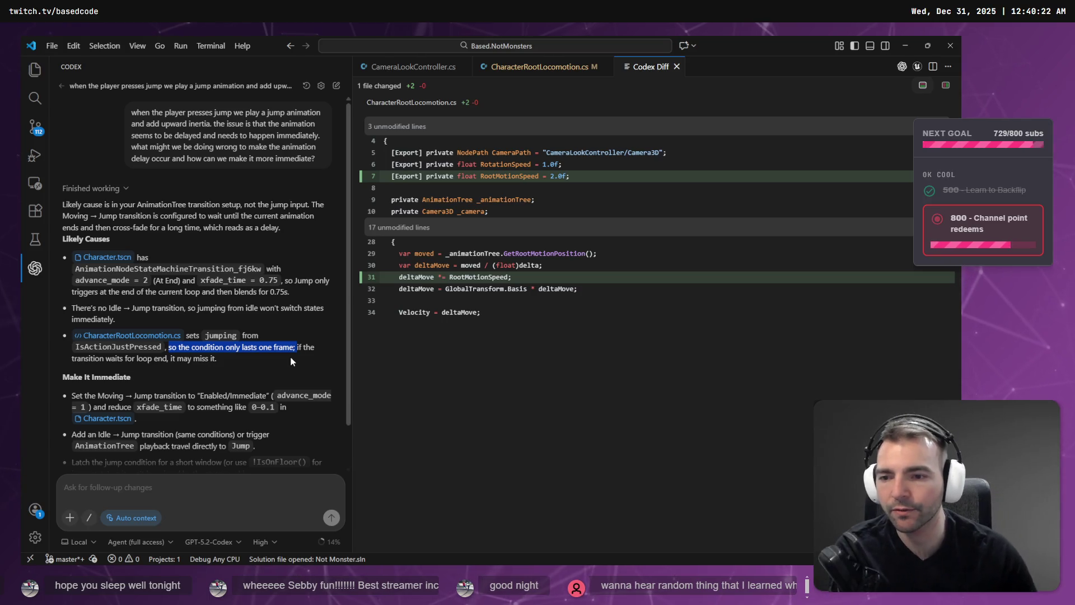
pyautogui.scroll(-1, 224, 342)
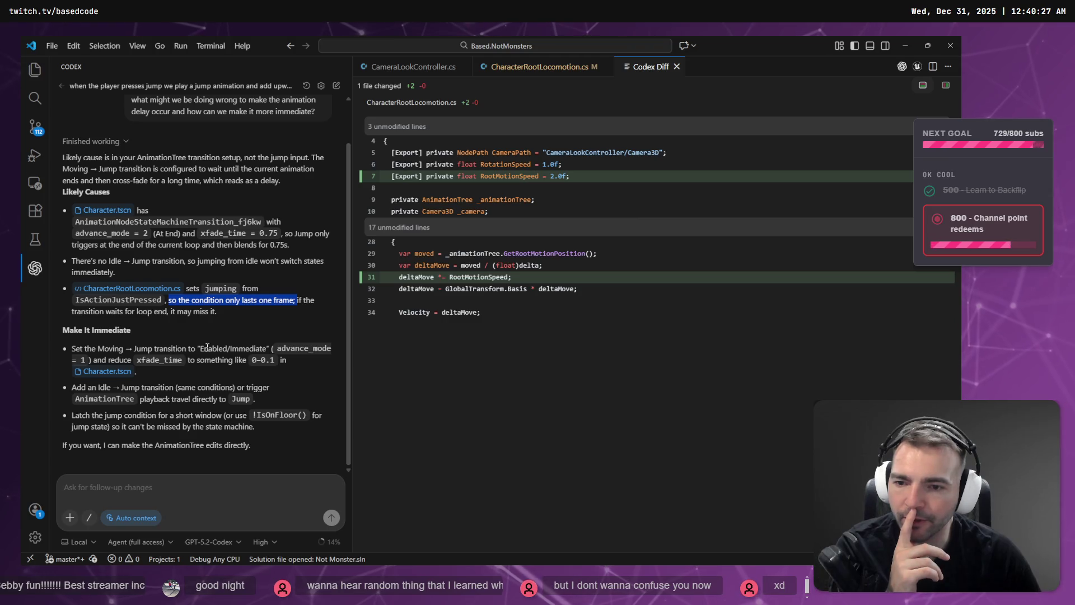
pyautogui.moveTo(200, 348); pyautogui.dragTo(267, 348)
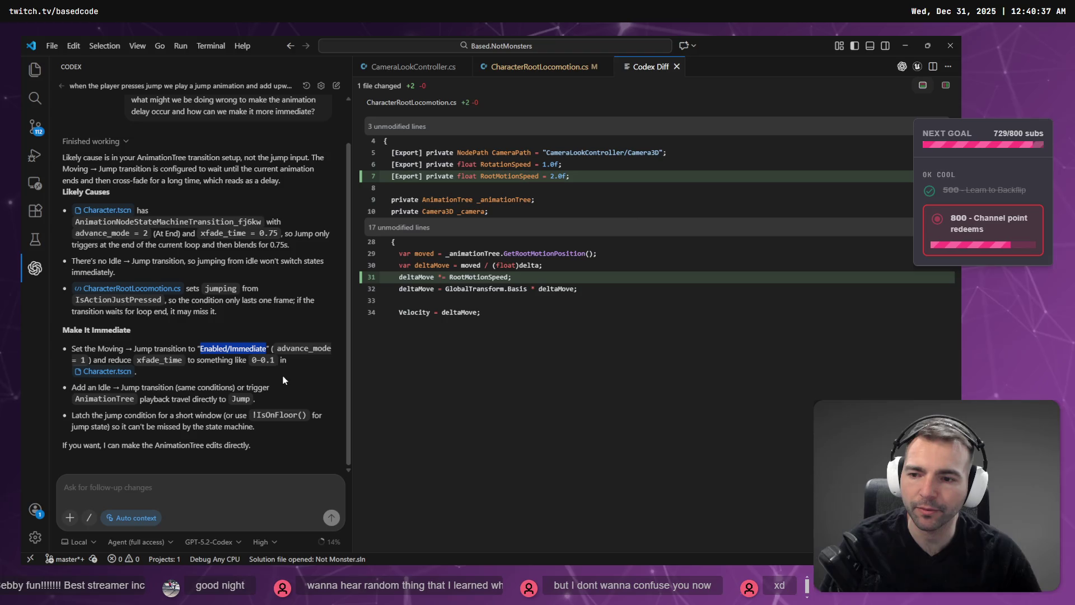
pyautogui.hotkey('alt', 'Tab')
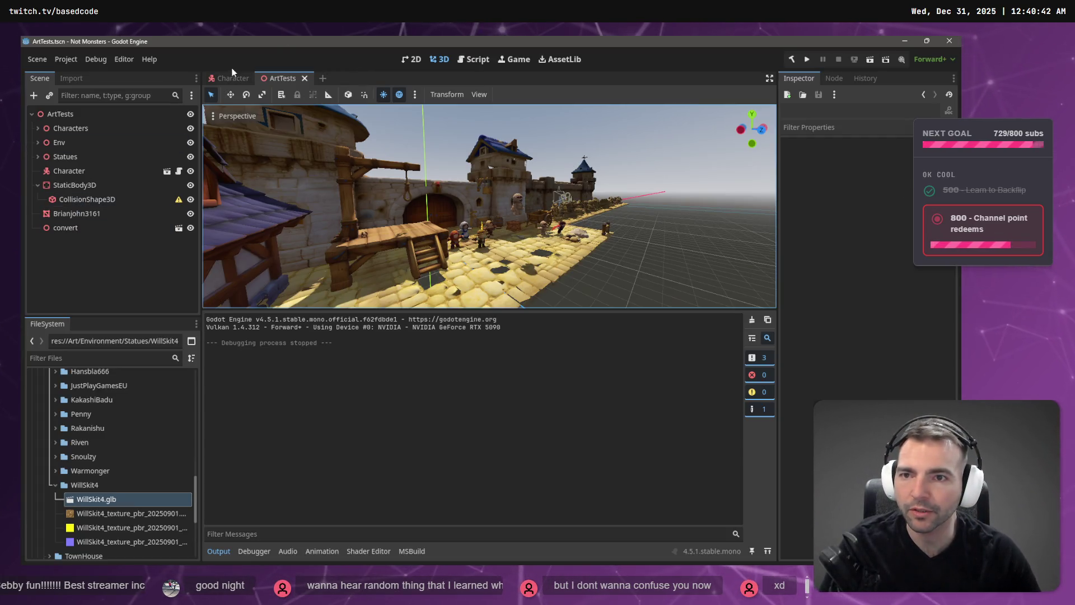
# Step: In the Character scene, keep Moving-to-Jump on Immediate and set its Xfade Time to 0.1
pyautogui.click(228, 79)
pyautogui.click(435, 388)
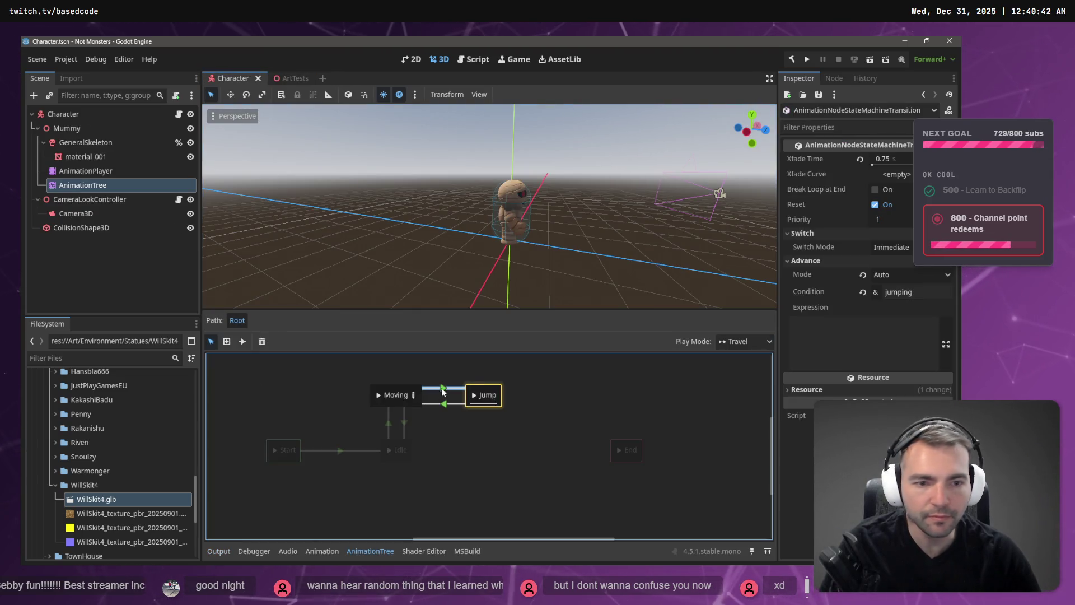
pyautogui.click(896, 246)
pyautogui.click(919, 264)
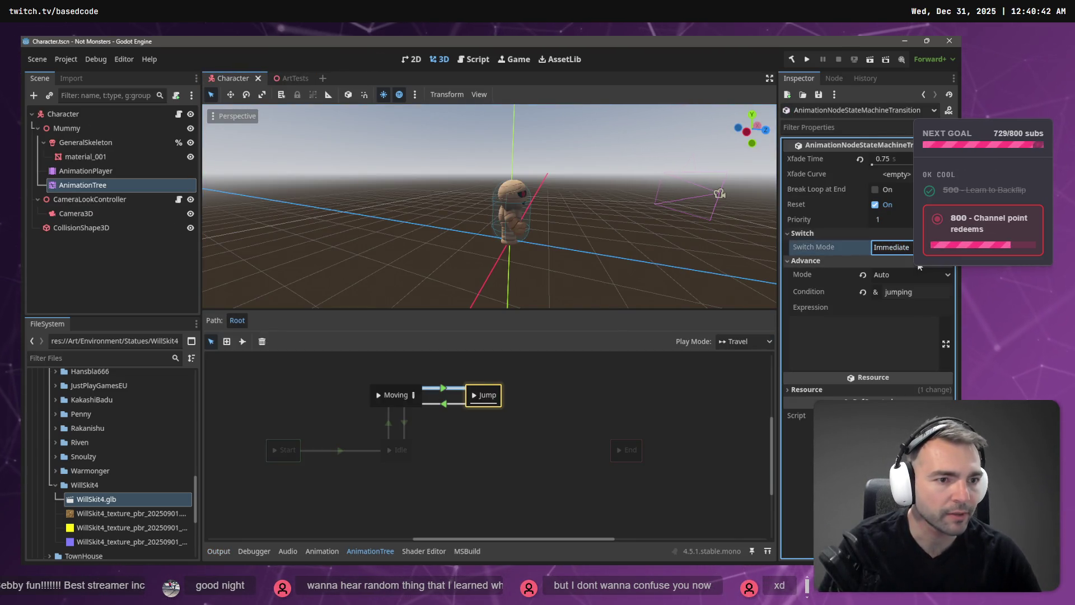
pyautogui.click(908, 160)
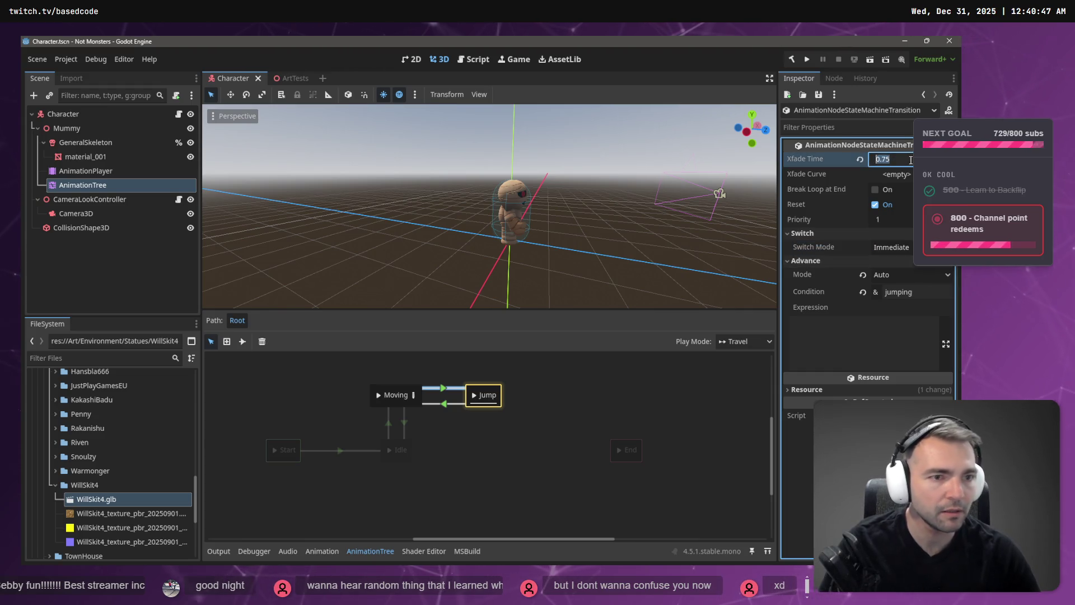
pyautogui.write('0.1')
pyautogui.press('Return')
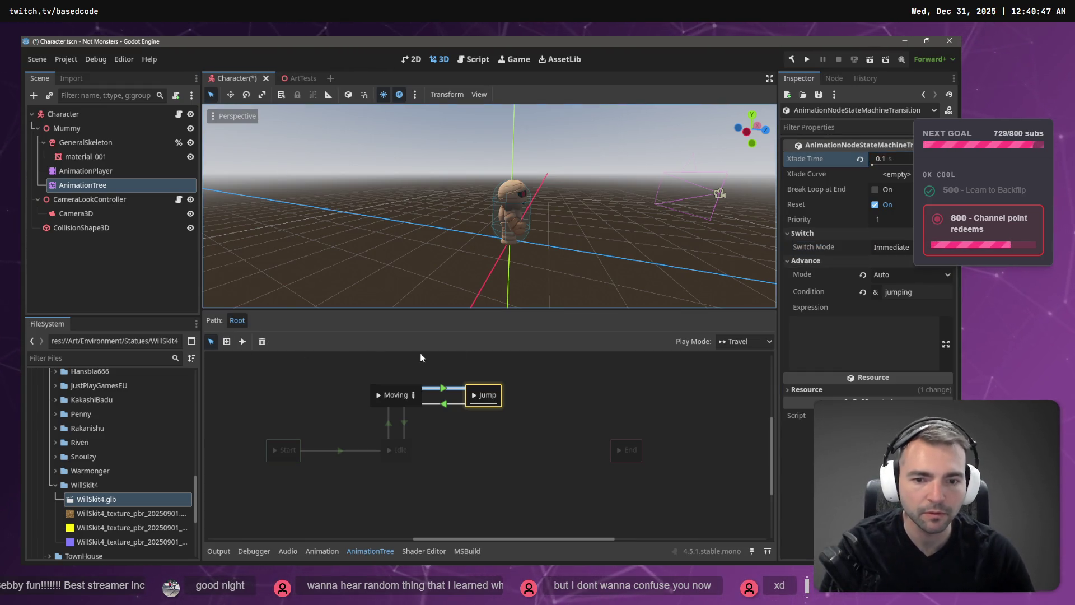
# Step: Compare the transition against Codex's suggestion in VS Code, then come back to Godot
pyautogui.hotkey('alt', 'Tab')
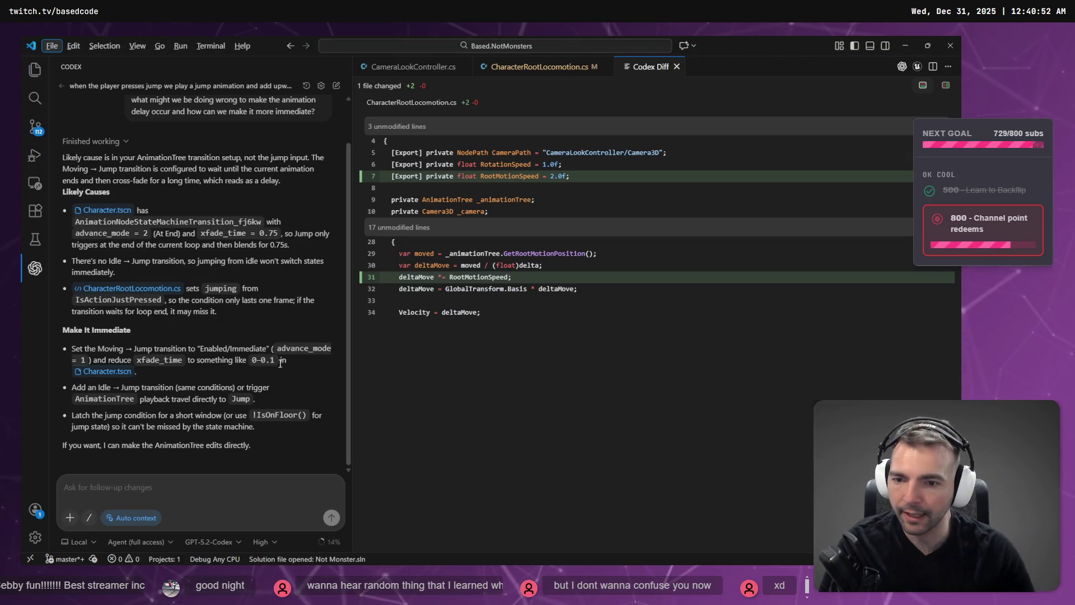
pyautogui.hotkey('alt', 'Tab')
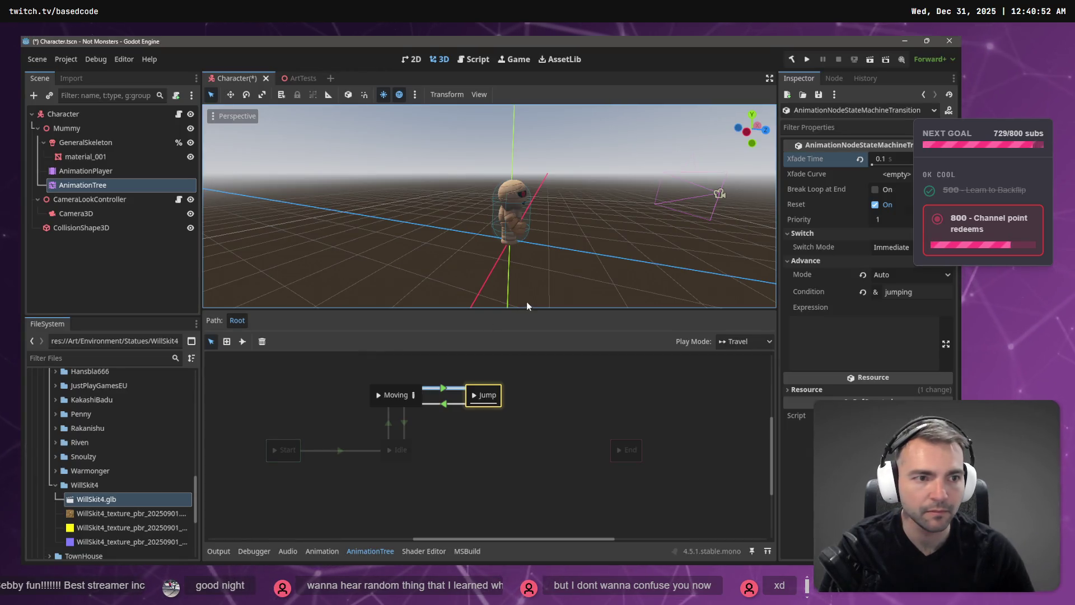
pyautogui.hotkey('alt', 'Tab')
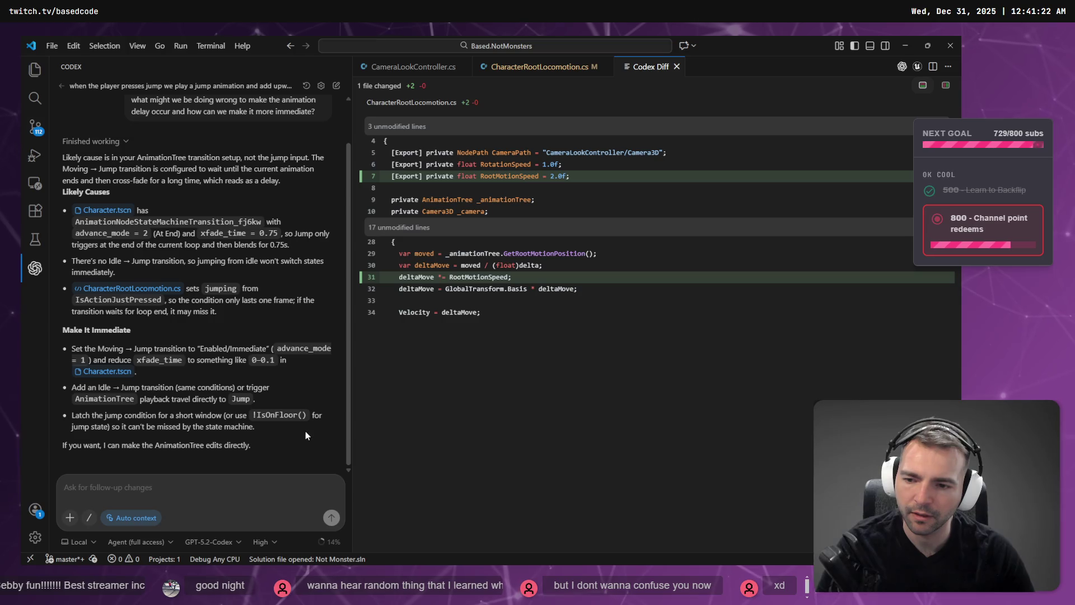
pyautogui.hotkey('alt', 'Tab')
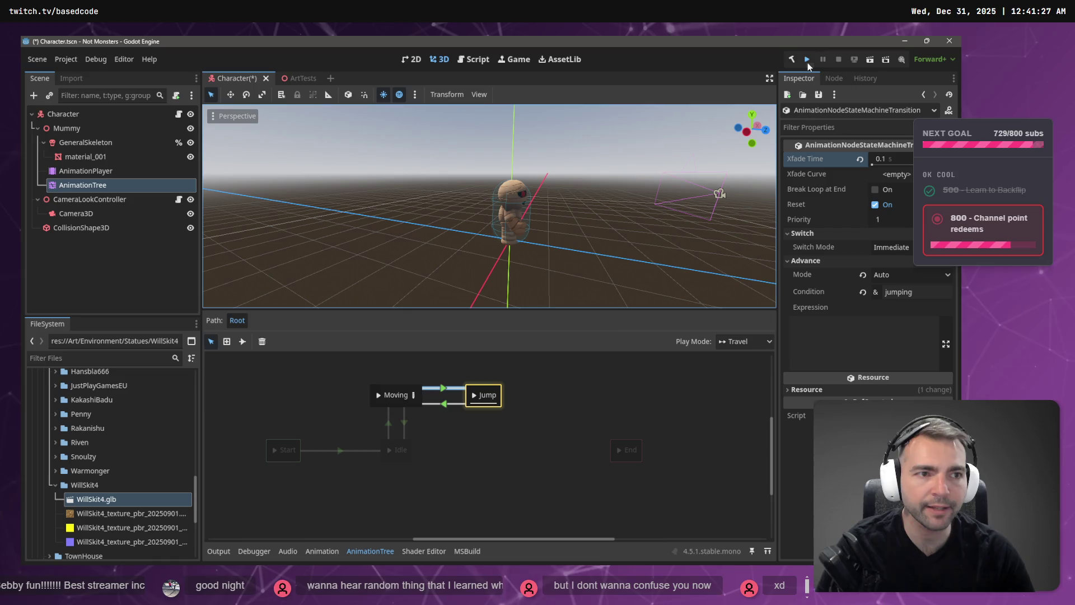
# Step: Run the project to try the 0.1 s crossfade jump, then stop the game
pyautogui.click(807, 59)
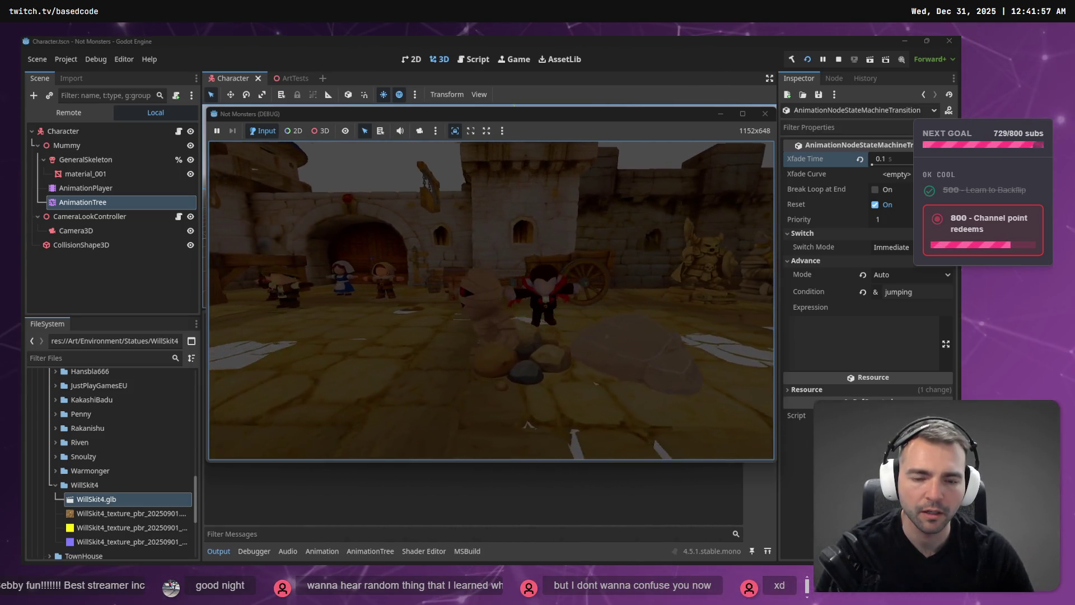
pyautogui.press('Escape')
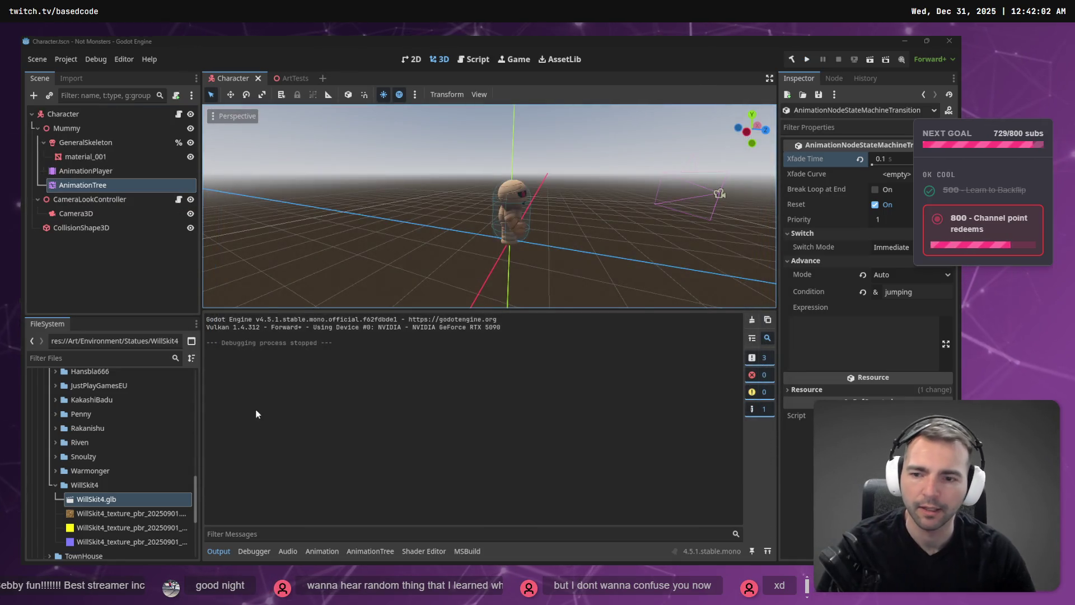
# Step: Dictate a Codex follow-up on keeping forward momentum while jumping and blending into the run
pyautogui.hotkey('alt', 'Tab')
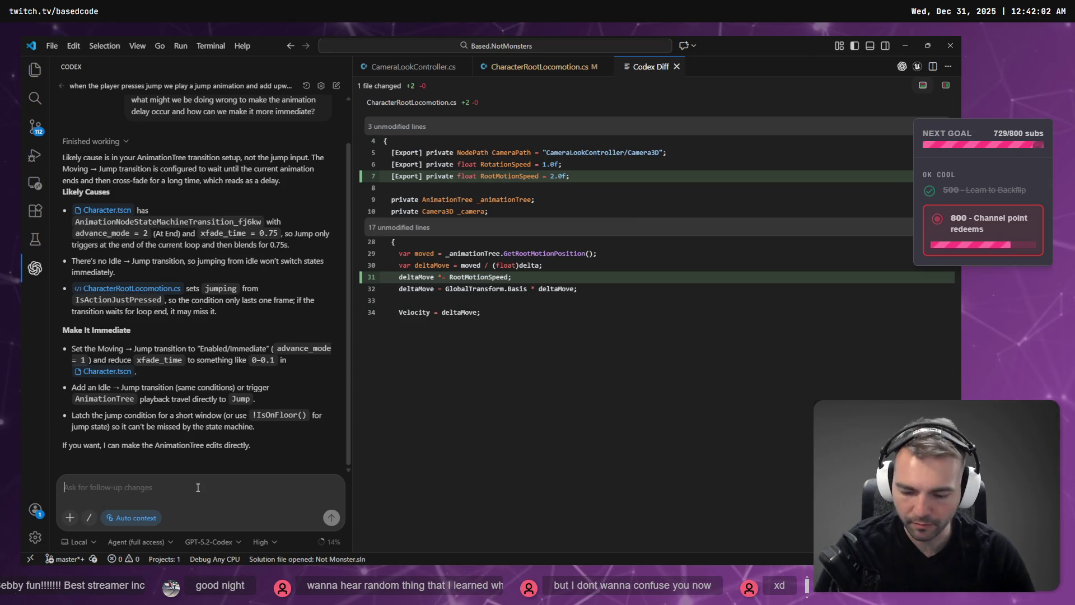
pyautogui.press('super+h')
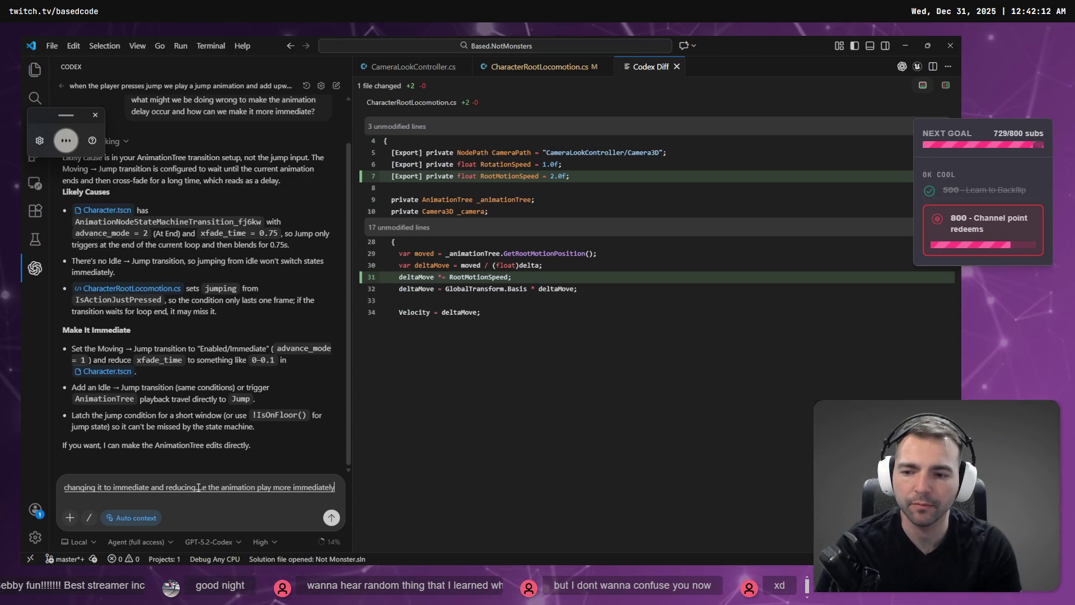
pyautogui.press('super+h')
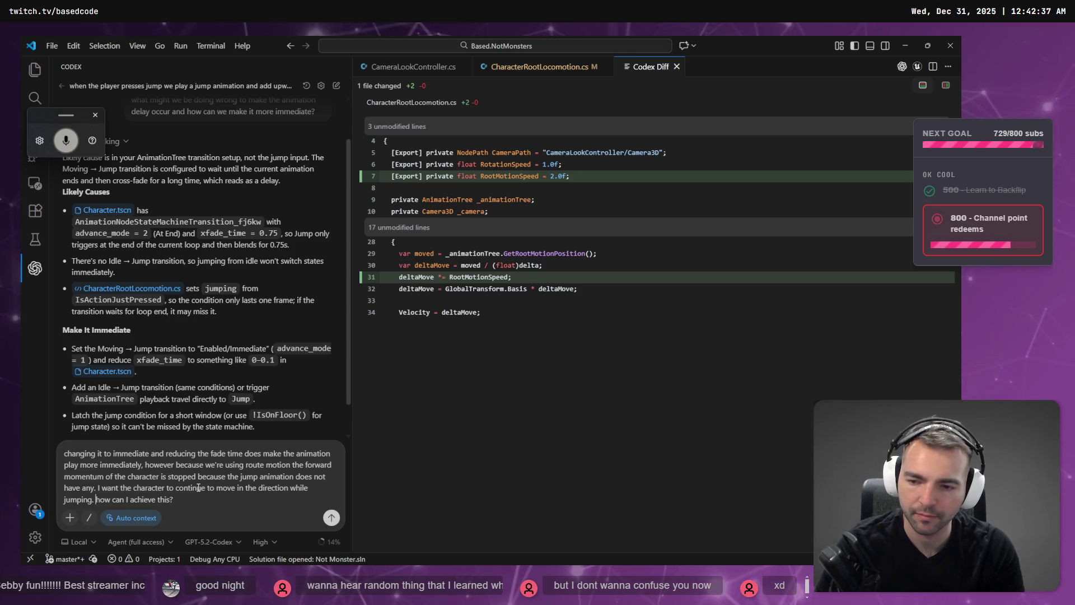
pyautogui.press('ctrl+super')
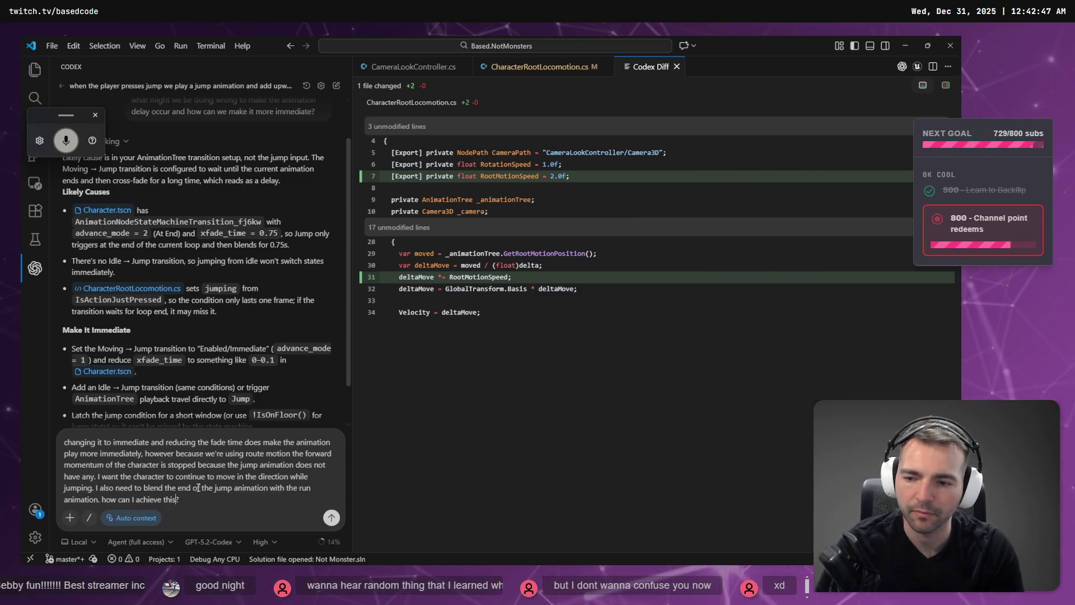
# Step: Put a comma after 'animation', finish the dictated sentence and send the question to Codex
pyautogui.hotkey('ctrl', 'Left')
pyautogui.hotkey('ctrl', 'Left')
pyautogui.hotkey('ctrl', 'Left')
pyautogui.press('Left')
pyautogui.press('BackSpace')
pyautogui.write(',')
pyautogui.press('ctrl+super')
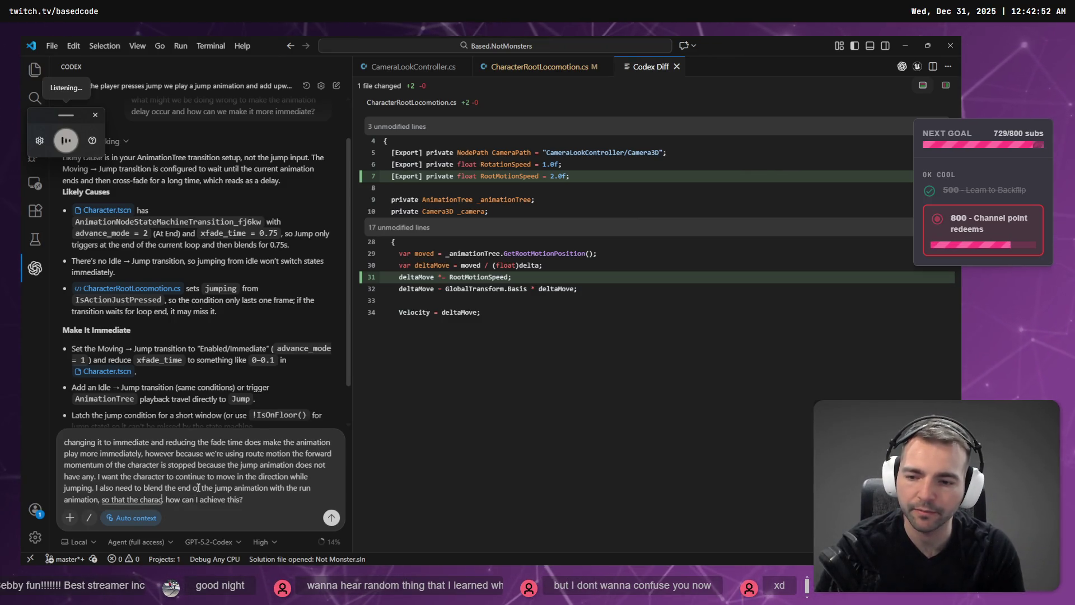
pyautogui.press('Return')
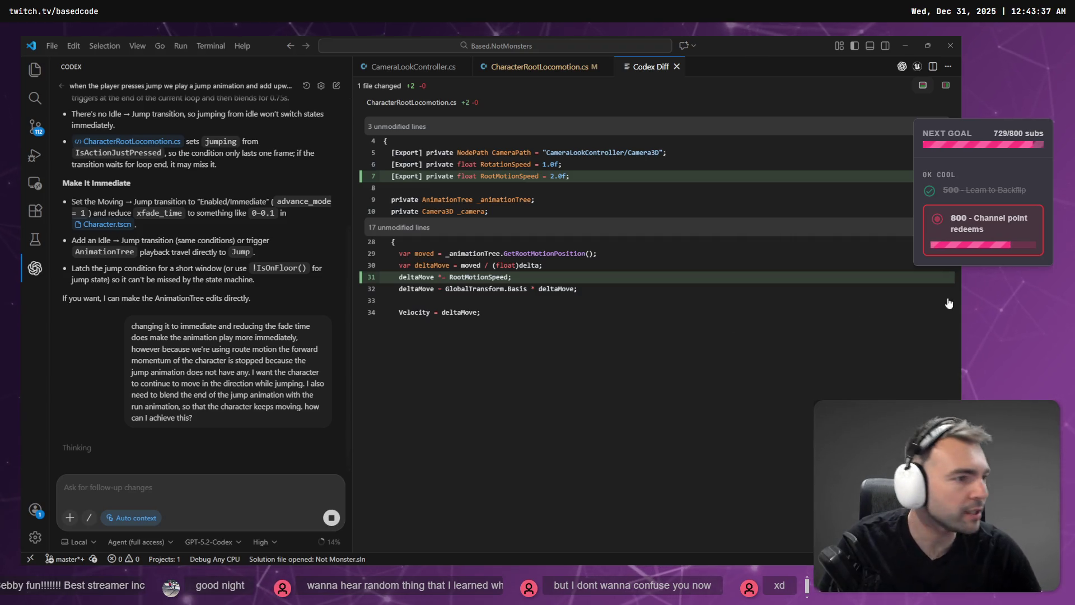
pyautogui.hotkey('alt', 'Tab')
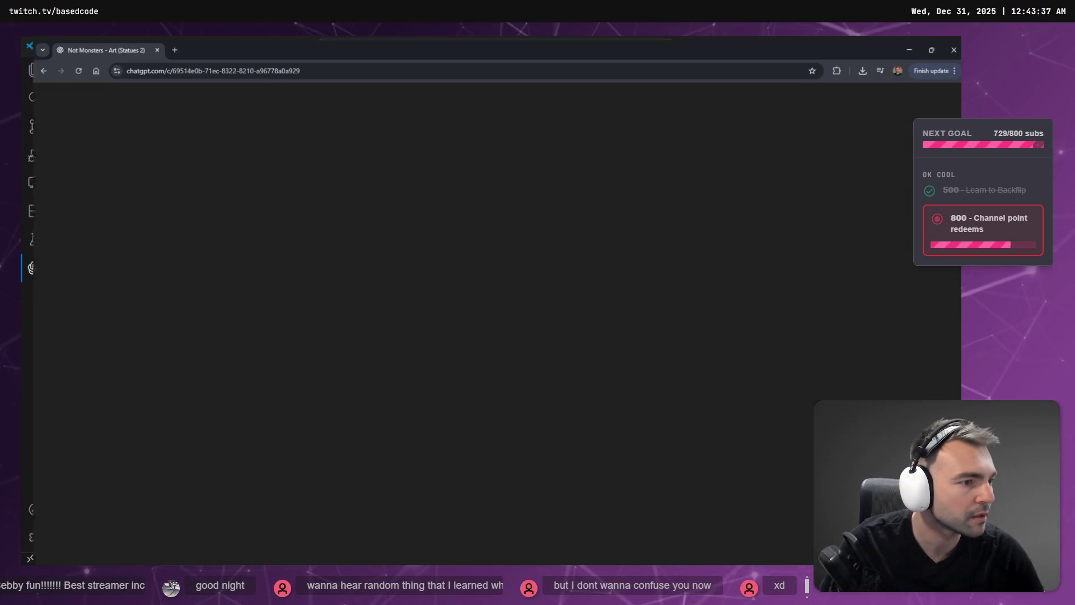
# Step: View the female and sword-and-shield crusader images full size, then minimize the browser
pyautogui.press('Escape')
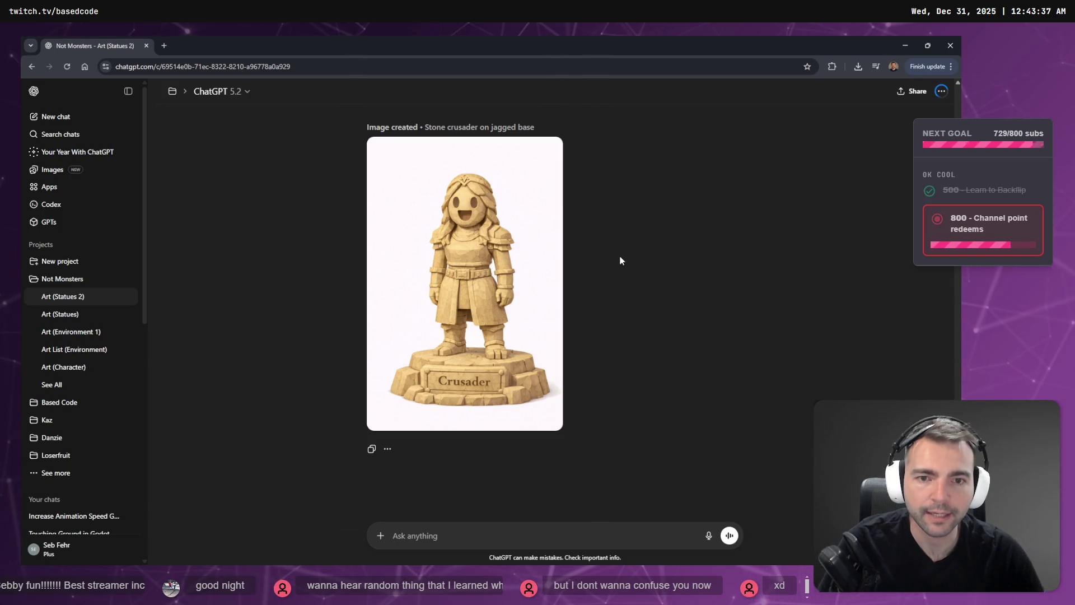
pyautogui.scroll(-15, 602, 298)
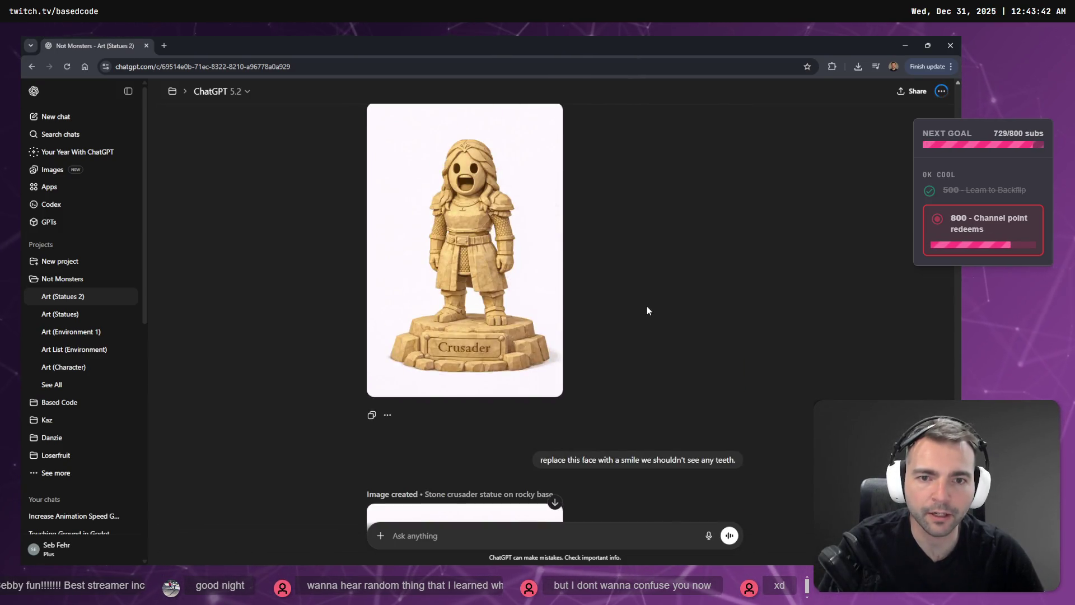
pyautogui.scroll(-3, 645, 309)
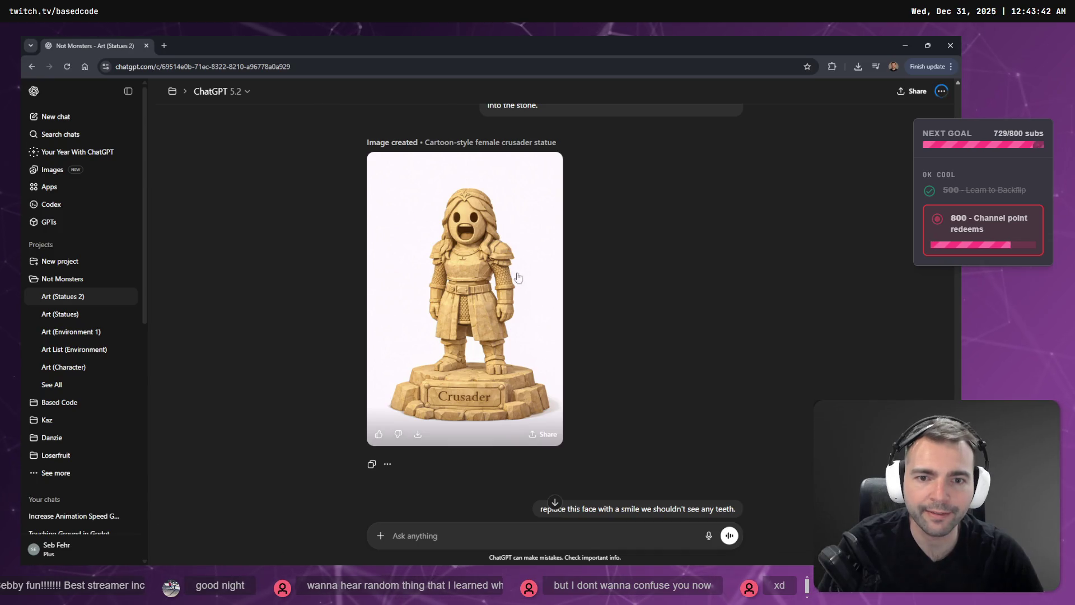
pyautogui.click(516, 292)
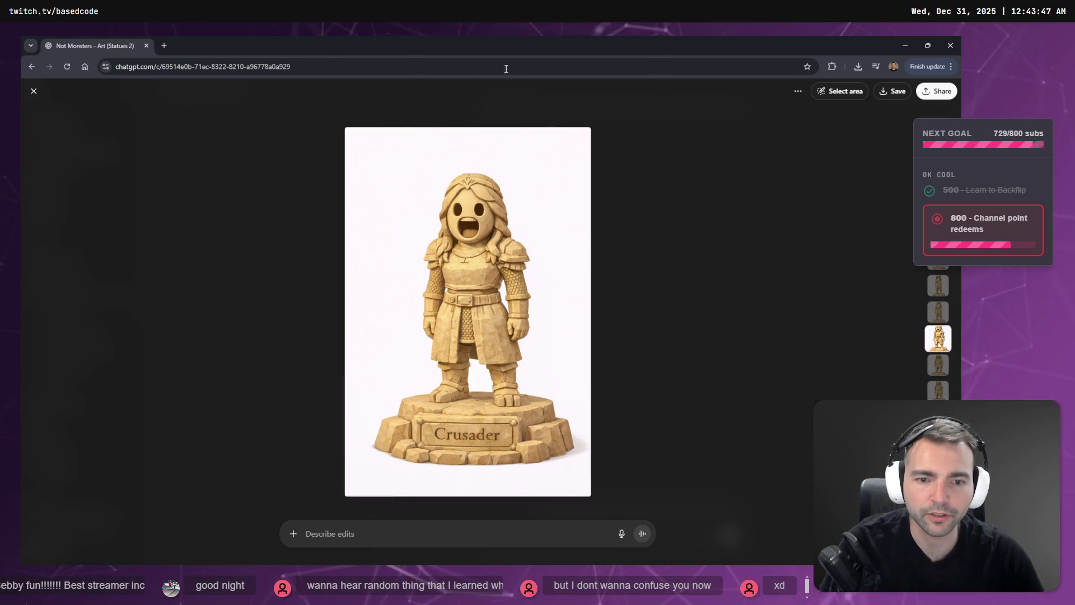
pyautogui.press('Up')
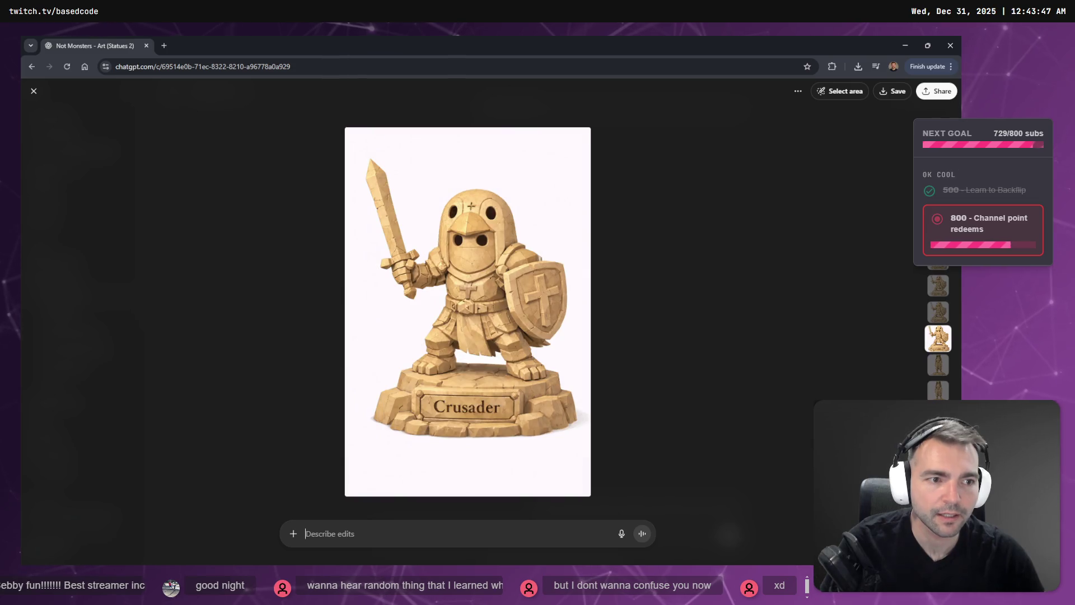
pyautogui.press('Escape')
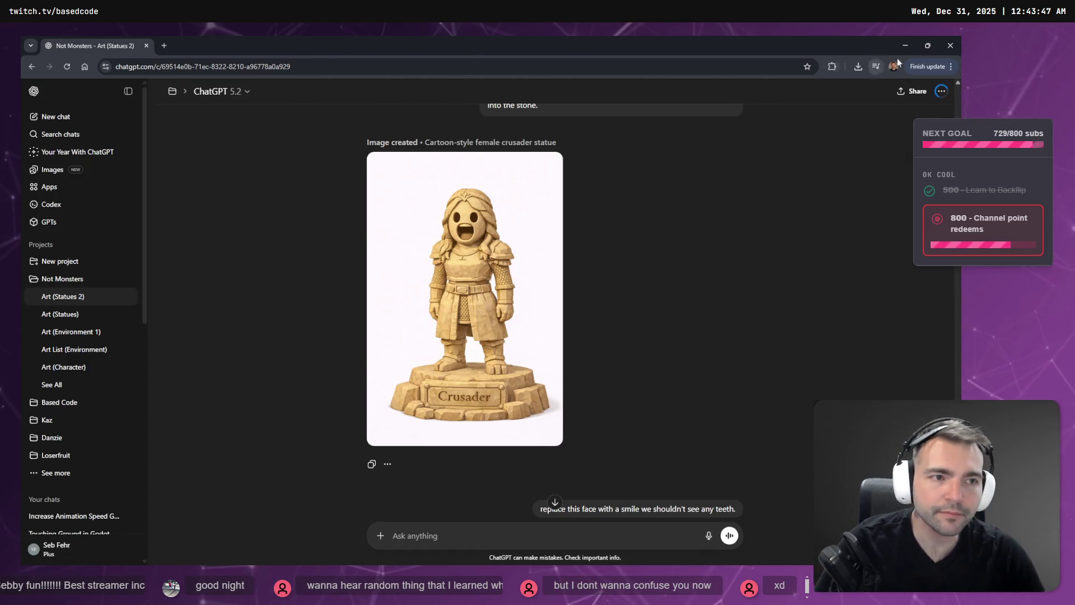
pyautogui.click(907, 45)
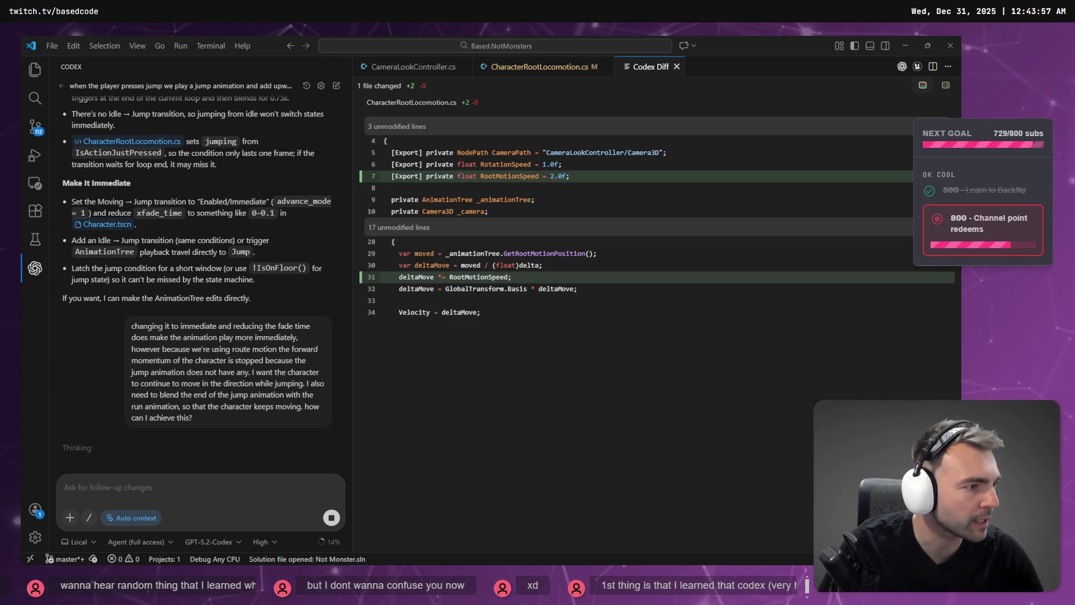
pyautogui.hotkey('alt', 'Tab')
pyautogui.scroll(-5, 464, 341)
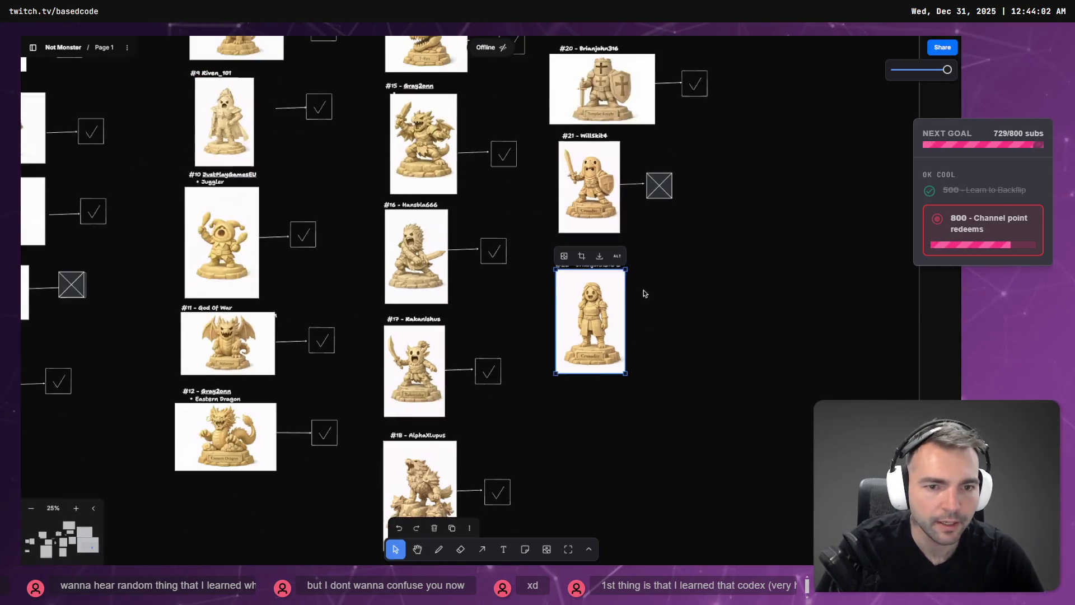
pyautogui.click(662, 318)
pyautogui.scroll(3, 661, 330)
pyautogui.scroll(-2, 646, 338)
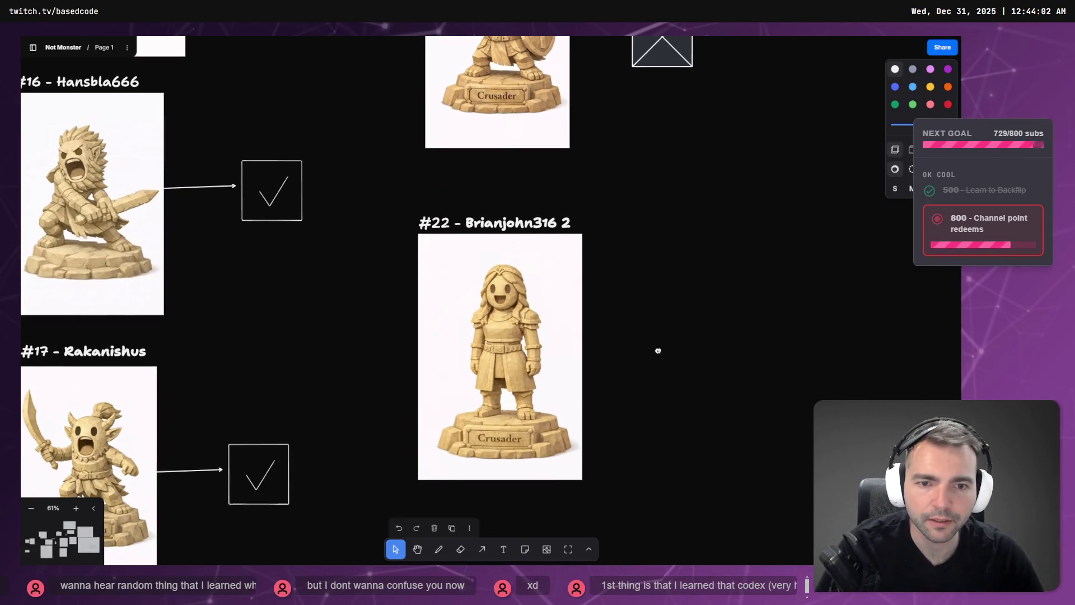
pyautogui.moveTo(610, 183)
pyautogui.mouseDown()
pyautogui.moveTo(450, 438)
pyautogui.moveTo(492, 386)
pyautogui.mouseUp()
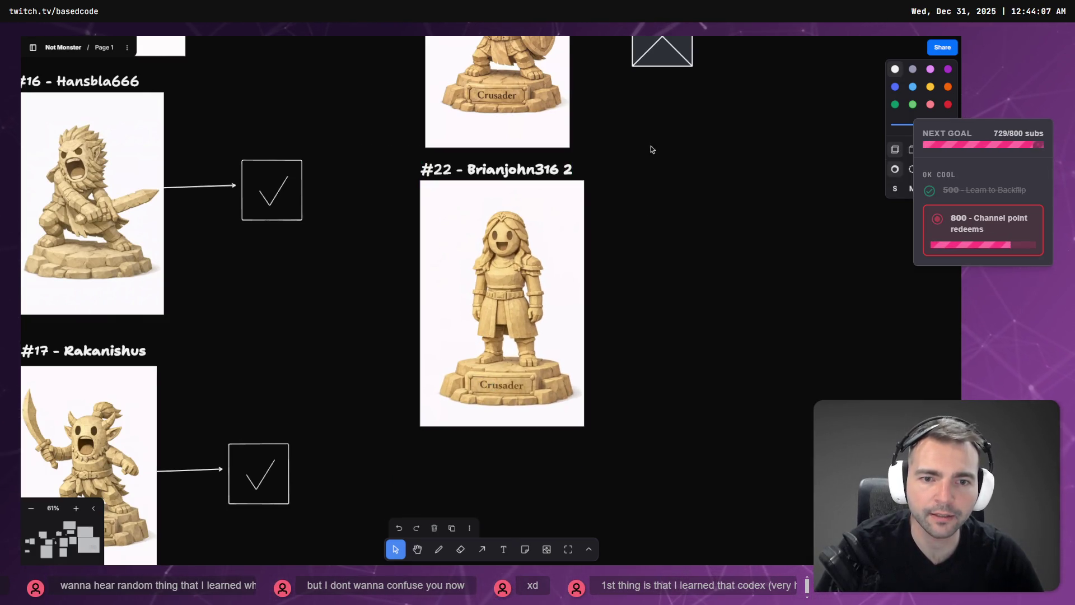
pyautogui.moveTo(651, 149); pyautogui.dragTo(667, 423)
pyautogui.scroll(-5, 744, 283)
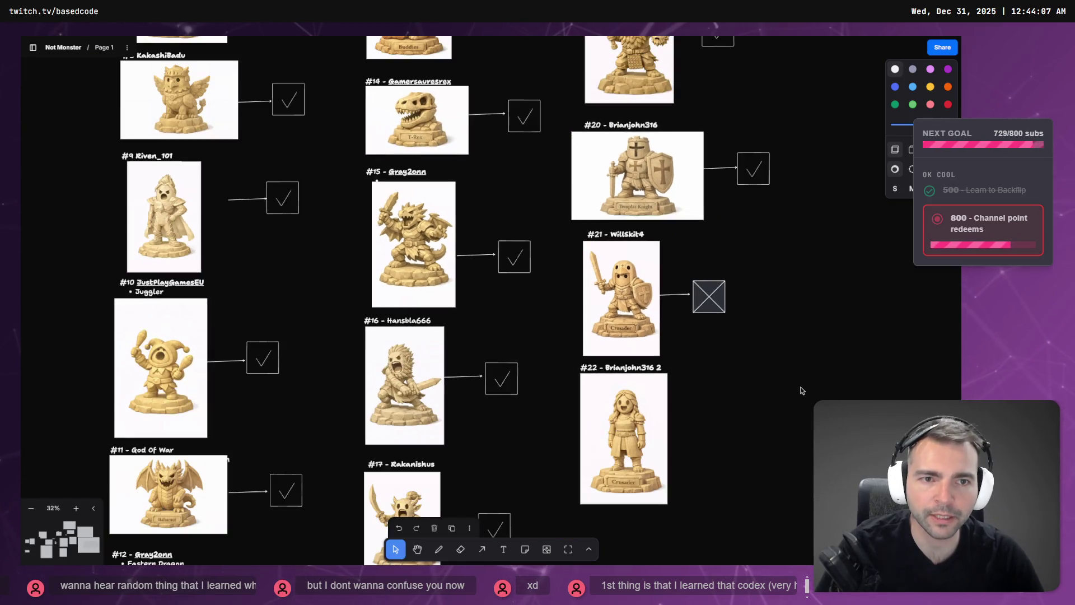
pyautogui.moveTo(795, 222); pyautogui.dragTo(570, 136)
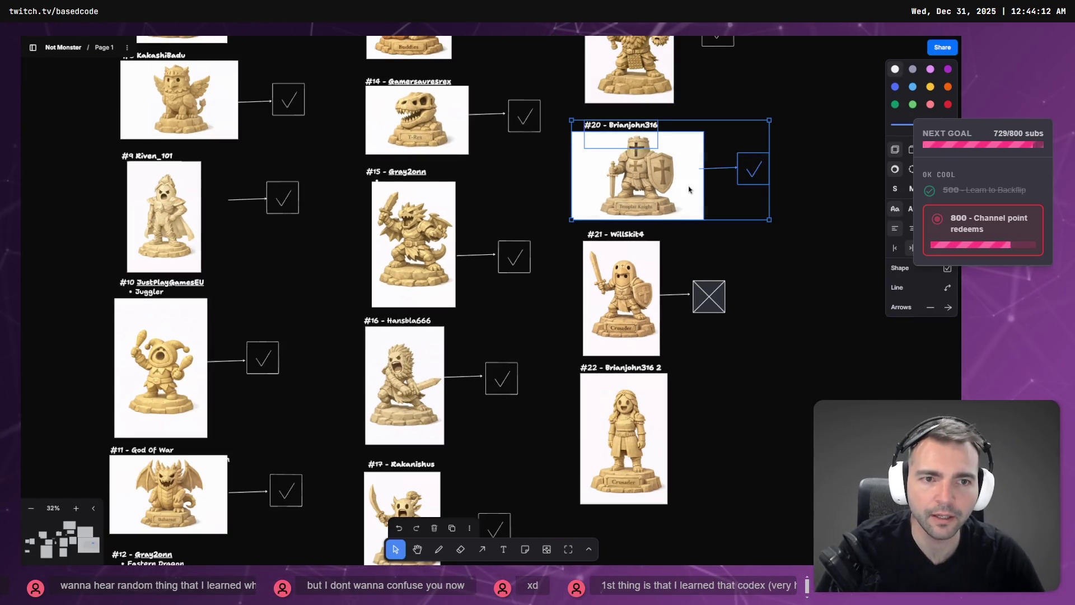
pyautogui.moveTo(689, 189); pyautogui.dragTo(688, 184)
pyautogui.press('Escape')
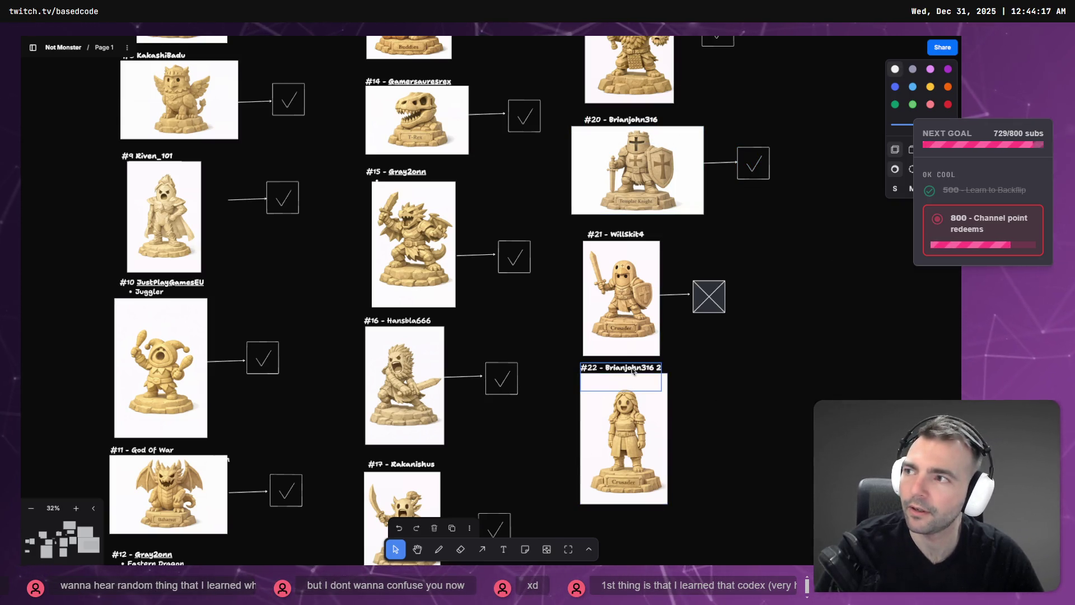
pyautogui.scroll(5, 694, 381)
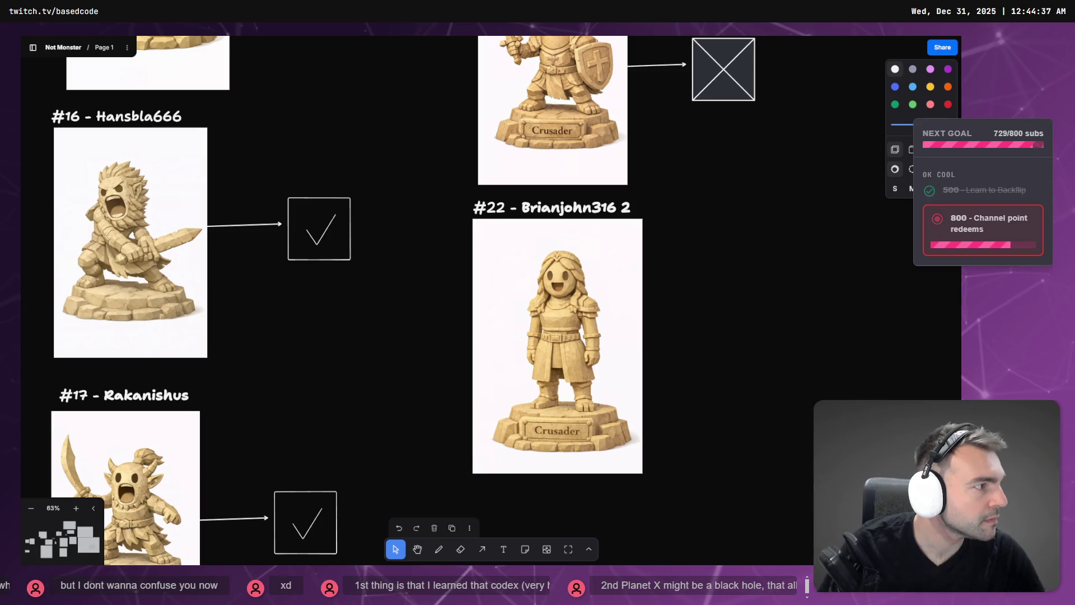
pyautogui.hotkey('alt', 'Tab')
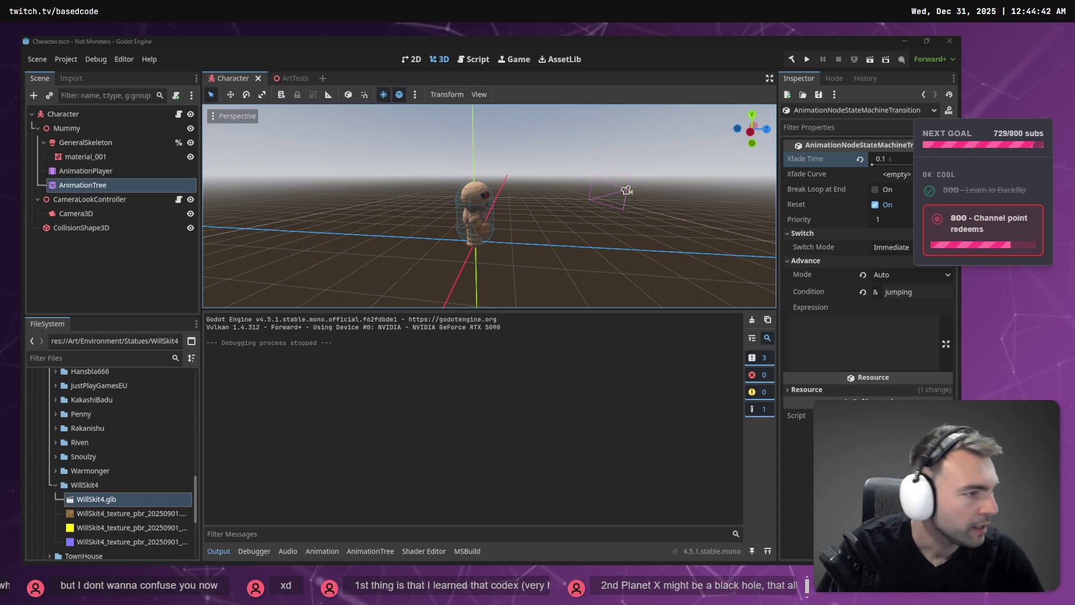
# Step: Leave the Godot jump transition and return to Codex's AirControl reply in VS Code
pyautogui.hotkey('alt', 'Tab')
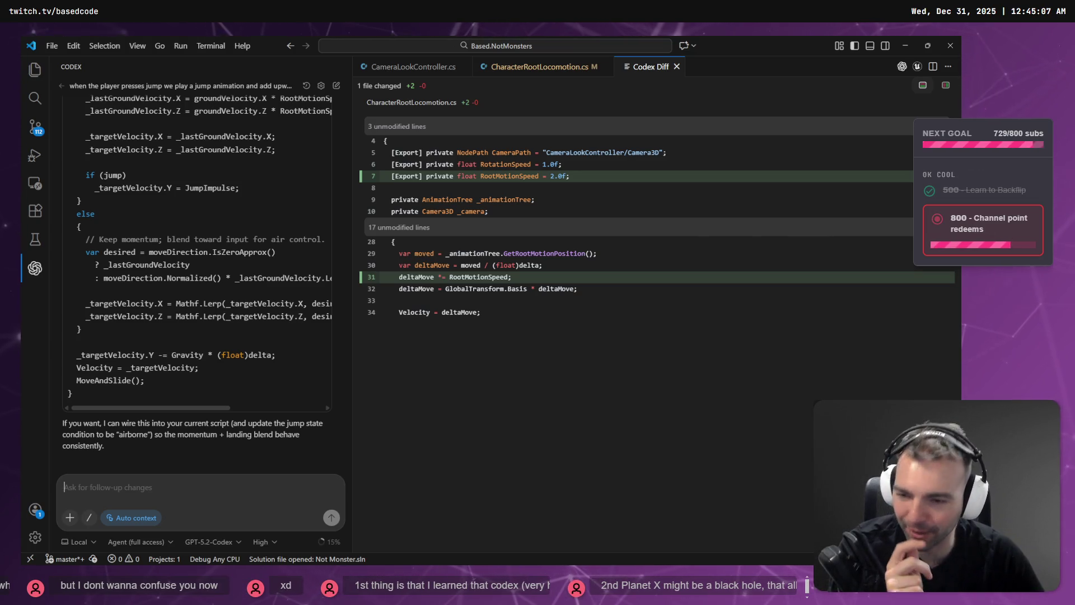
pyautogui.scroll(10, 178, 327)
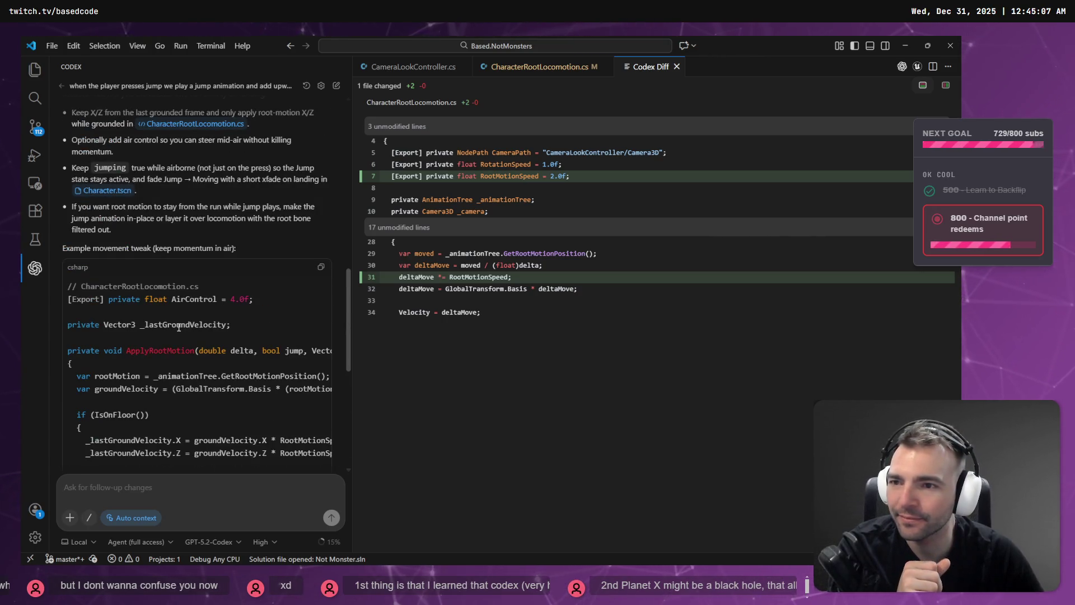
pyautogui.scroll(-10, 178, 327)
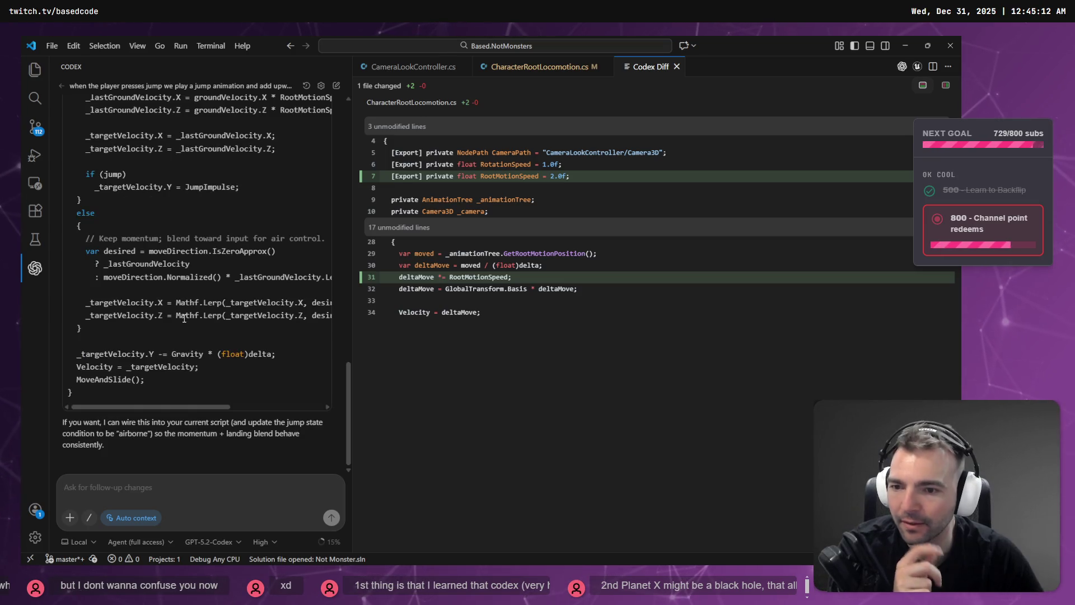
pyautogui.scroll(3, 185, 319)
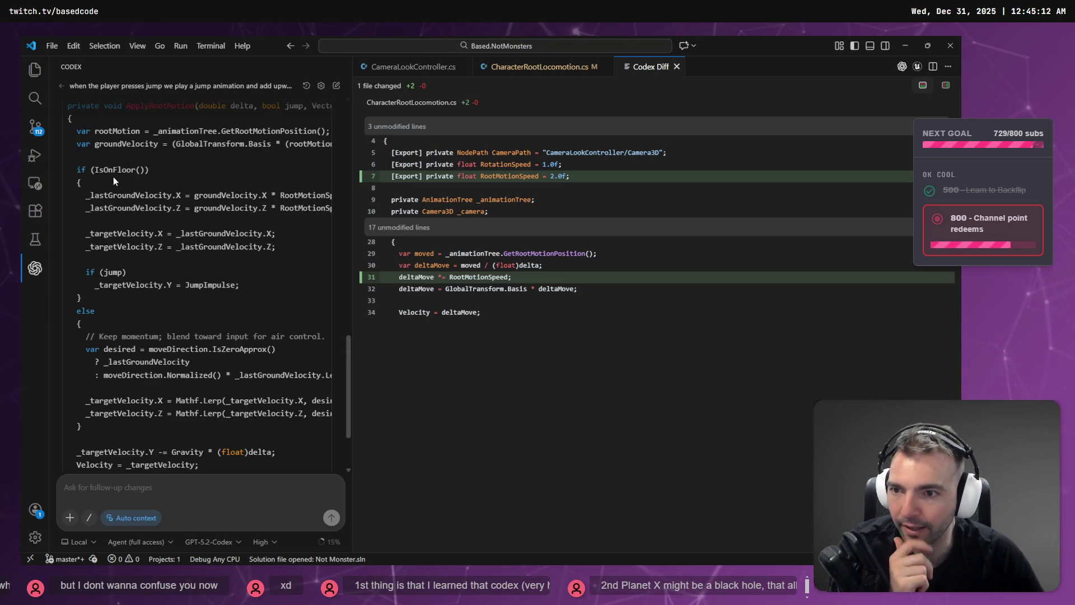
pyautogui.scroll(-3, 128, 224)
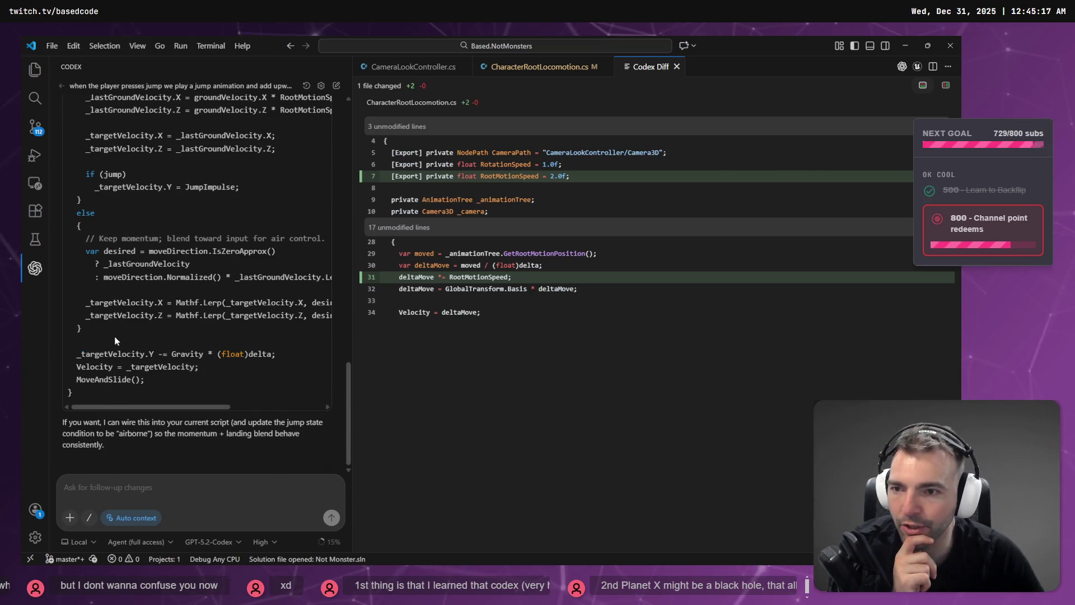
pyautogui.scroll(9, 116, 341)
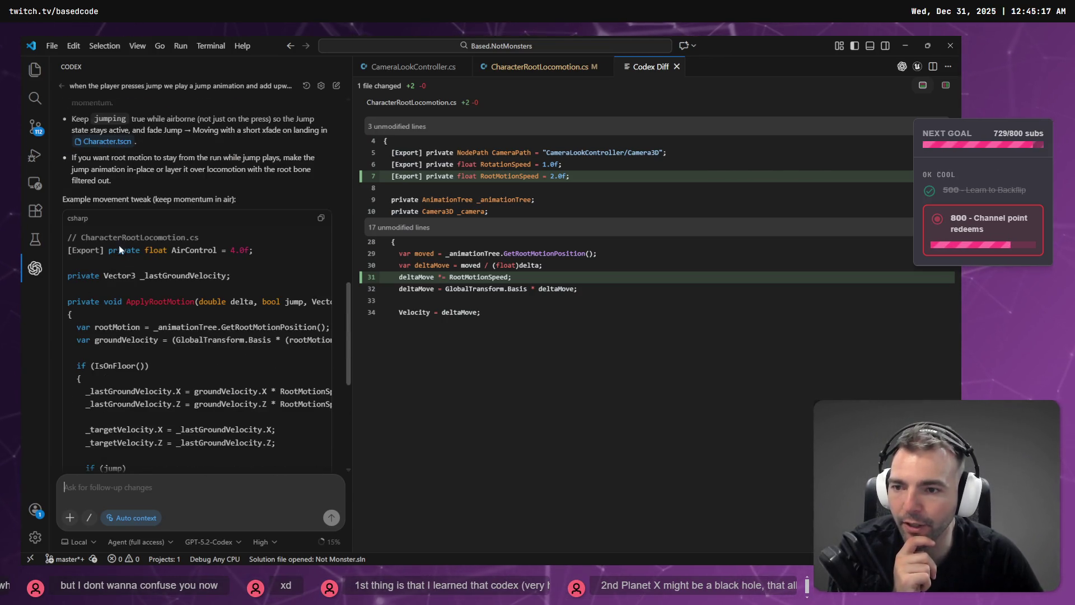
pyautogui.scroll(-9, 119, 246)
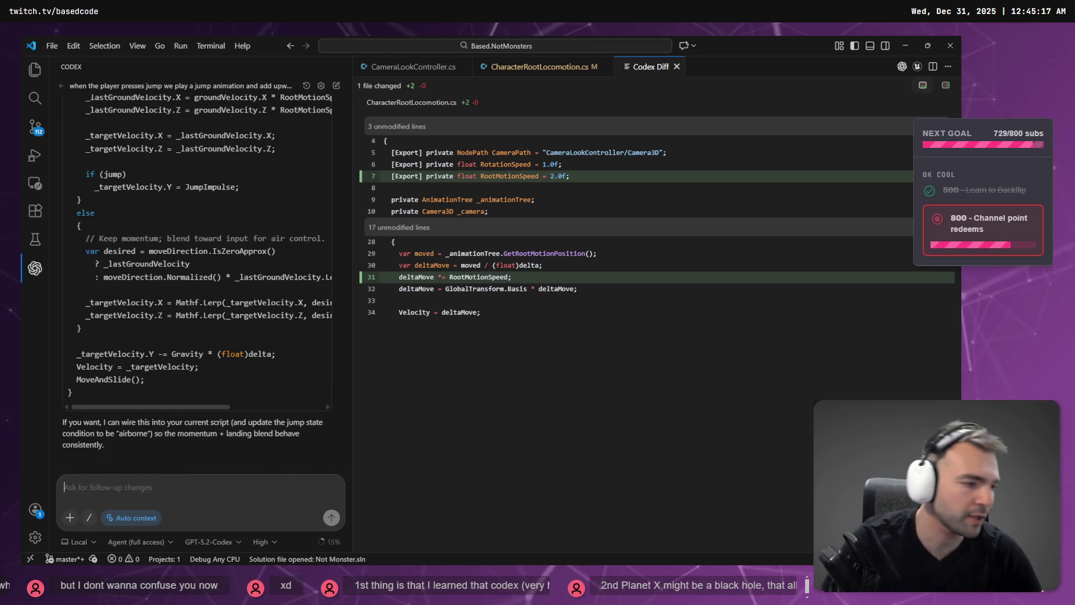
pyautogui.hotkey('alt', 'Tab')
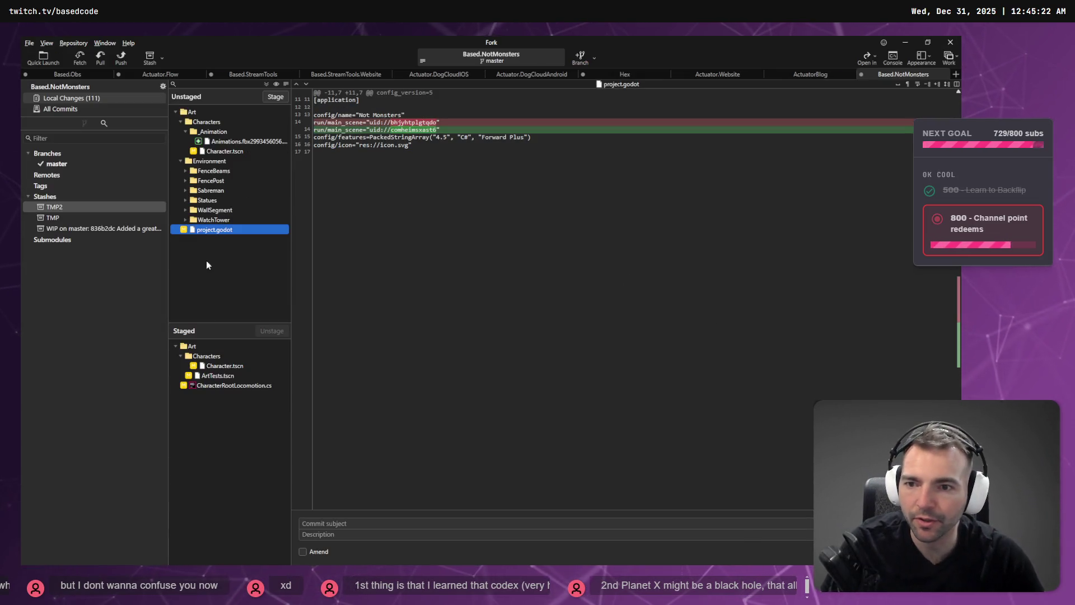
# Step: In Fork, stage the Character.tscn changes and preview the Animations.fbx temp file, then go to Godot
pyautogui.click(221, 152)
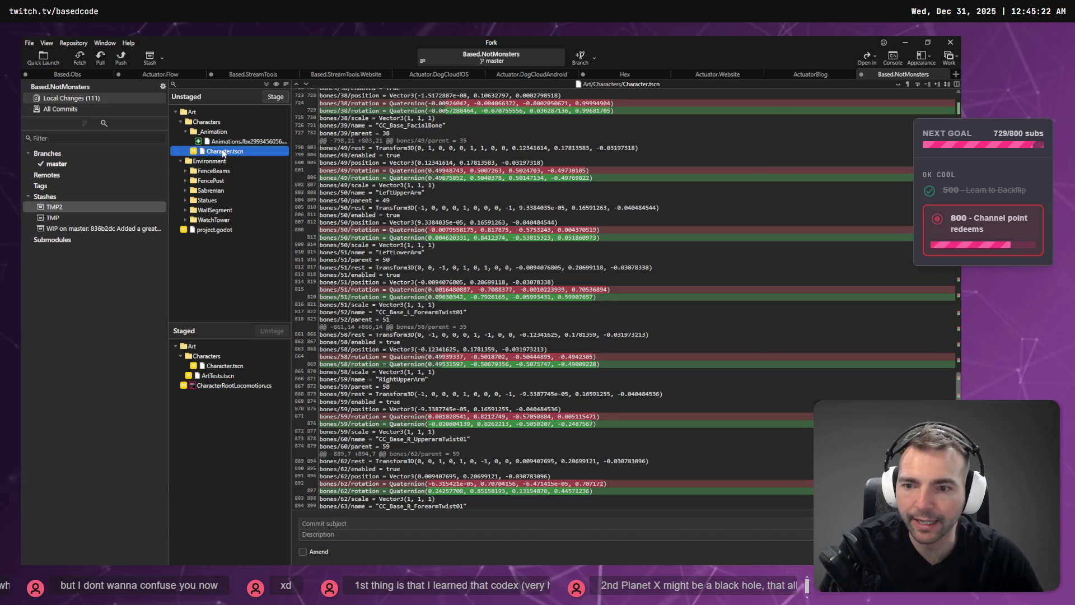
pyautogui.click(278, 97)
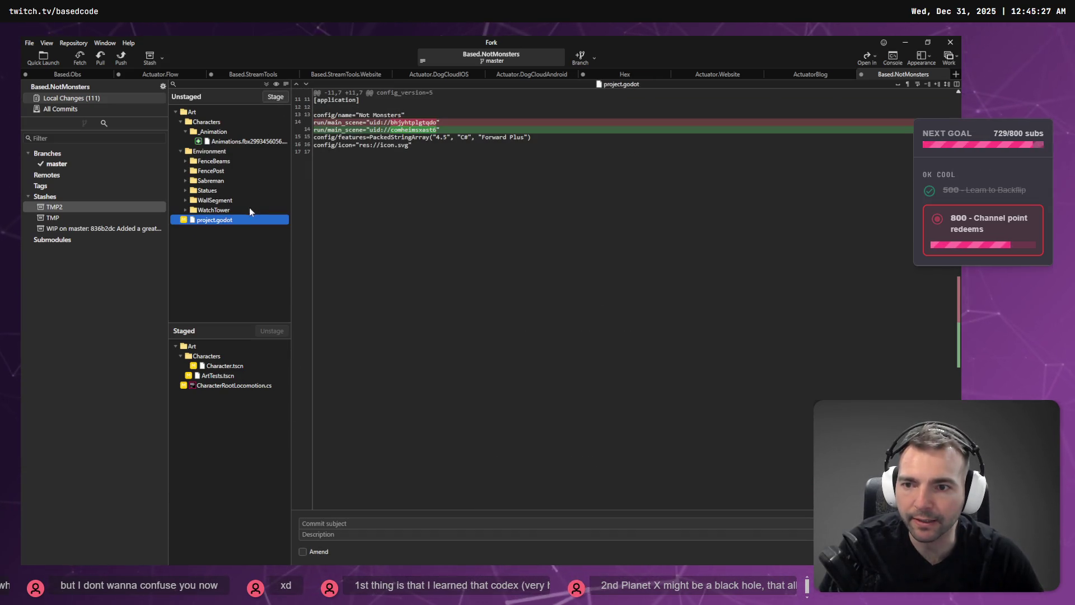
pyautogui.click(232, 142)
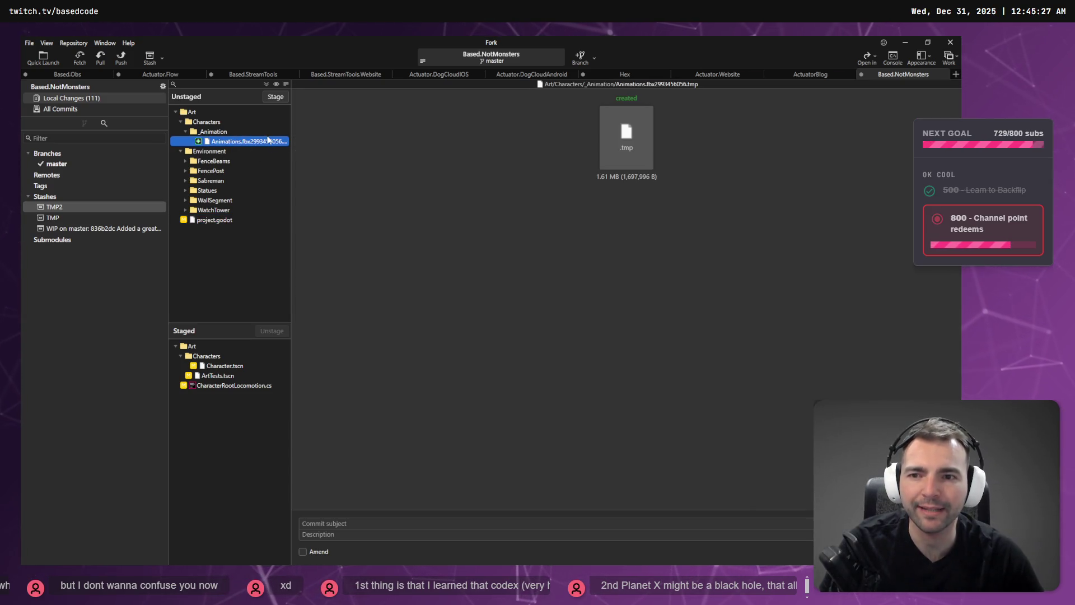
pyautogui.hotkey('alt', 'Tab')
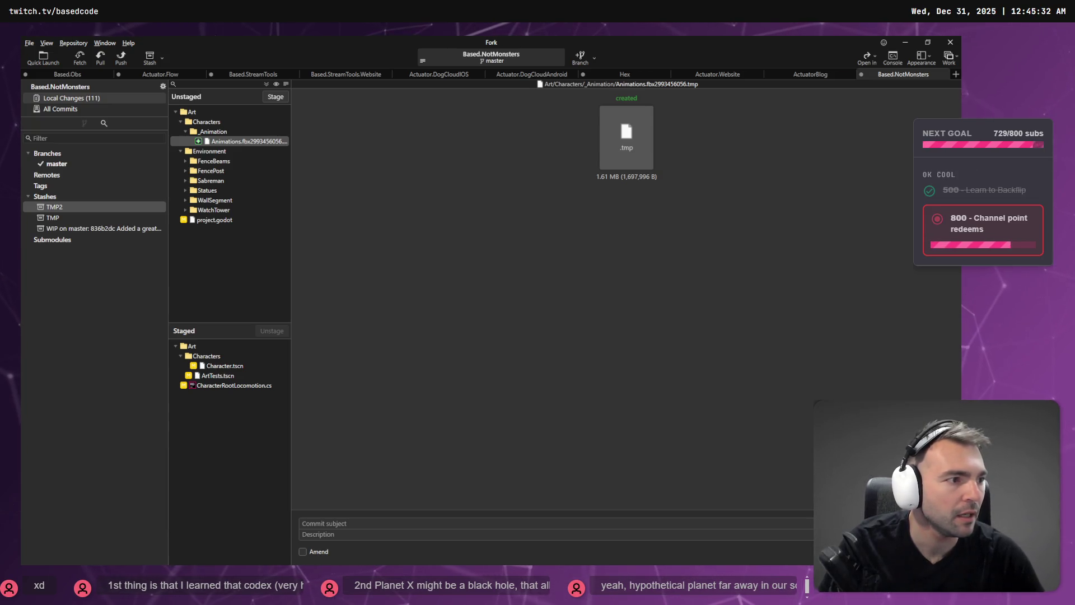
pyautogui.hotkey('alt', 'Tab')
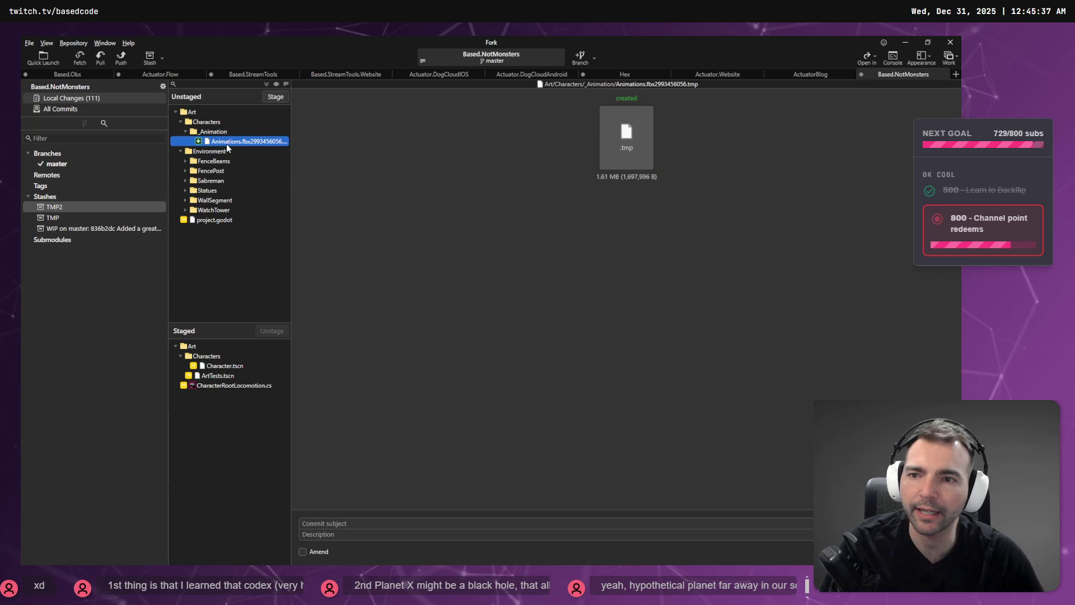
pyautogui.click(423, 296)
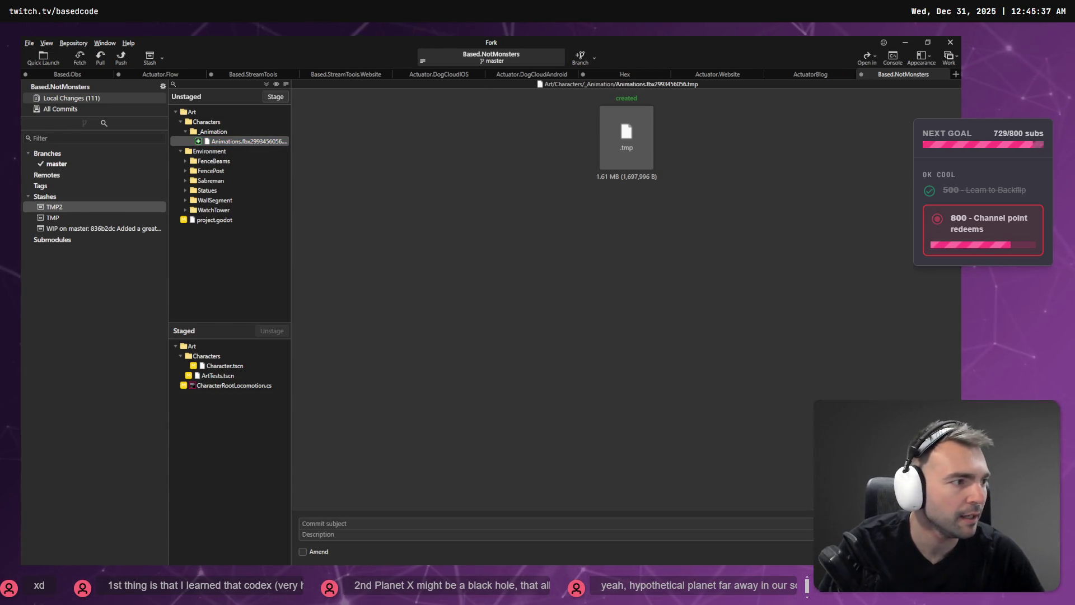
pyautogui.hotkey('alt', 'Tab')
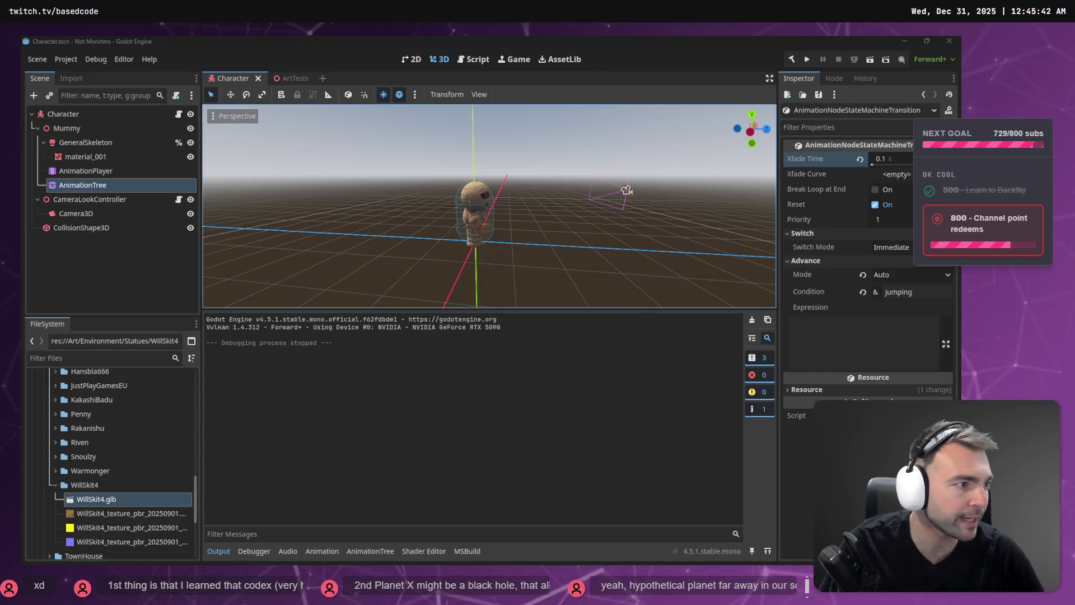
# Step: Dictate and send a request for Codex to apply the airborne-momentum change to the script
pyautogui.hotkey('alt', 'Tab')
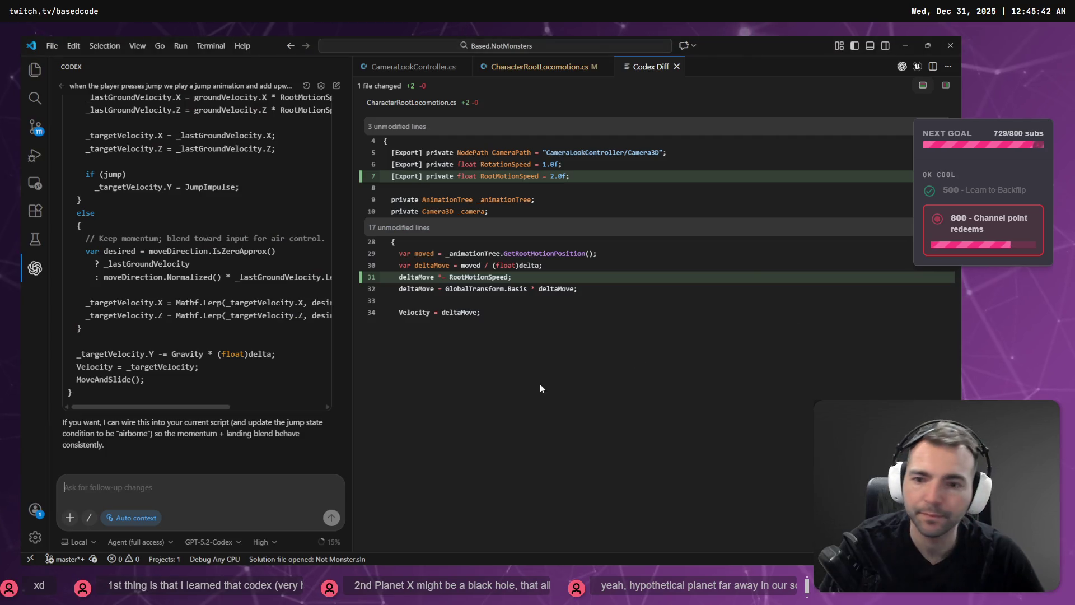
pyautogui.press('super+h')
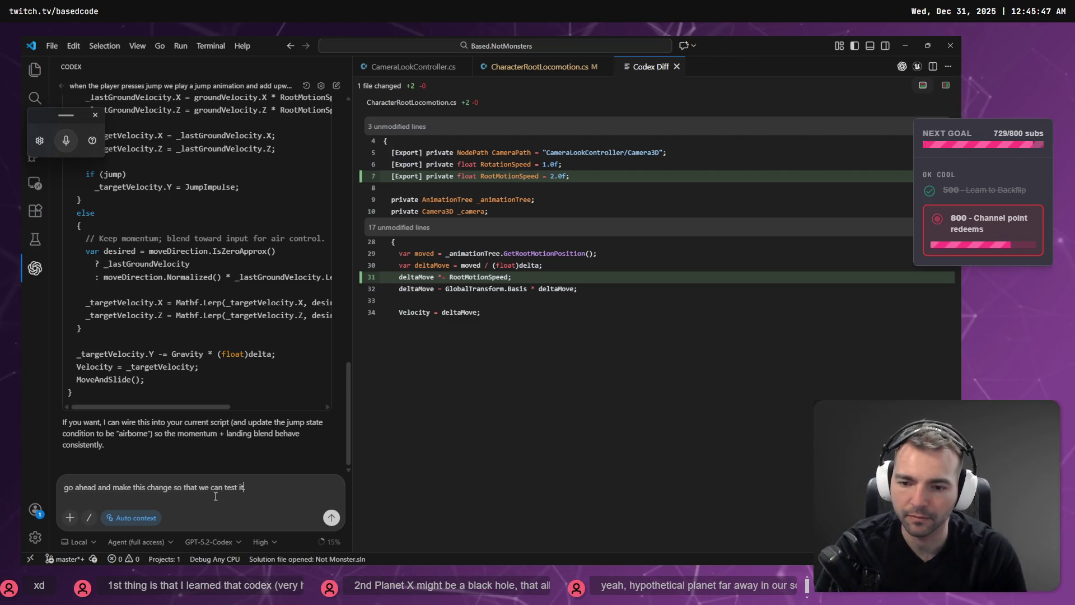
pyautogui.press('Return')
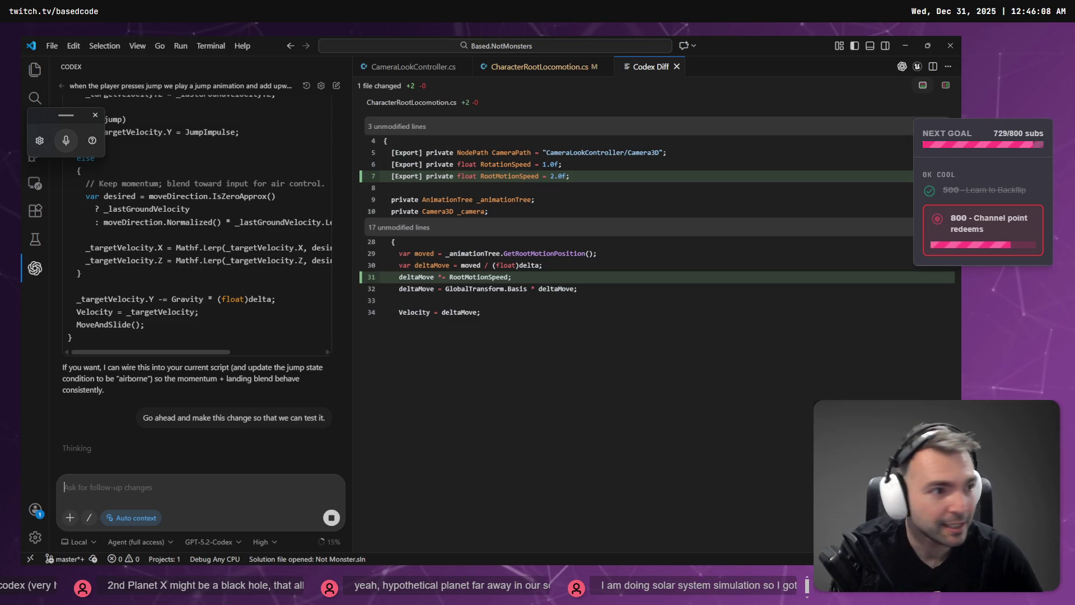
pyautogui.hotkey('alt', 'Tab')
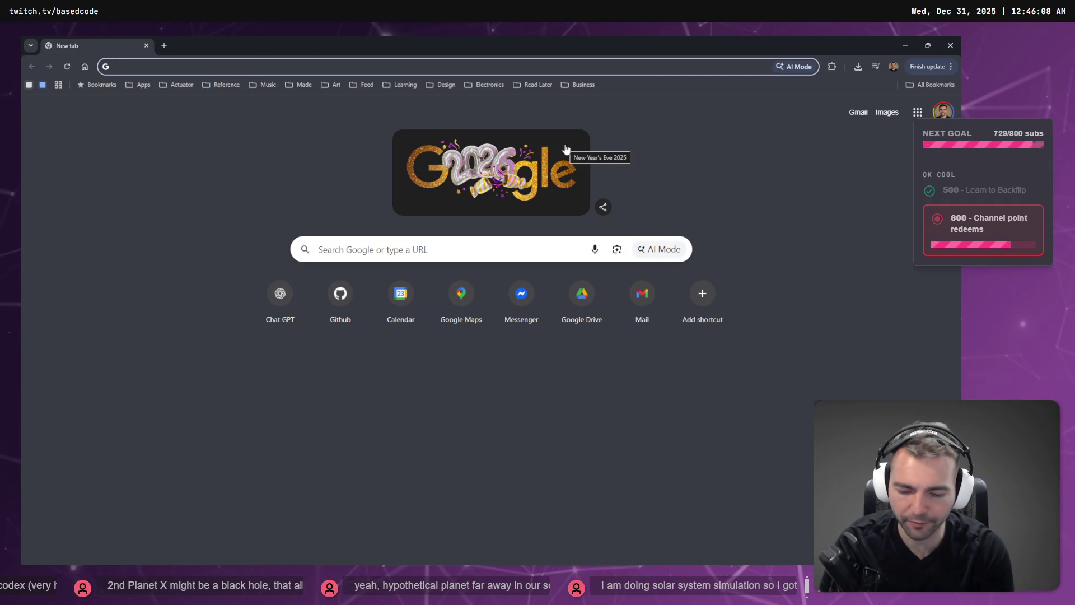
# Step: Search 'universe simulator' and open the Universe Sandbox Steam store page
pyautogui.write('uni')
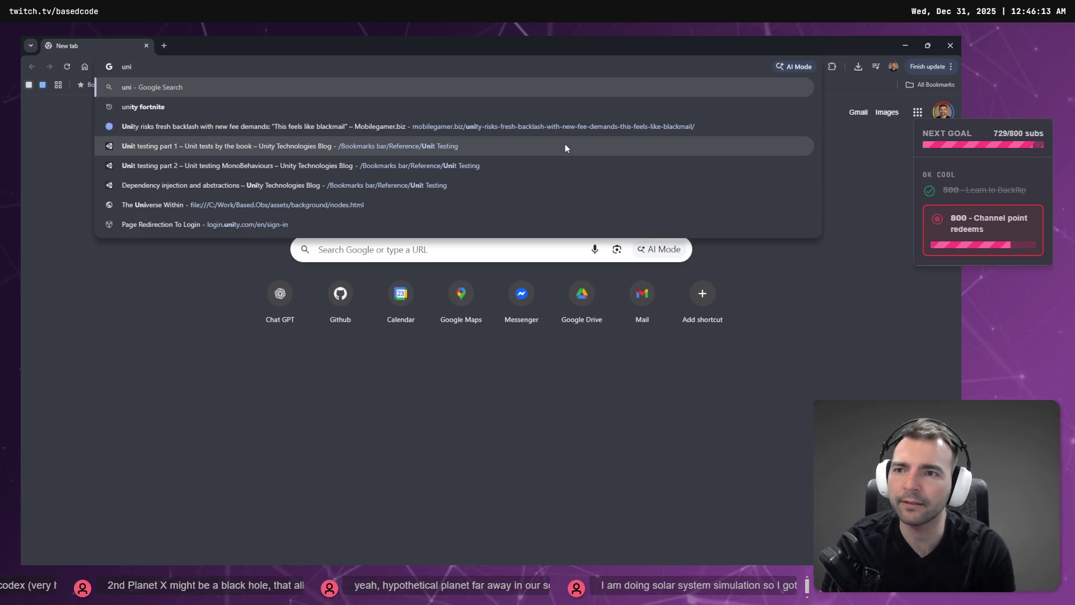
pyautogui.write('verse simulator')
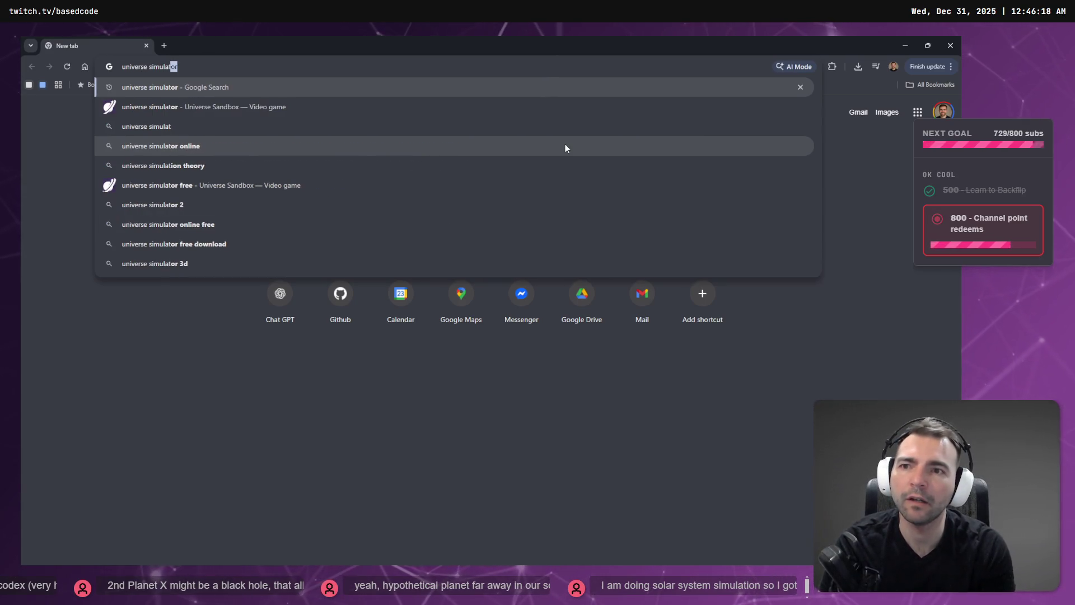
pyautogui.press('Return')
pyautogui.click(192, 193)
pyautogui.scroll(-3, 347, 278)
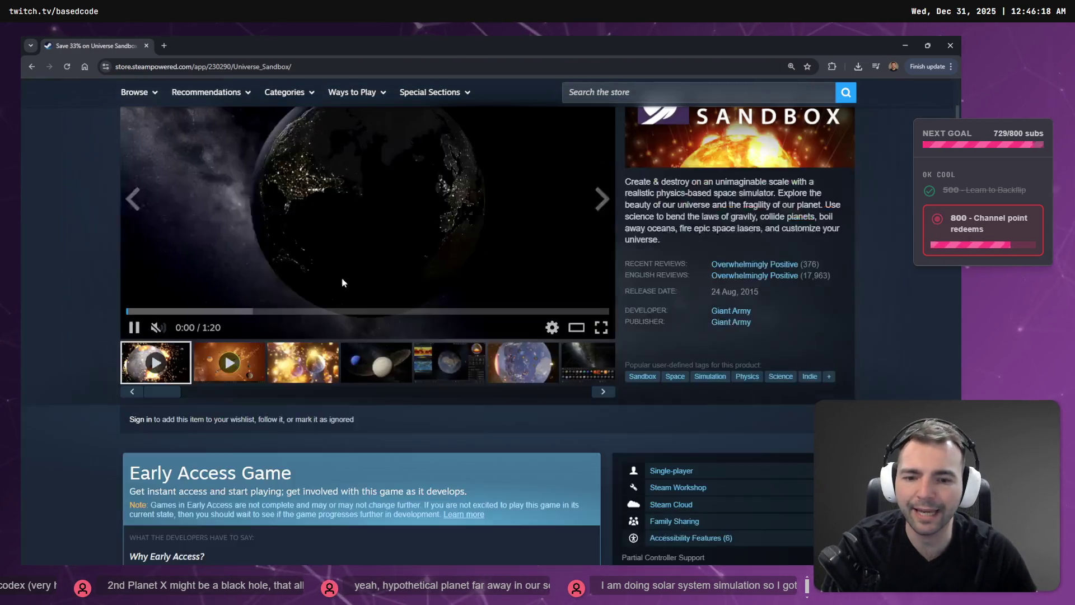
pyautogui.scroll(1, 420, 311)
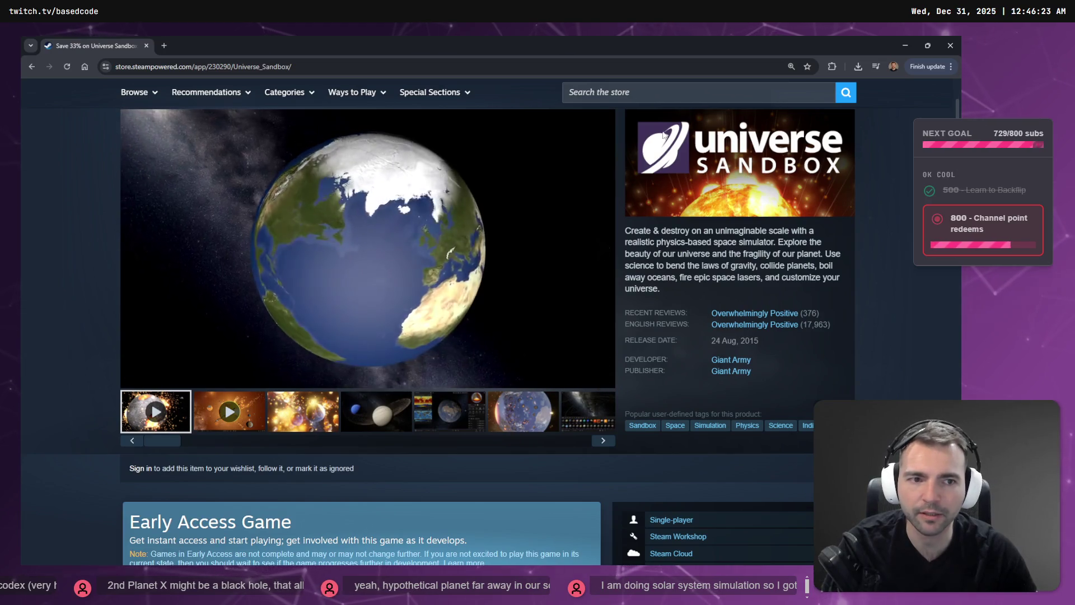
# Step: Browse the screenshots: orbit, sun, Earth collision, Titan and fiery planets
pyautogui.click(303, 412)
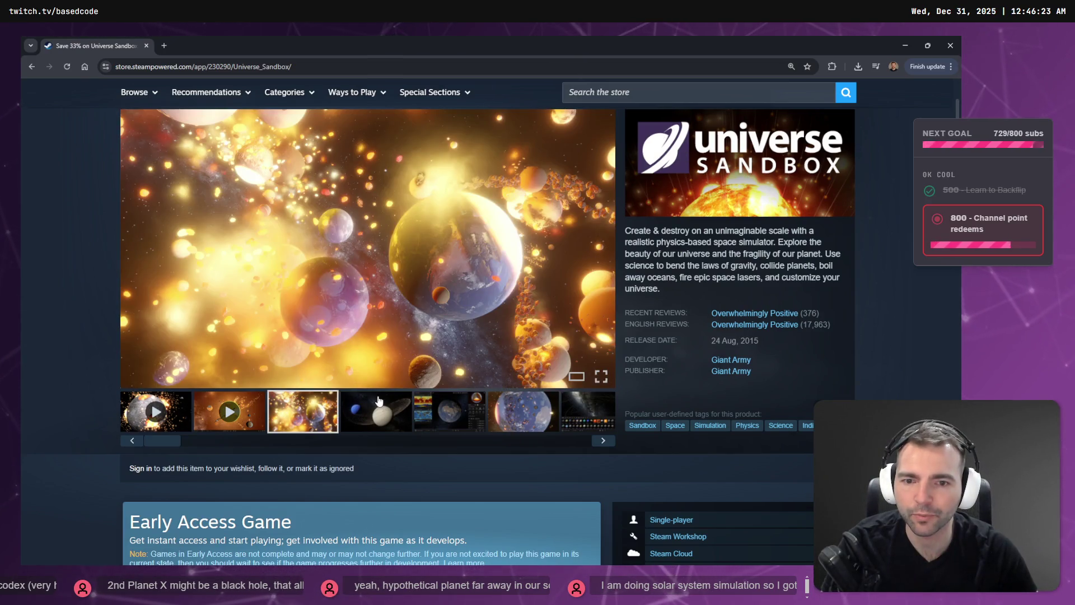
pyautogui.click(379, 409)
pyautogui.click(450, 411)
pyautogui.click(527, 417)
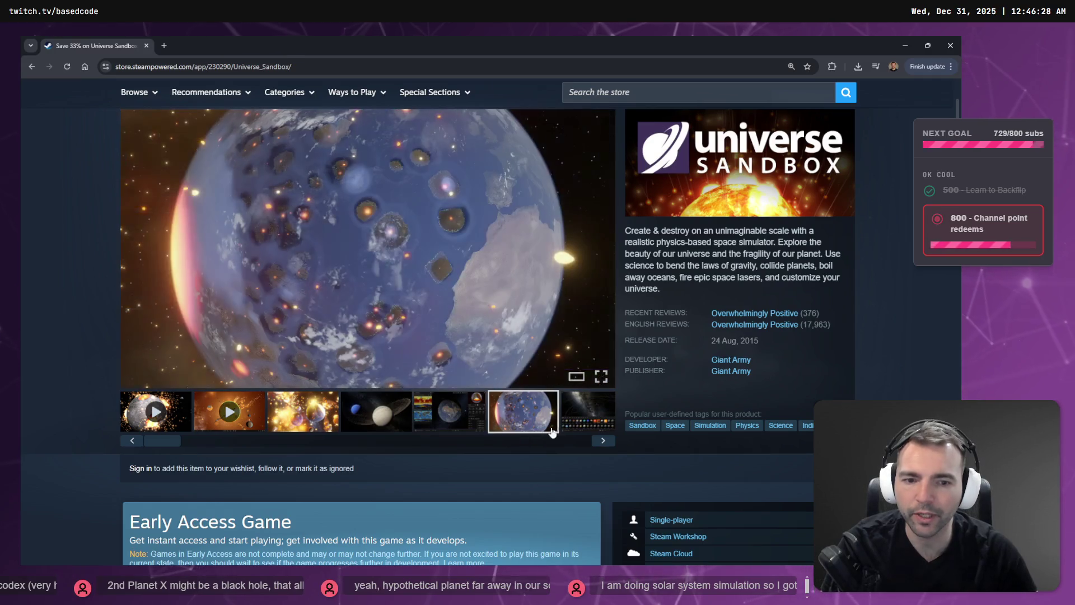
pyautogui.click(585, 425)
pyautogui.scroll(-2, 582, 419)
pyautogui.scroll(3, 588, 448)
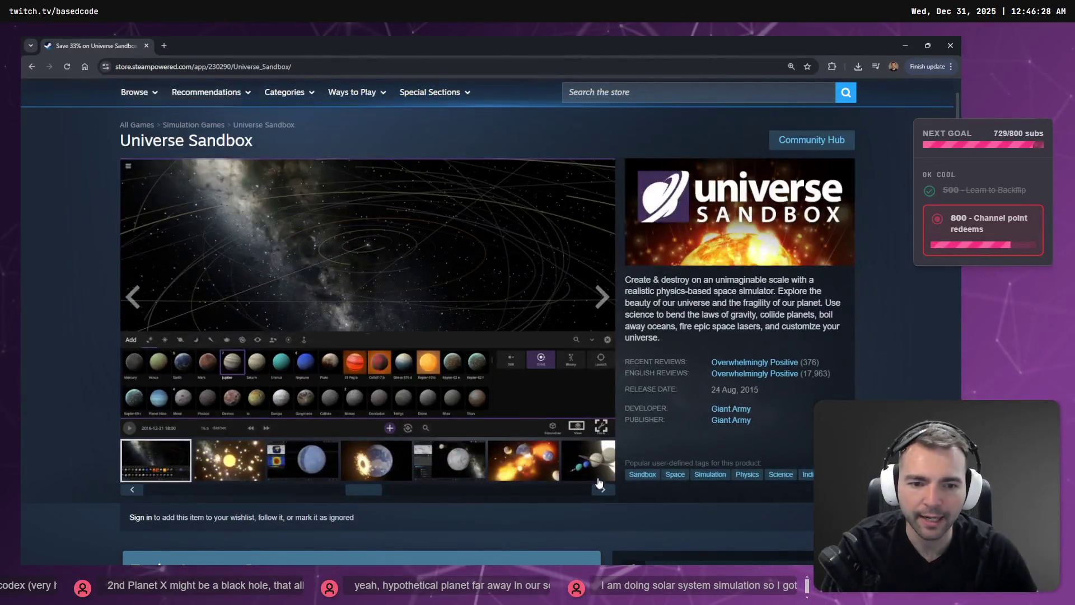
pyautogui.click(601, 490)
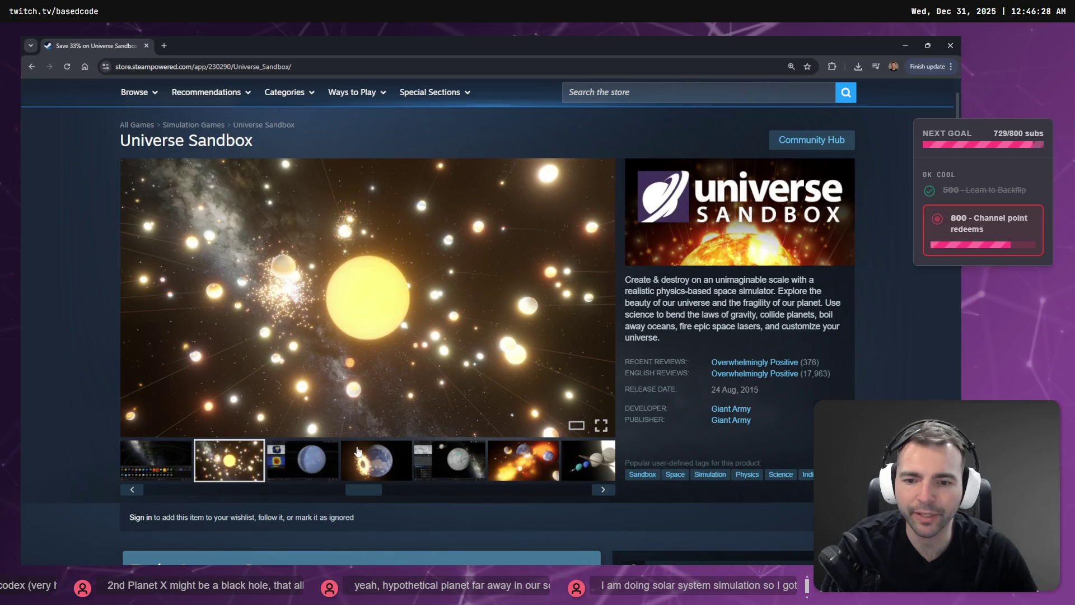
pyautogui.click(359, 451)
pyautogui.click(450, 462)
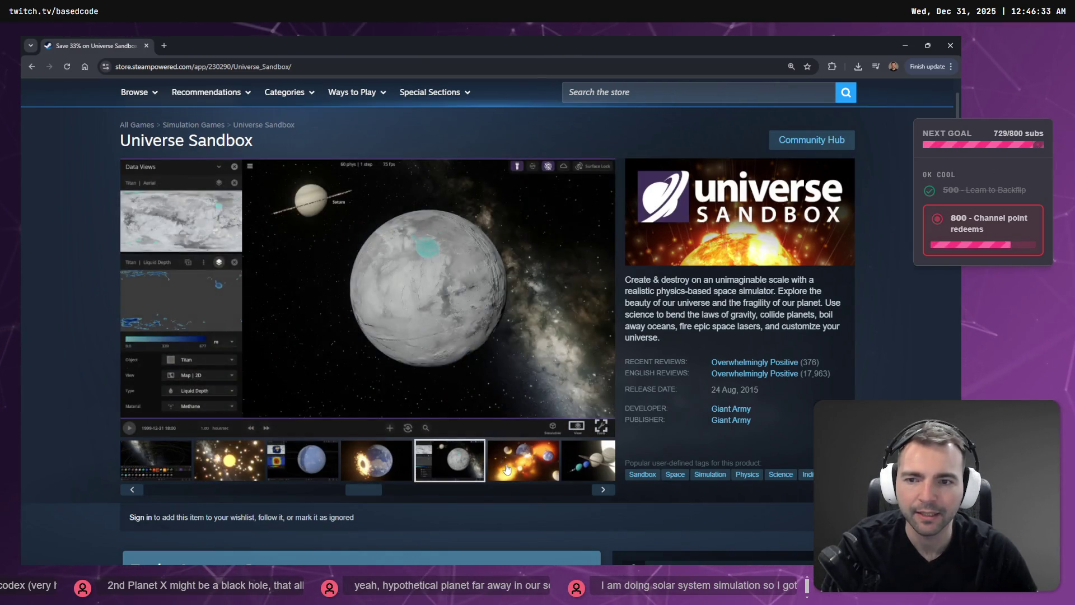
pyautogui.click(508, 472)
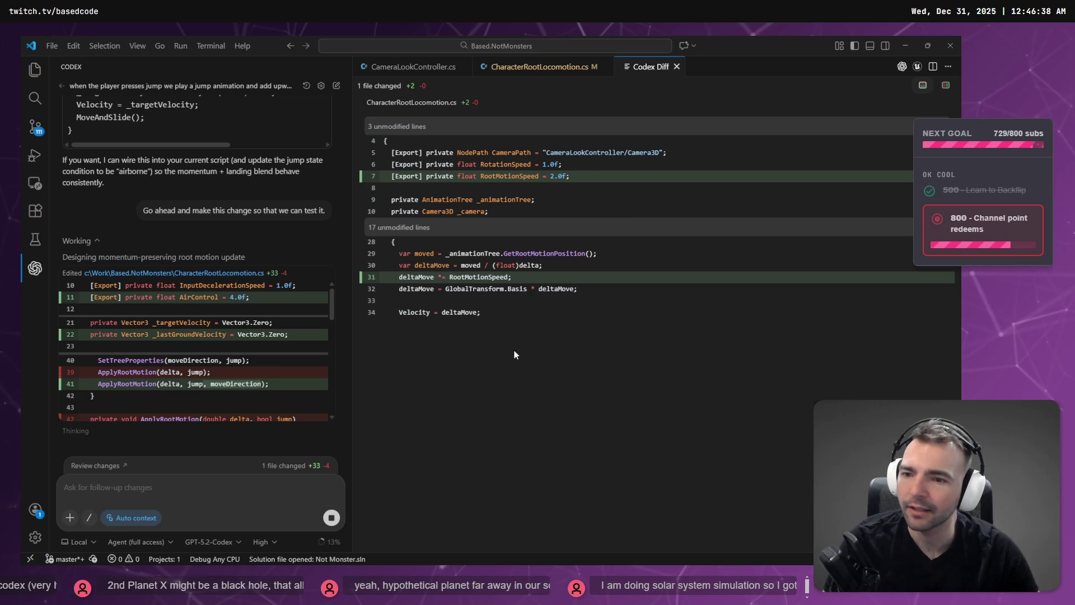
# Step: Review Codex's +33 −4 AirControl momentum diff of CharacterRootLocomotion.cs, scrolling through all changes
pyautogui.scroll(-10, 234, 370)
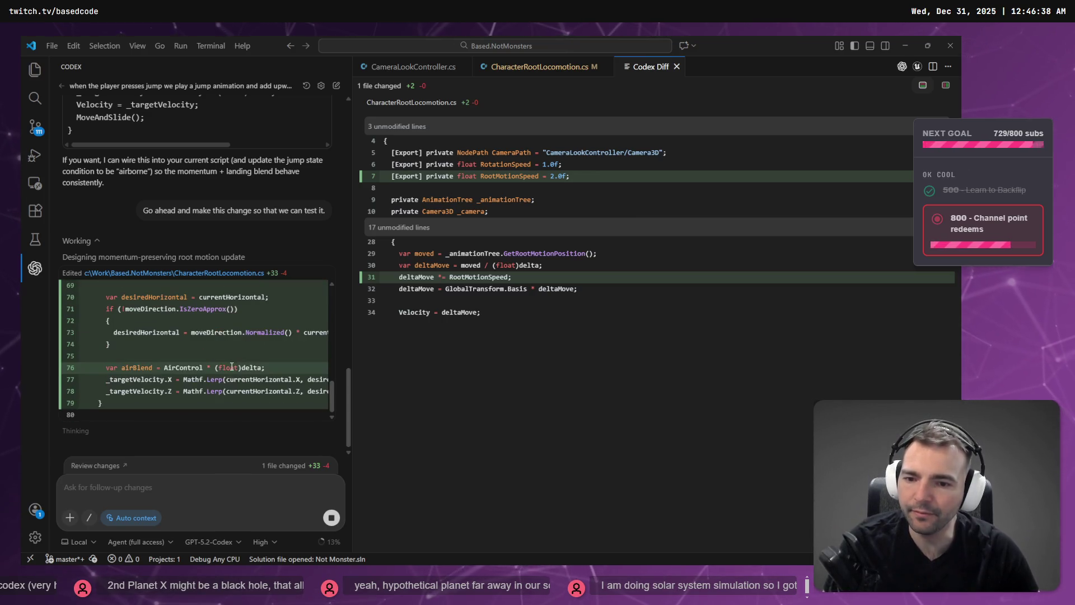
pyautogui.scroll(10, 212, 376)
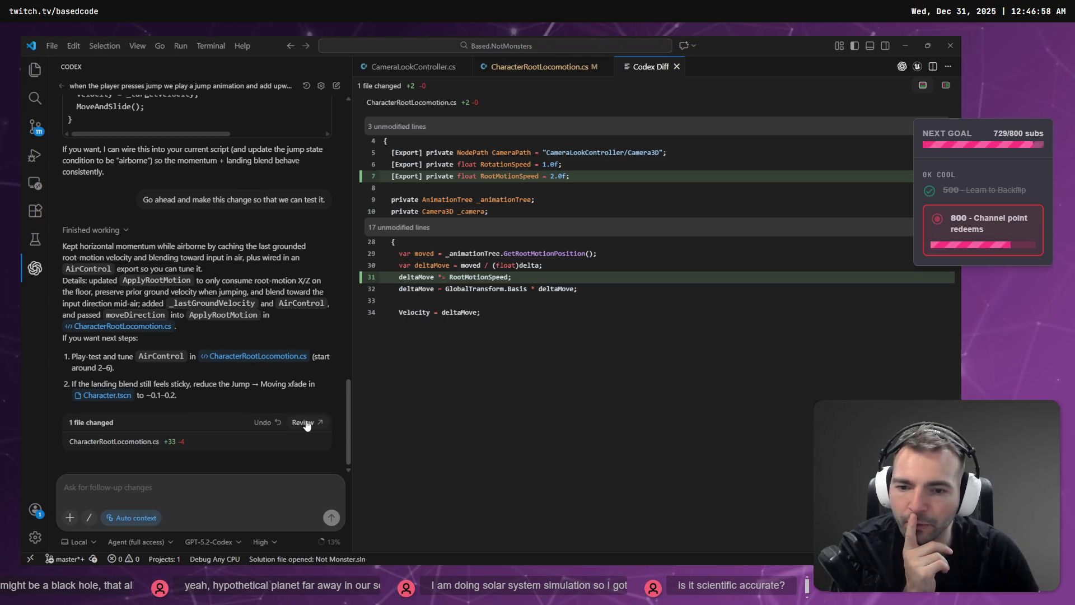
pyautogui.click(306, 424)
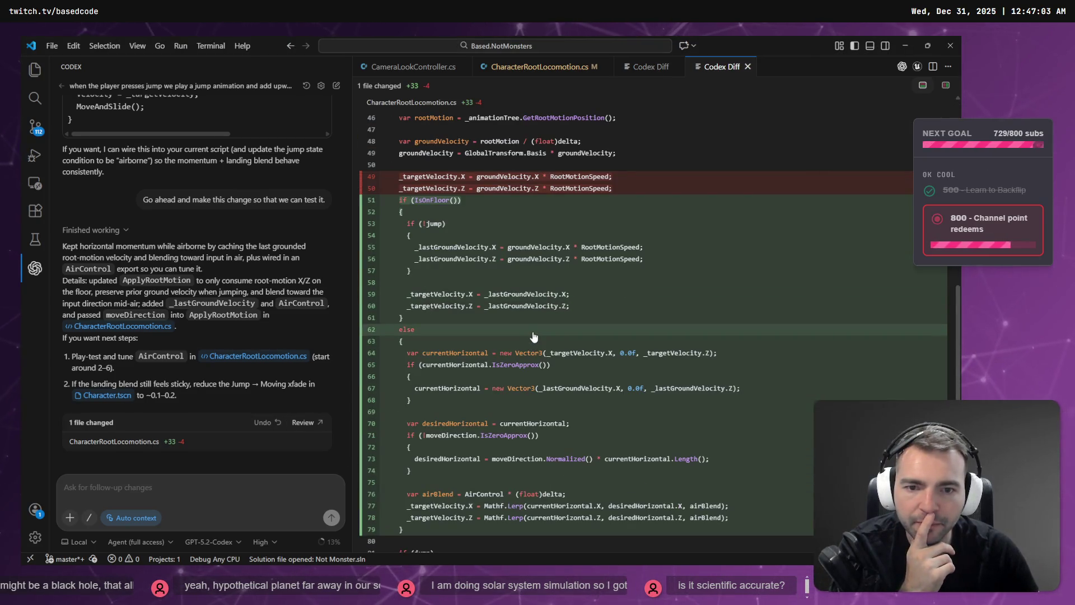
pyautogui.scroll(-1, 533, 336)
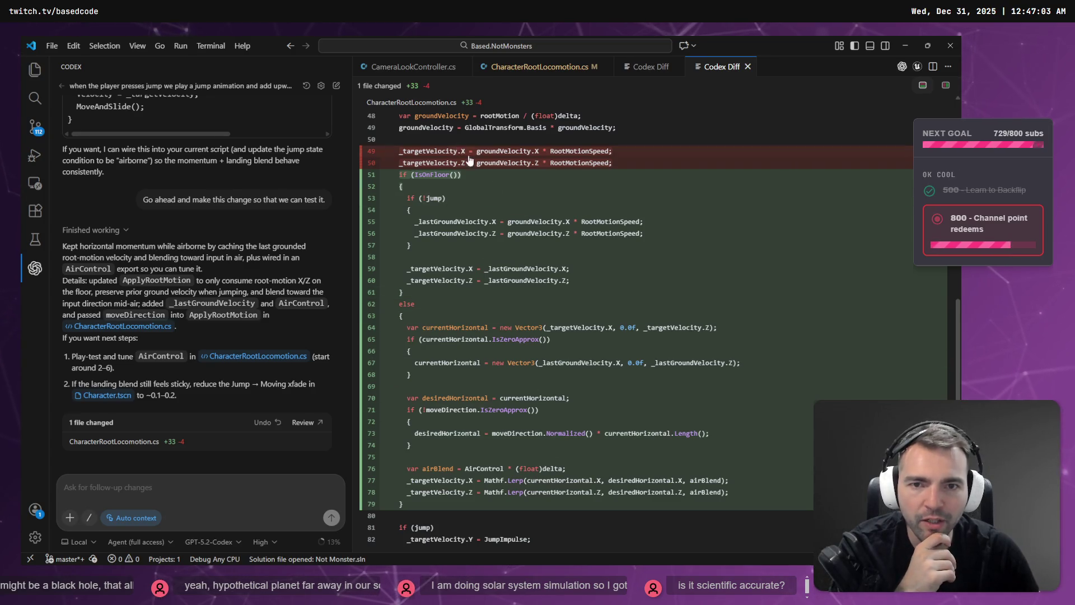
pyautogui.scroll(4, 469, 162)
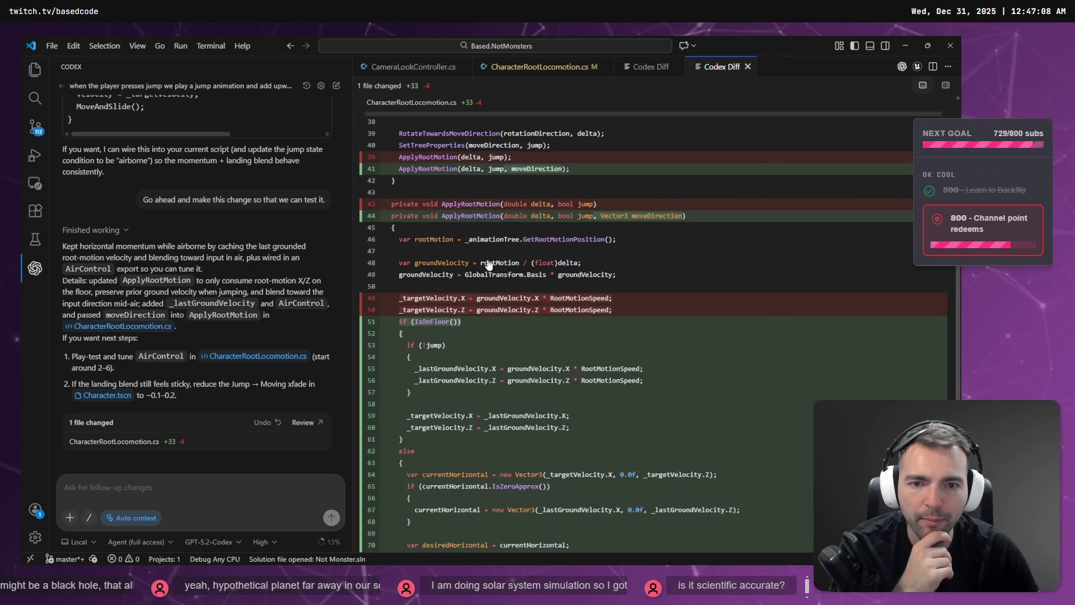
pyautogui.scroll(-3, 481, 280)
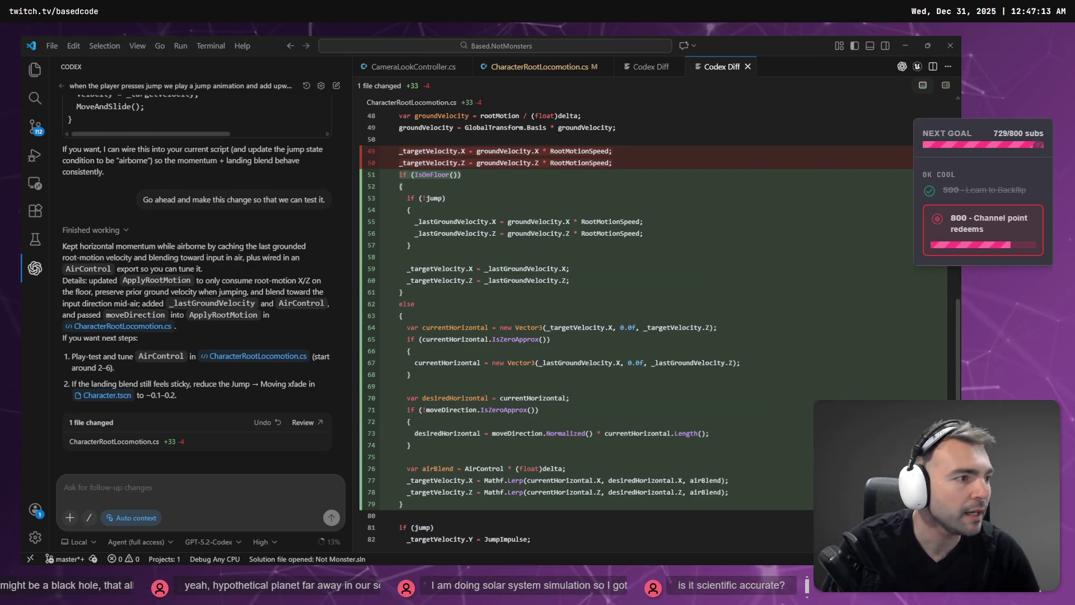
pyautogui.hotkey('alt', 'Tab')
# Step: Build and play-test jumping around the castle square, then stop the game and return to the diff
pyautogui.press('F5')
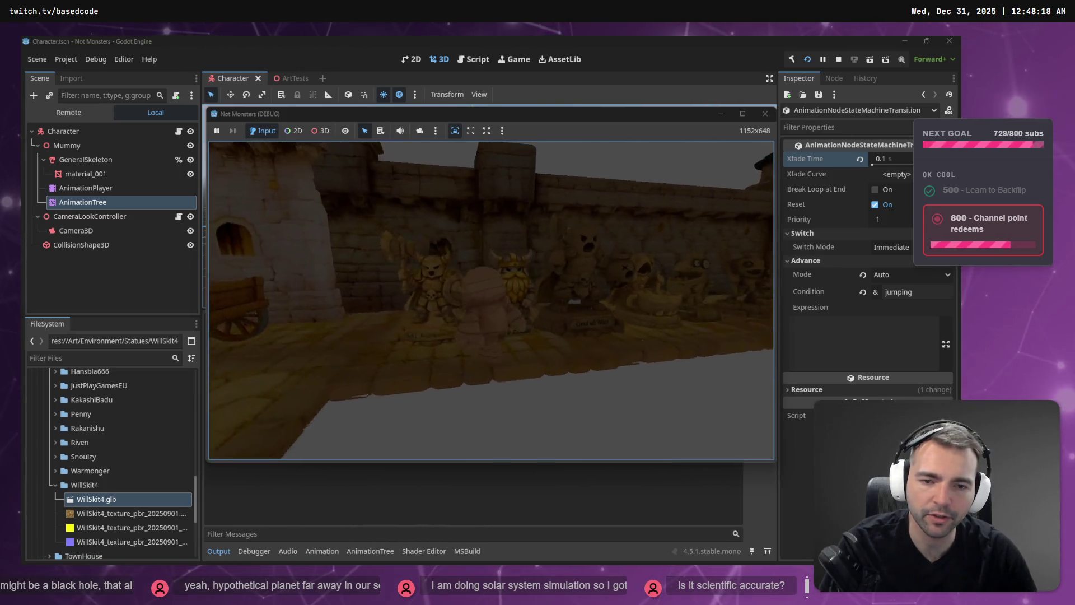
pyautogui.press('F8')
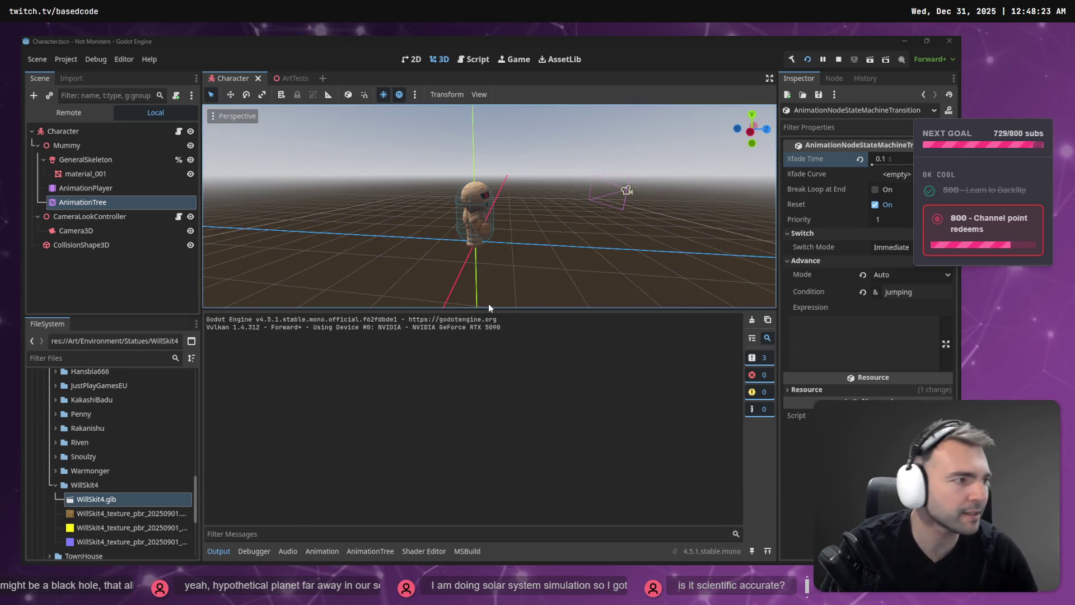
pyautogui.hotkey('alt', 'Tab')
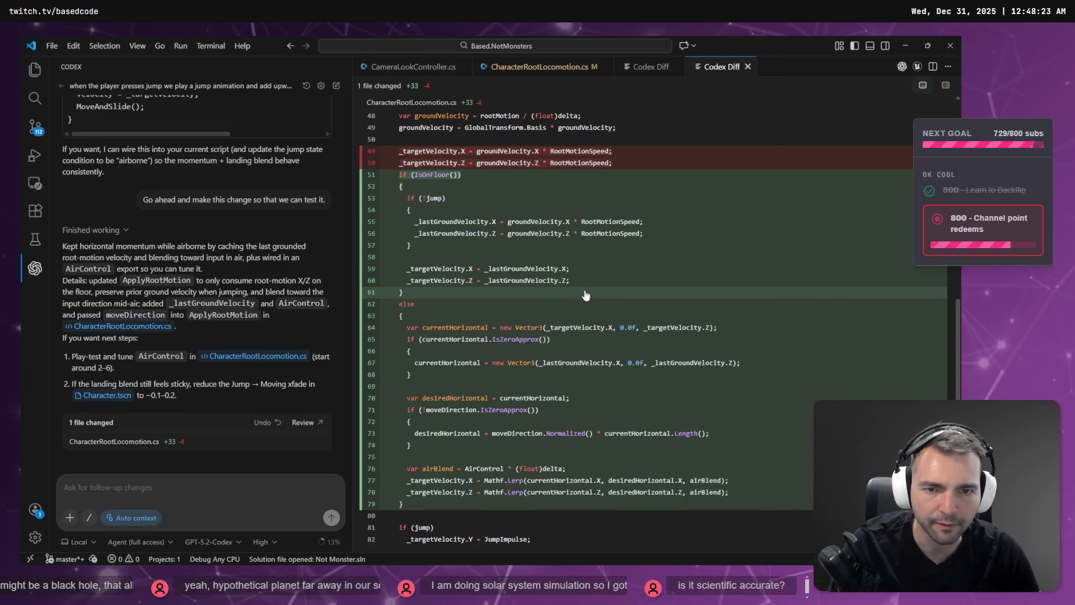